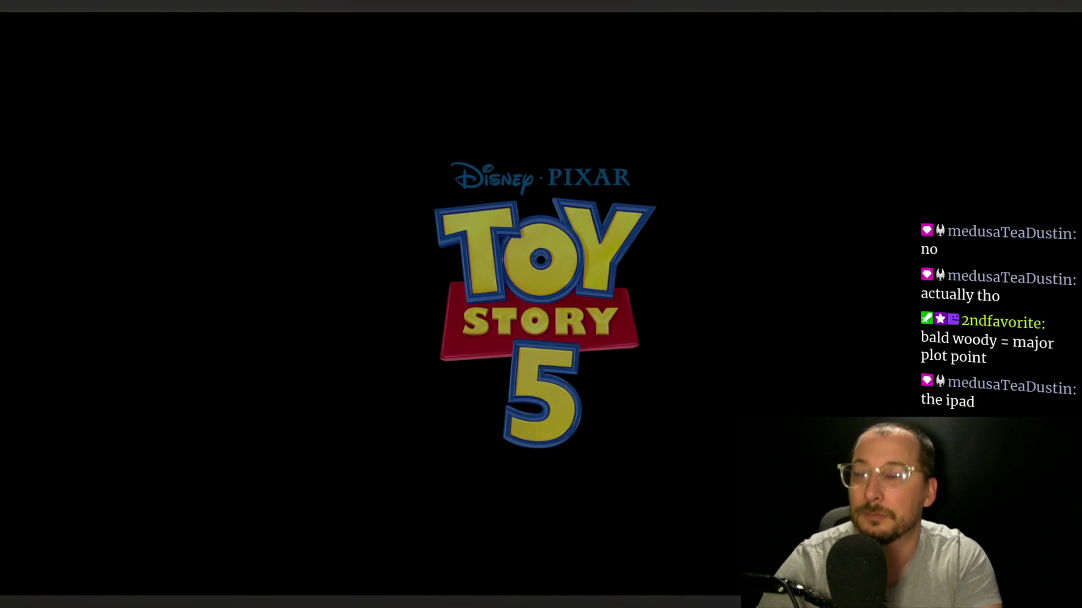
Step: Exit the fullscreen Toy Story 5 trailer and close the browser tab to get back to the code
mouse_move(778, 218)
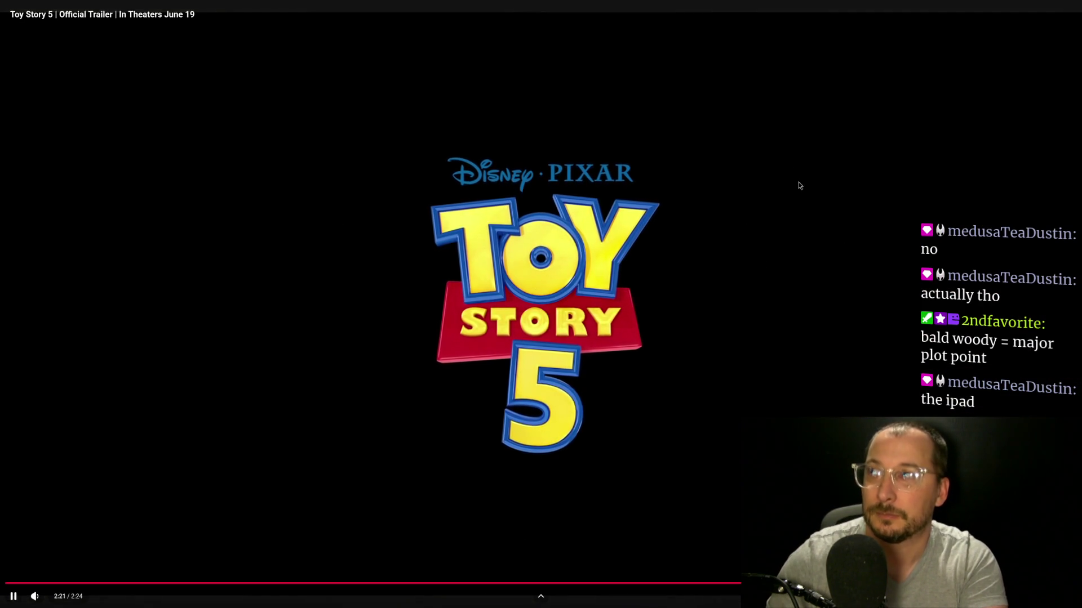
key("Escape")
key("ctrl+w")
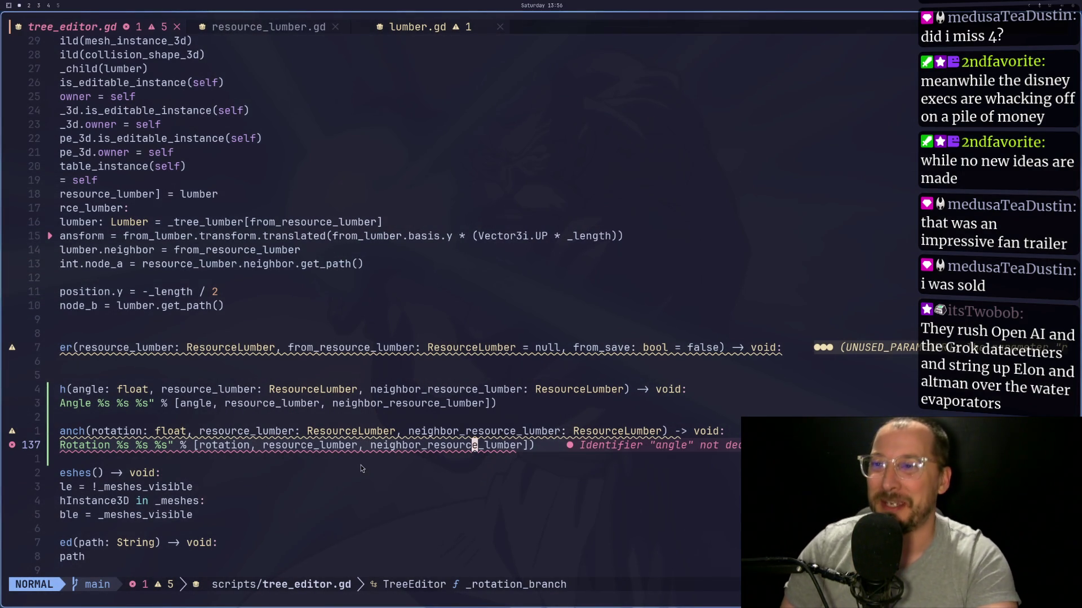
Step: Read through _rotation_branch, _angle_branch and the lumber setup code in tree_editor.gd
left_click(398, 432)
key("j")
key("h")
key("h")
key("h")
key("0")
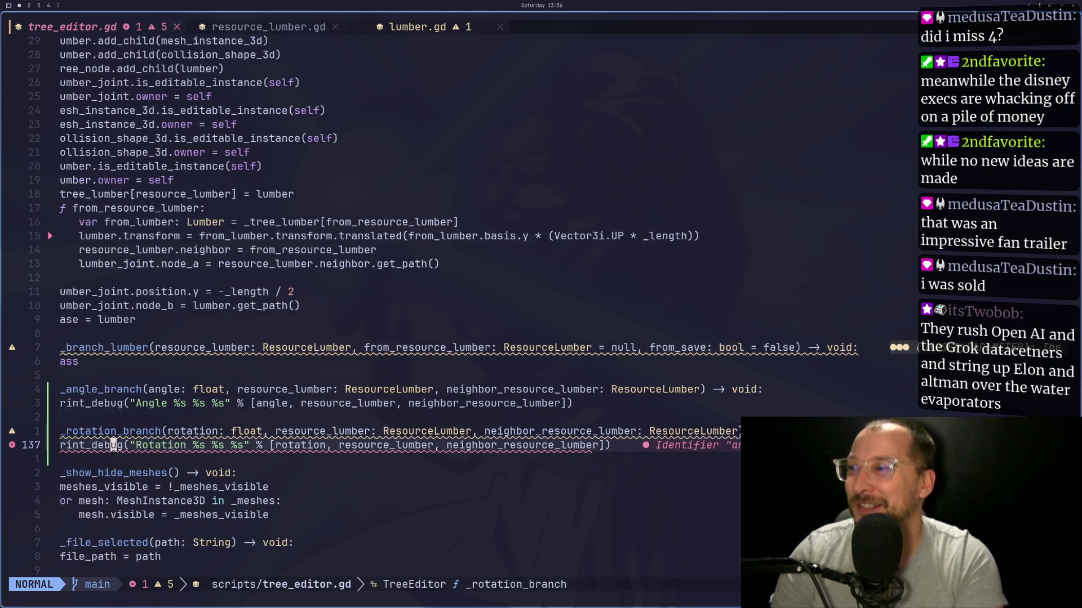
key("k")
key("k")
key("k")
key("j")
key("w")
key("w")
key("k")
key("k")
key("k")
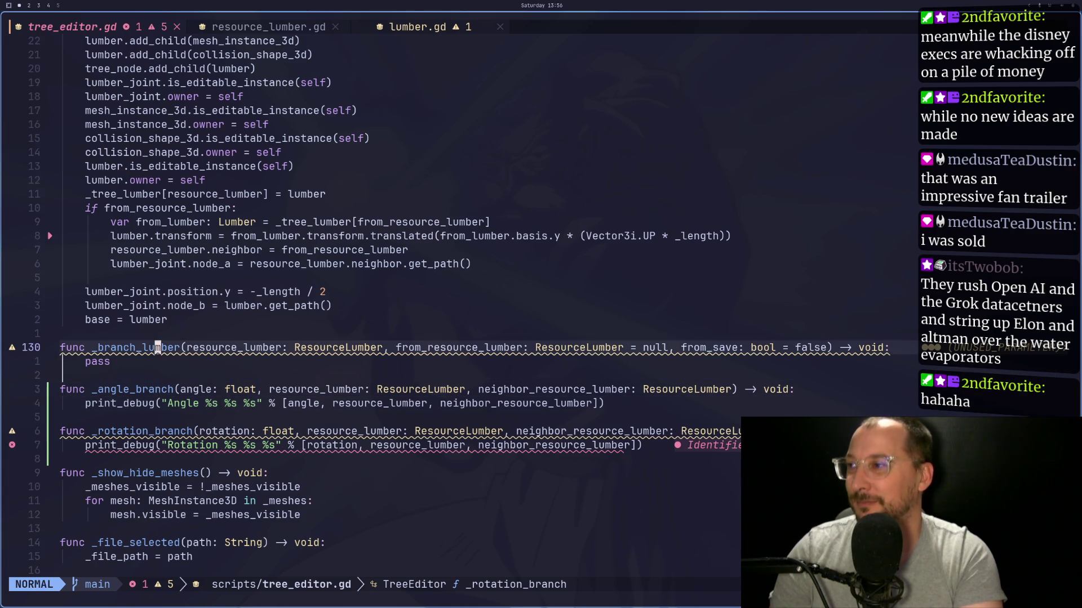
key("k")
key("k")
key("k")
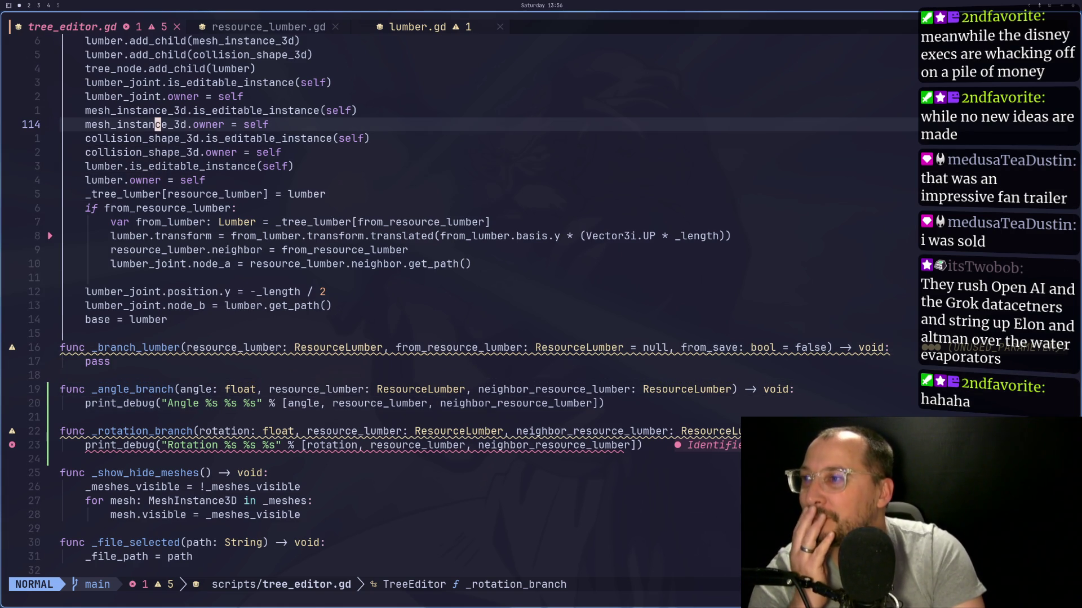
key("k")
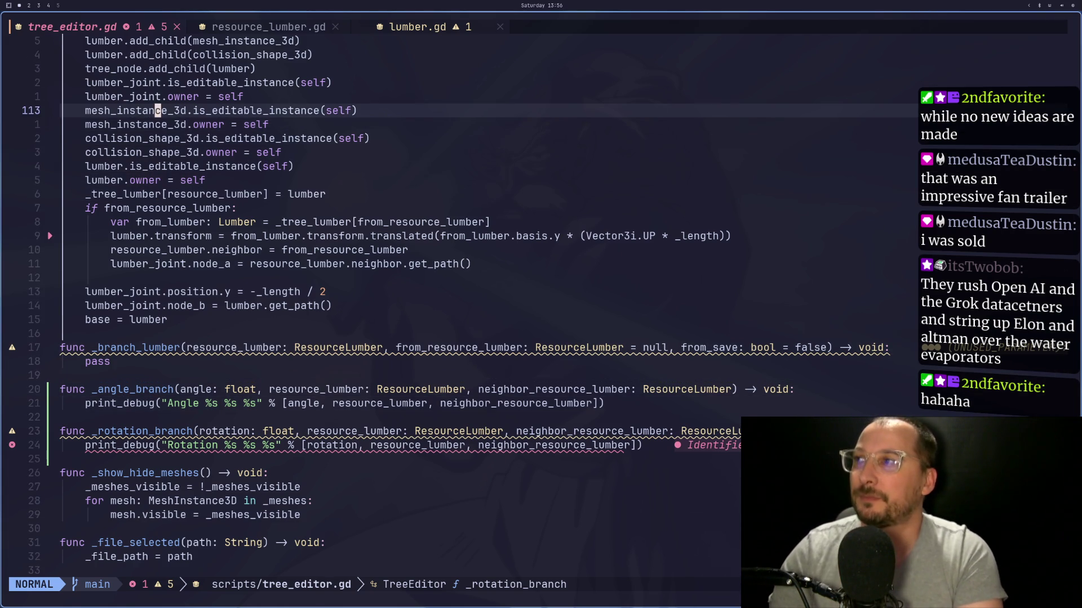
Step: Inspect resource_lumber.gd's width and rotation fields and its Type enum
key("k")
key("k")
key("k")
key("shift+l")
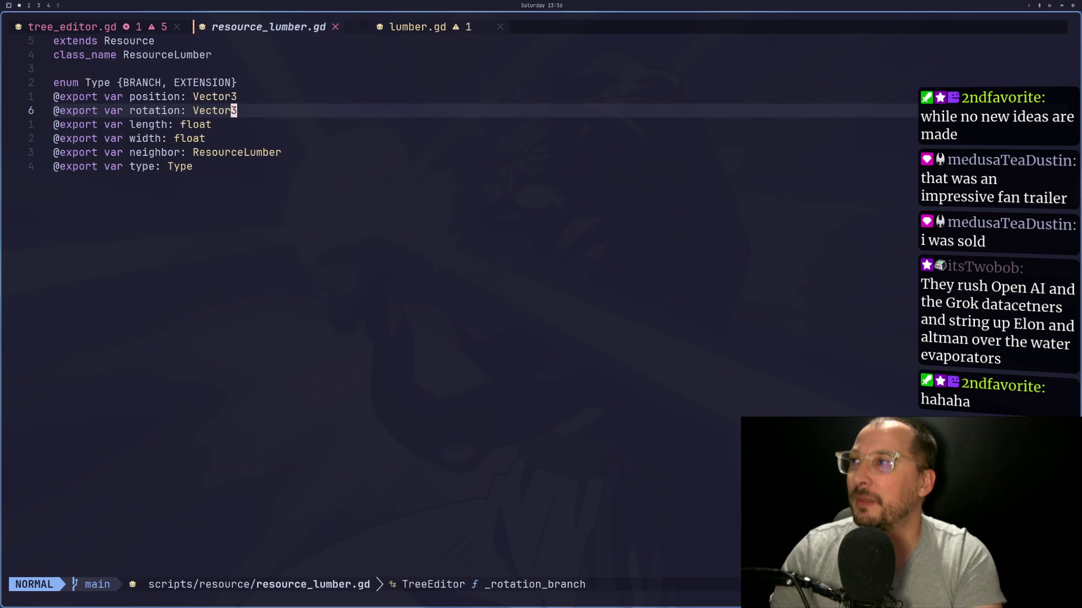
key("j")
key("j")
key("k")
key("k")
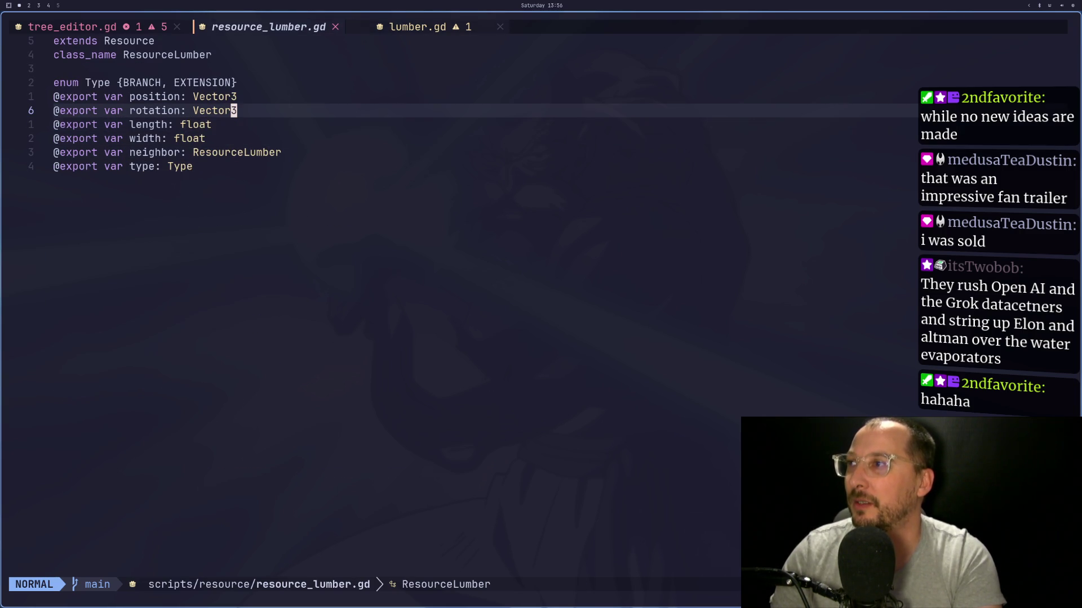
key("k")
key("k")
Step: Review the add_child lines and the _extend_lumber joint and mesh ownership code in tree_editor.gd
key("shift+h")
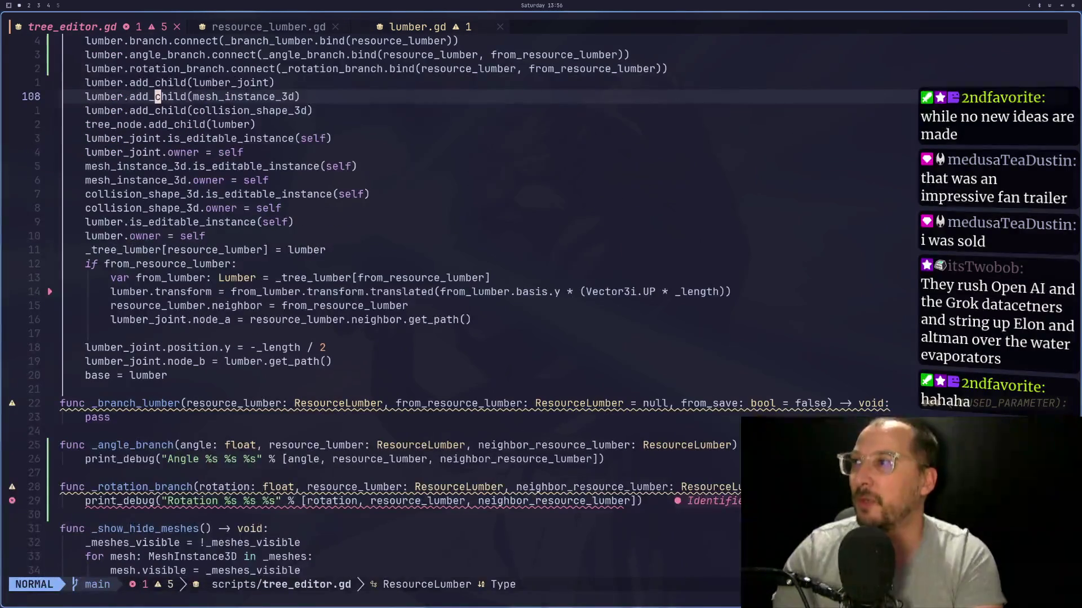
key("j")
key("j")
key("j")
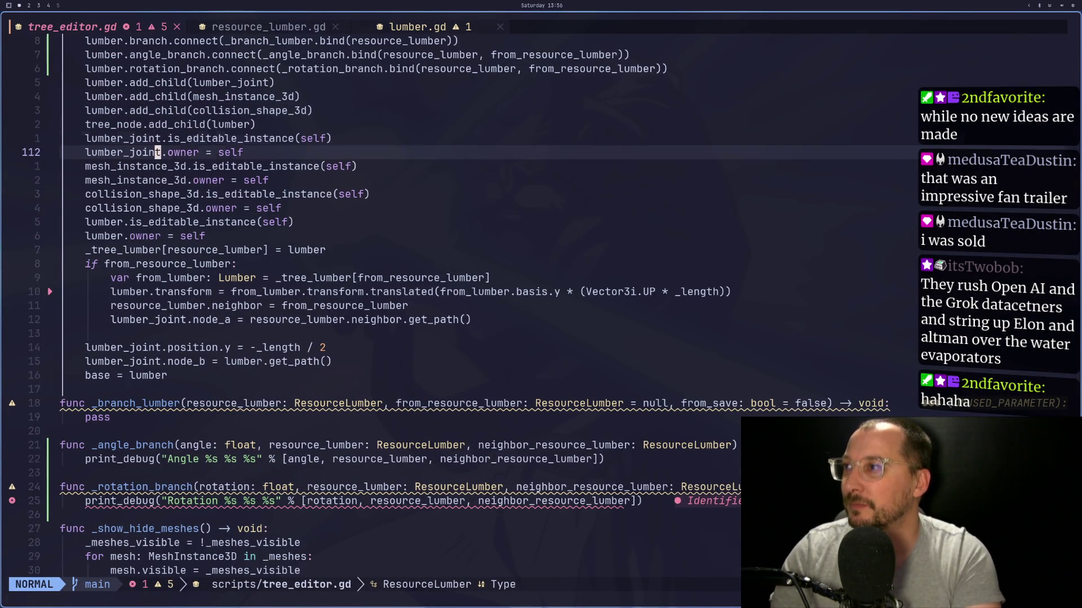
key("k")
key("k")
key("k")
key("k")
key("k")
key("k")
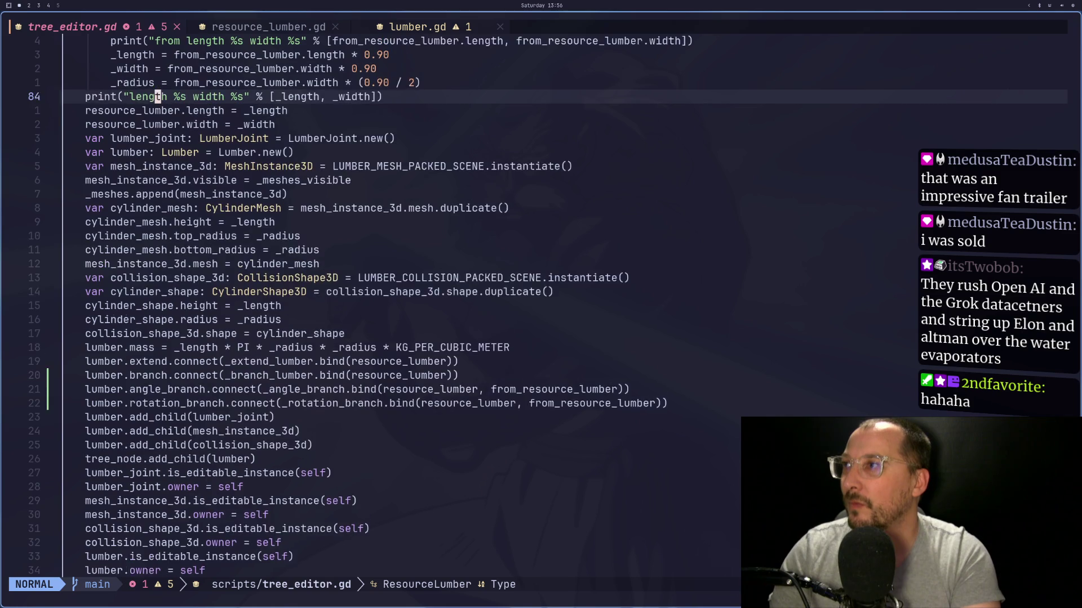
key("k")
key("k")
key("k")
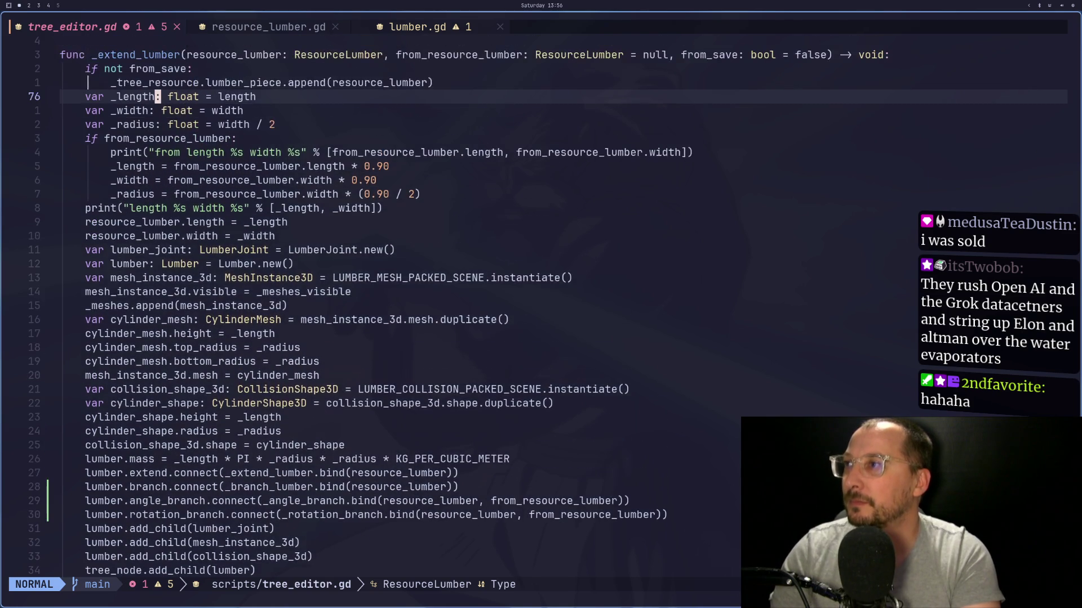
key("j")
key("j")
key("j")
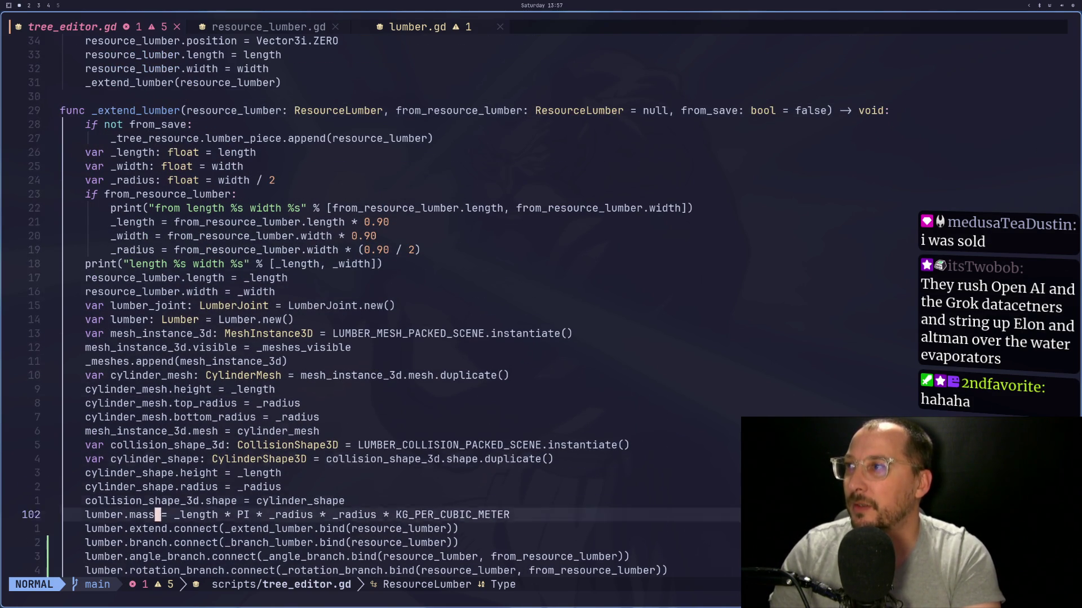
key("k")
key("k")
key("k")
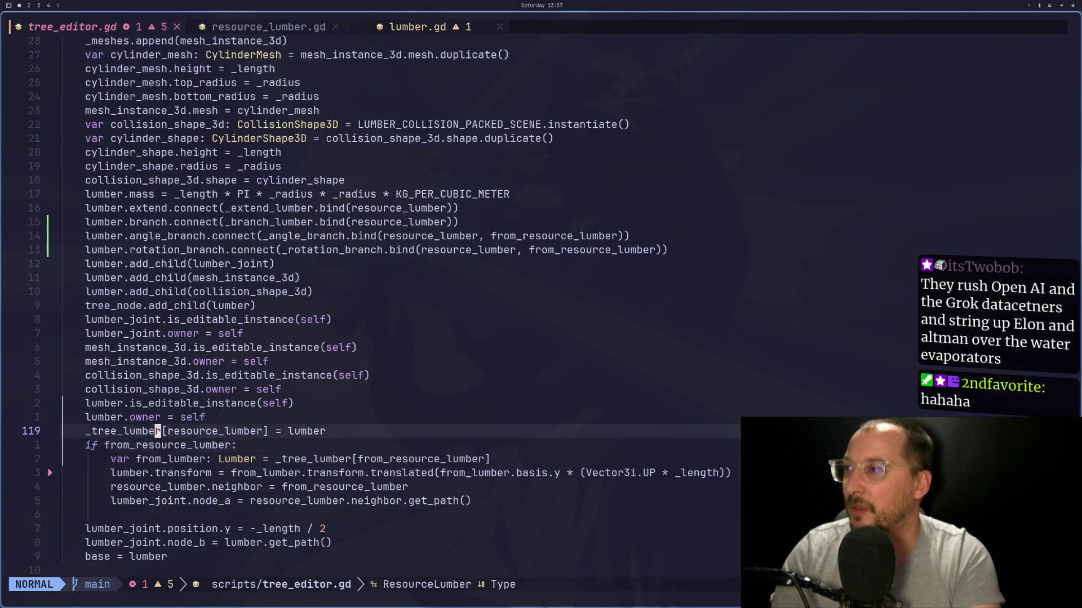
key("k")
key("k")
key("k")
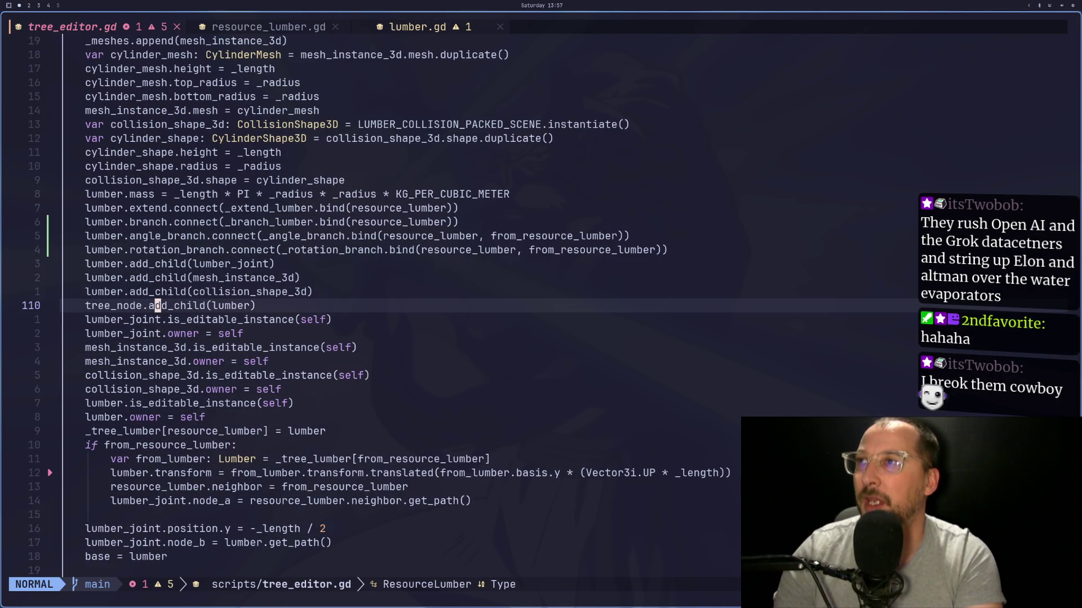
Step: Check the EXTENSION value in resource_lumber.gd's Type enum, then switch to the Godot editor
key("shift+l")
key("shift+l")
key("shift+h")
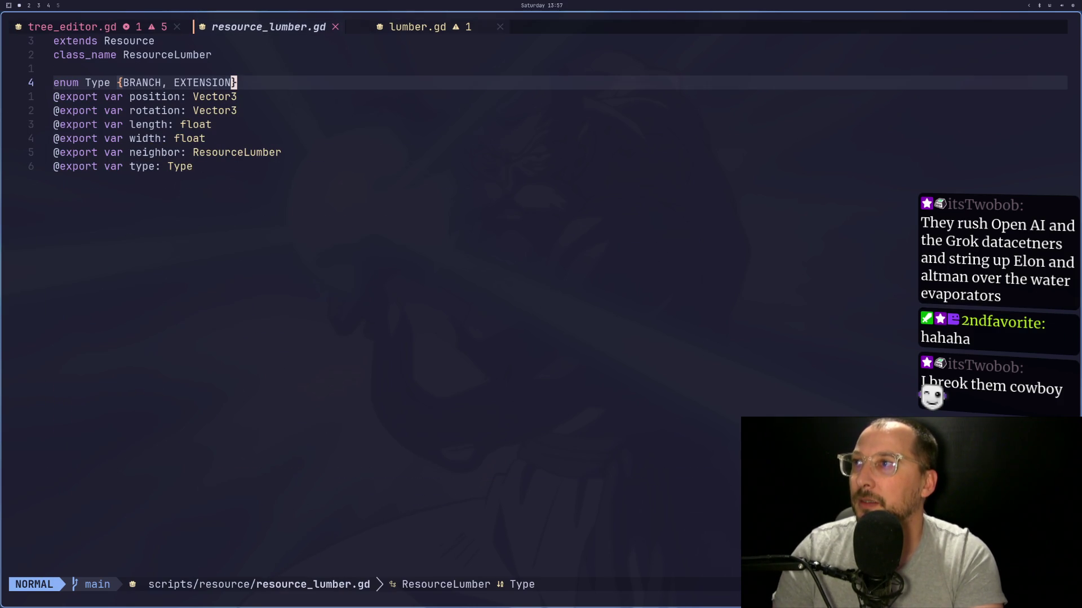
key("h")
key("h")
key("h")
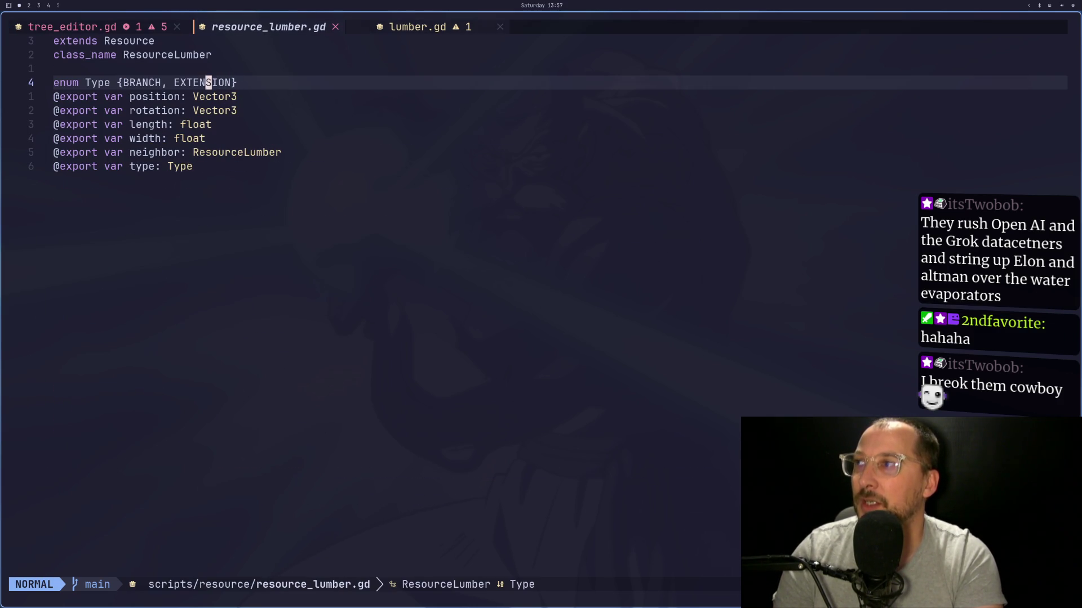
key("l")
key("l")
key("l")
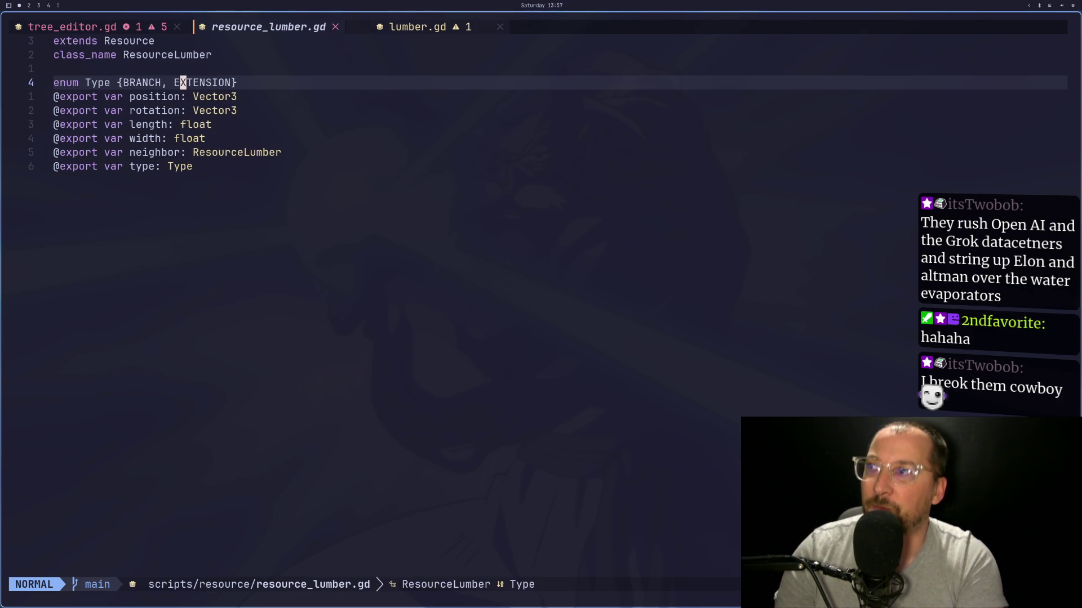
key("h")
key("h")
key("h")
key("super+2")
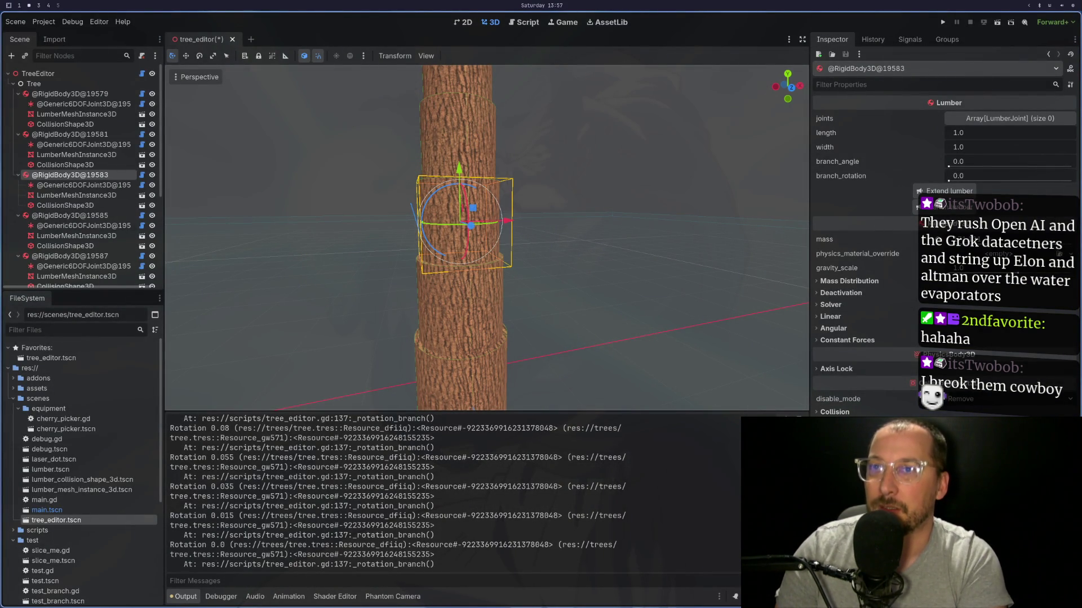
Step: Switch from Godot on workspace 2 back to Neovim on workspace 1
key("super+1")
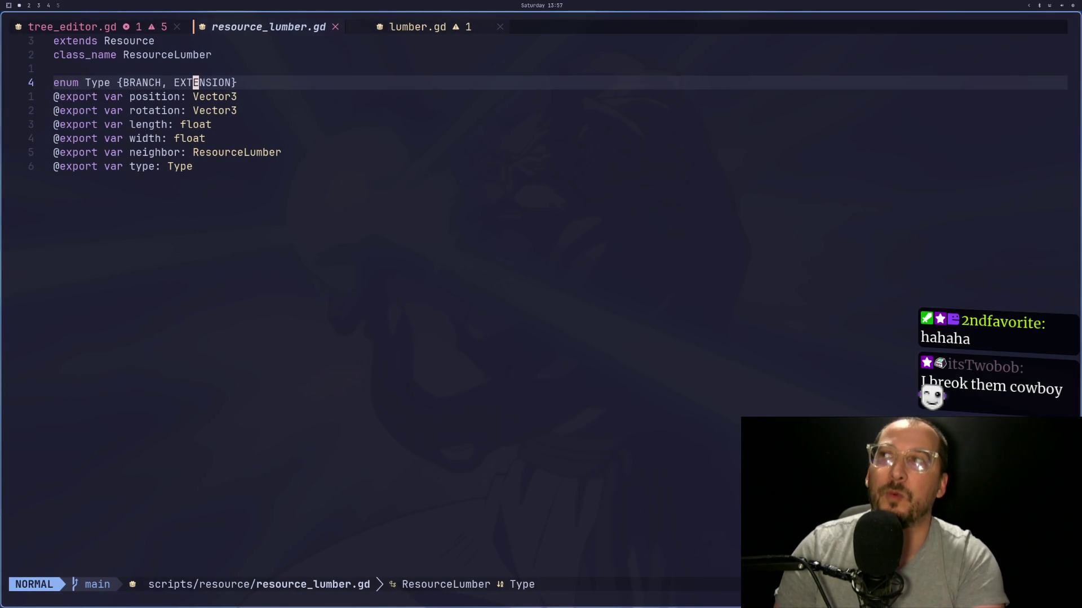
Step: Return to tree_editor.gd and look over the _extend_lumber body from the from_save check
key("shift+h")
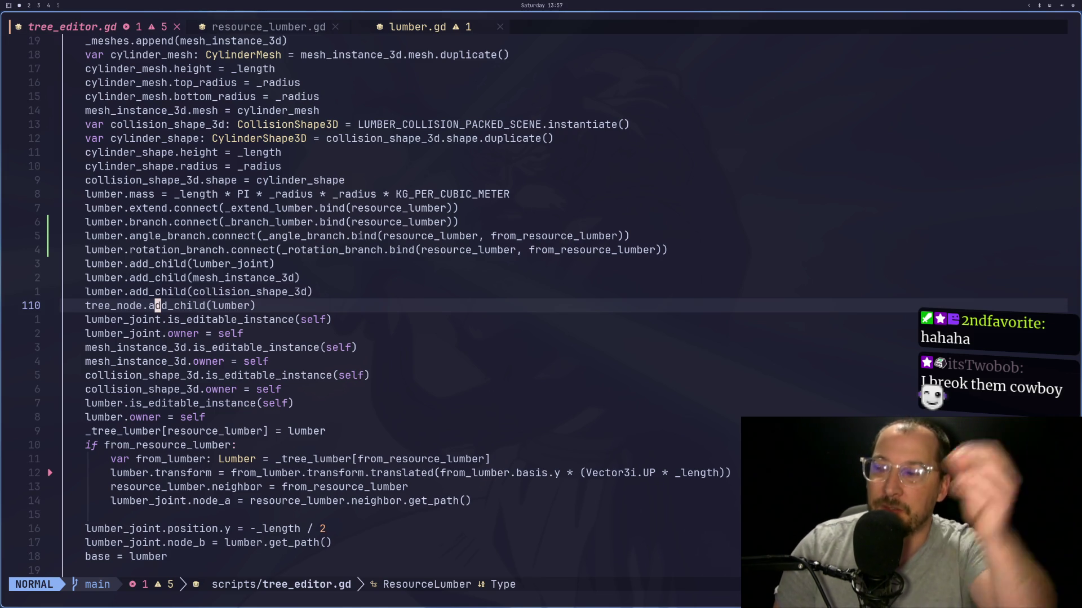
key("k")
key("k")
key("k")
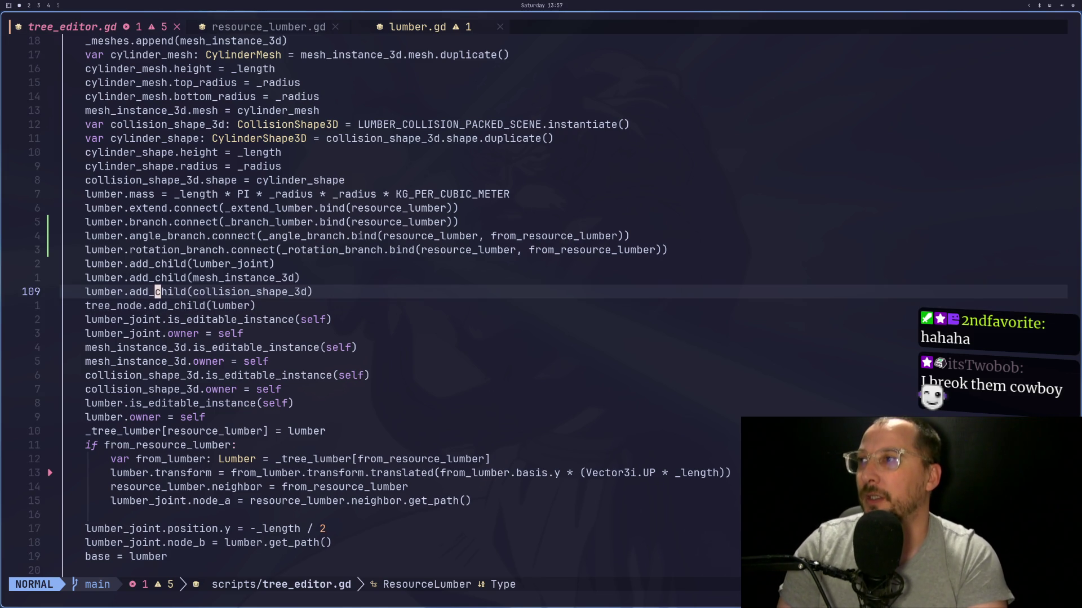
key("k")
key("k")
key("k")
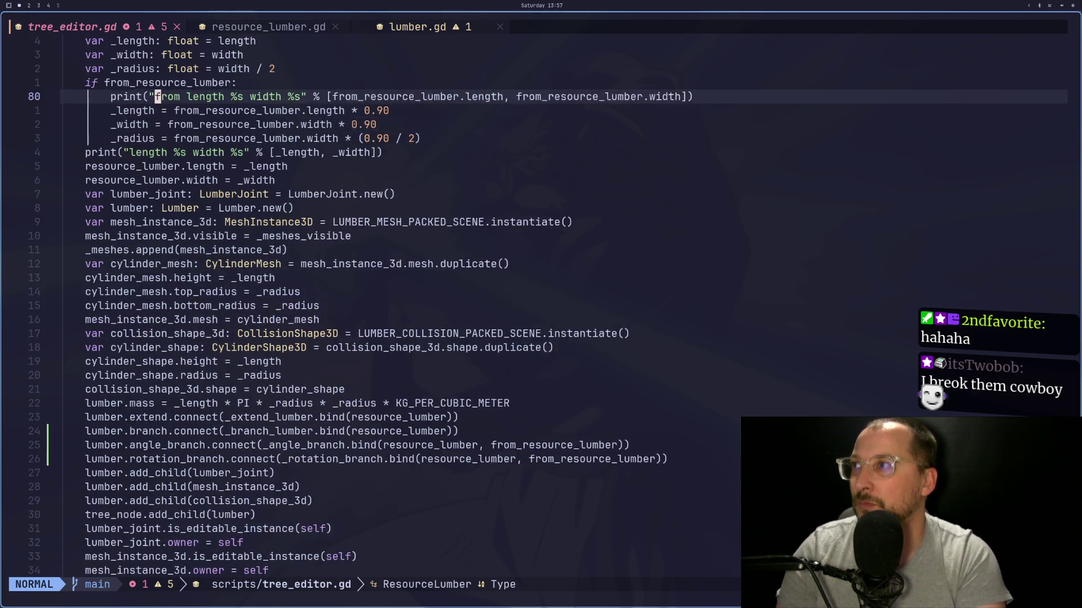
key("h")
key("h")
key("h")
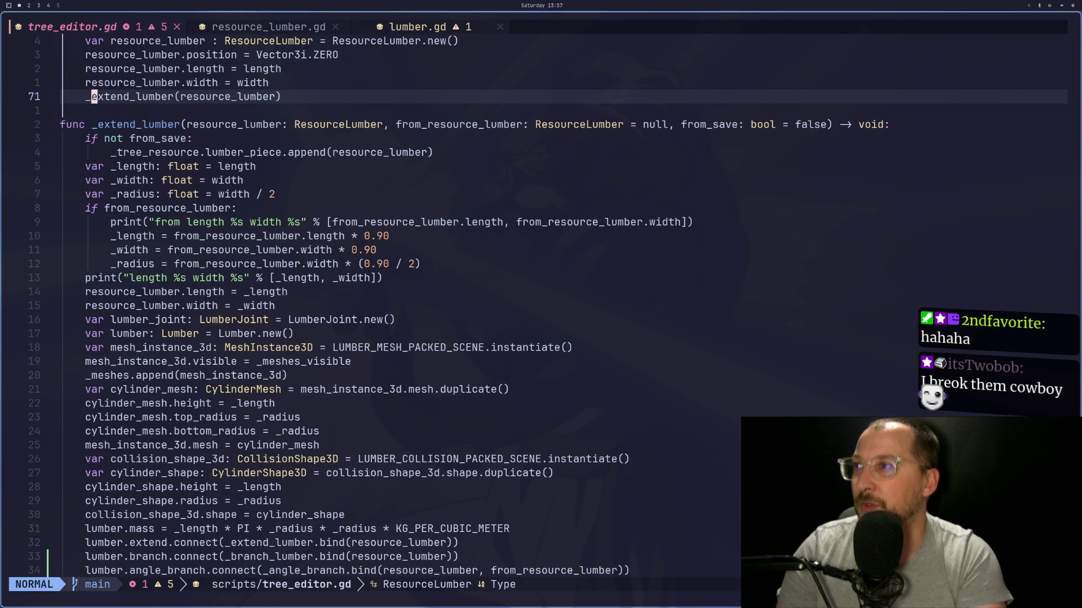
key("j")
key("j")
key("j")
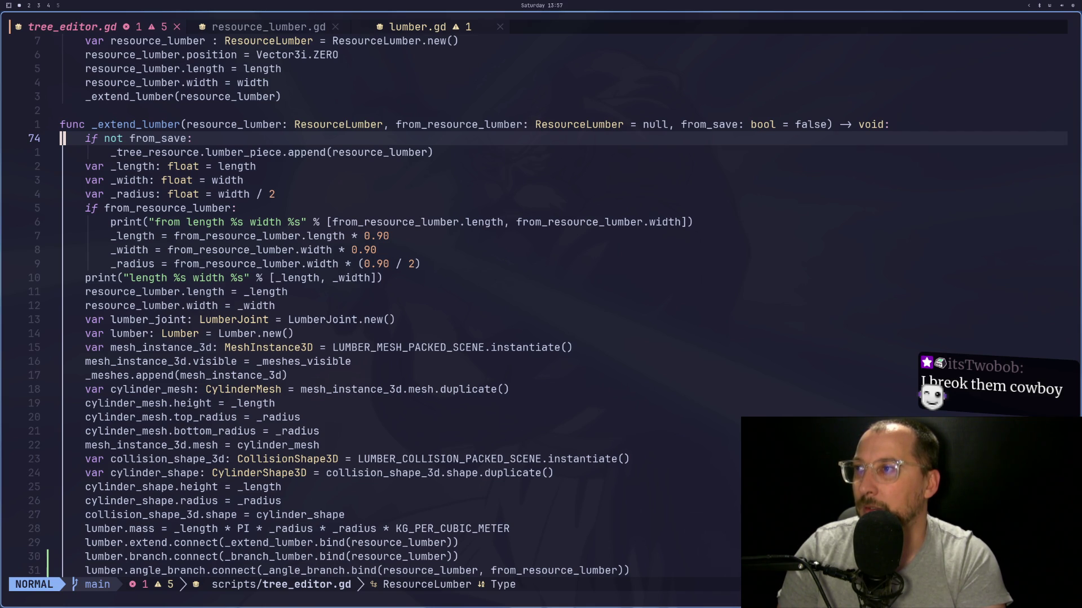
key("v")
key("j")
key("j")
key("j")
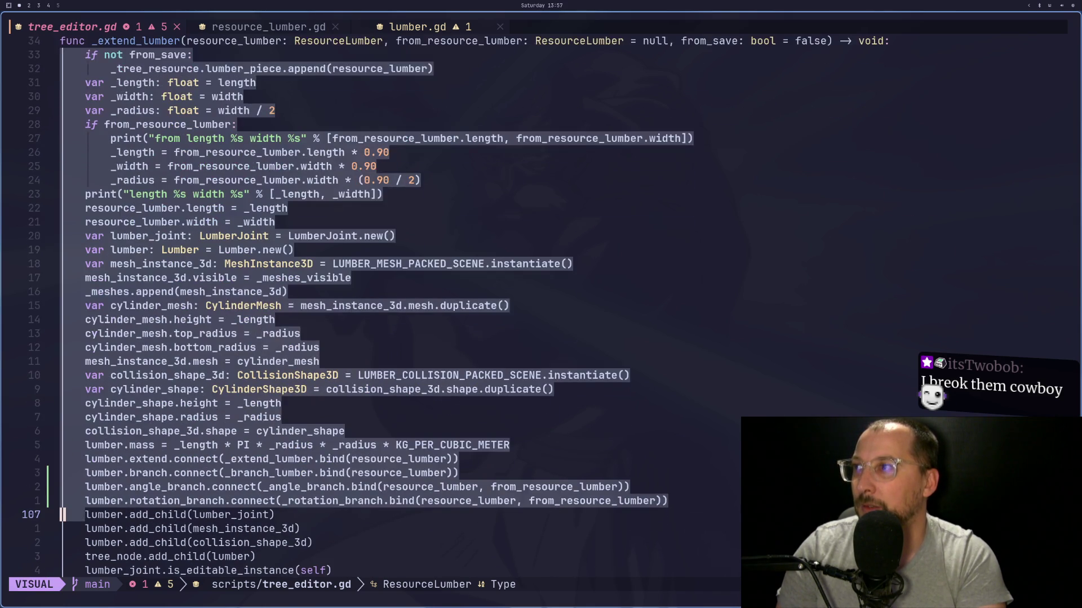
key("j")
key("j")
key("j")
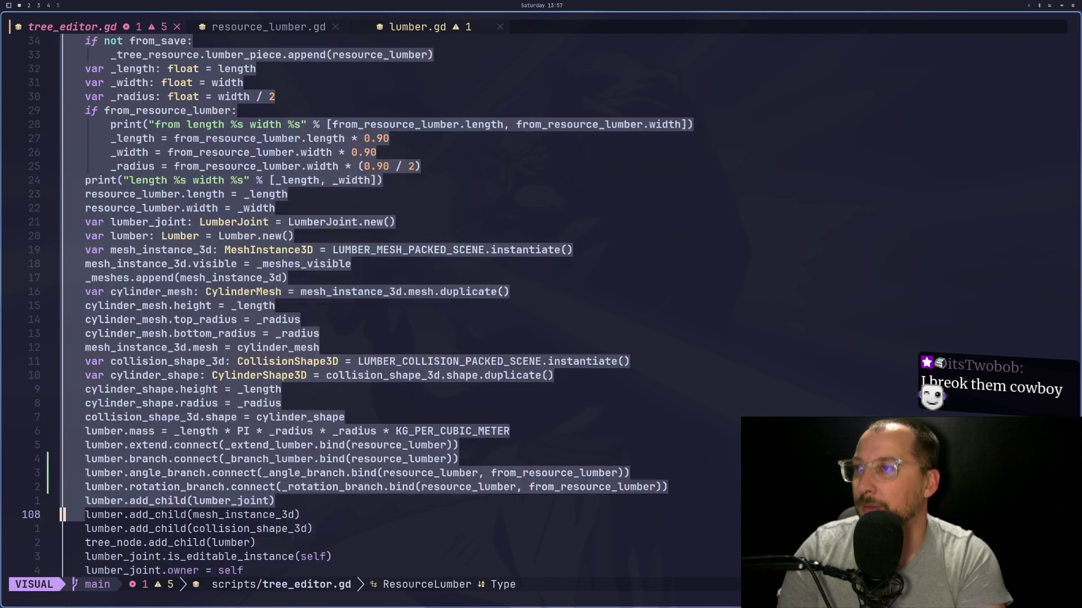
key("k")
key("k")
key("k")
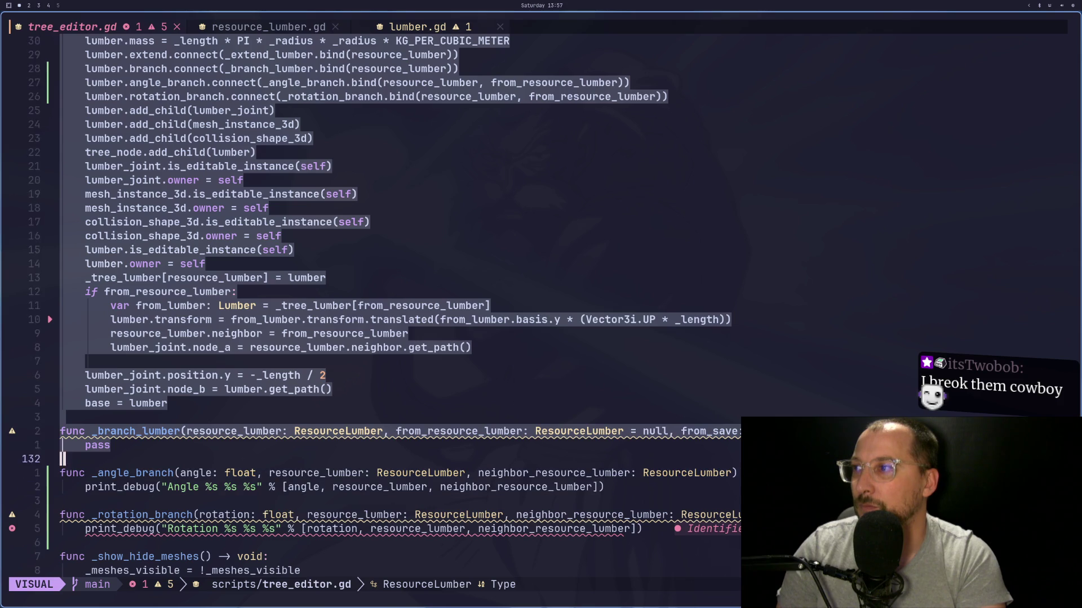
key("Escape")
Step: Move to the resource_lumber.width = _width line in _extend_lumber
key("k")
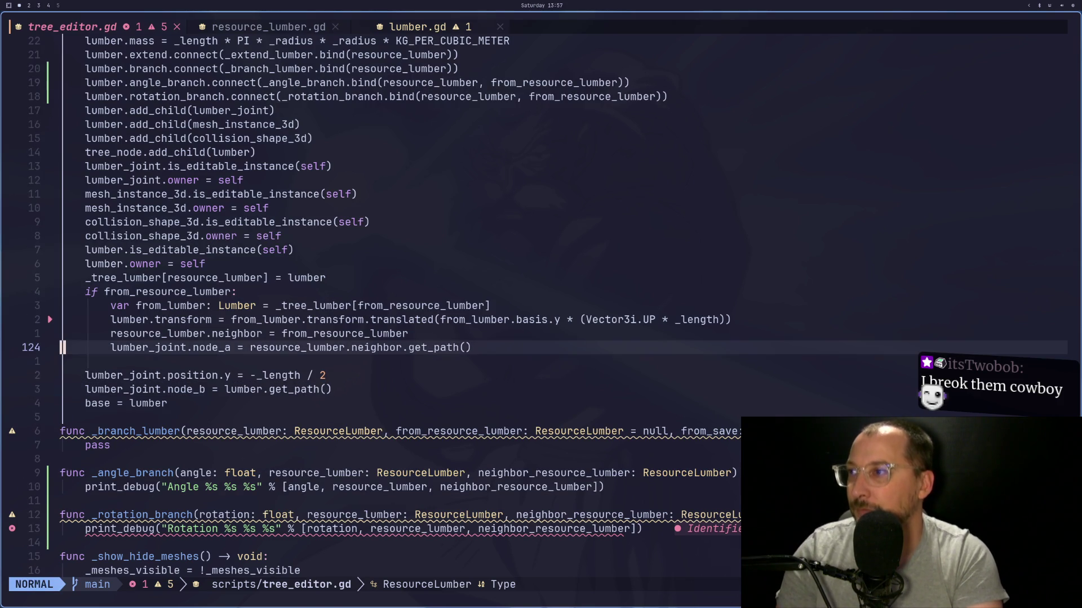
key("k")
key("k")
key("k")
key("k")
key("k")
key("k")
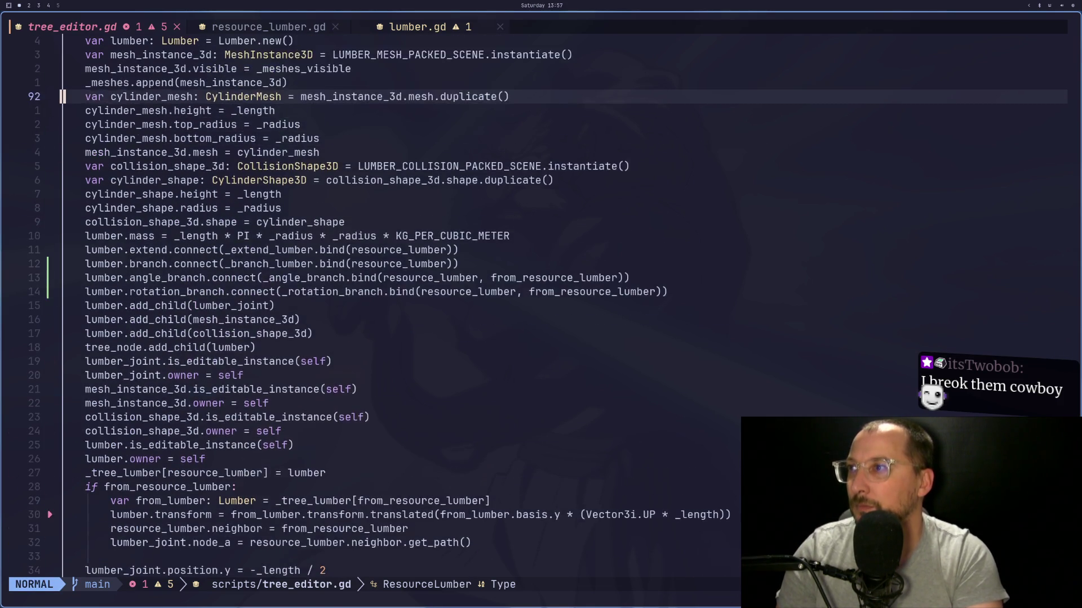
key("k")
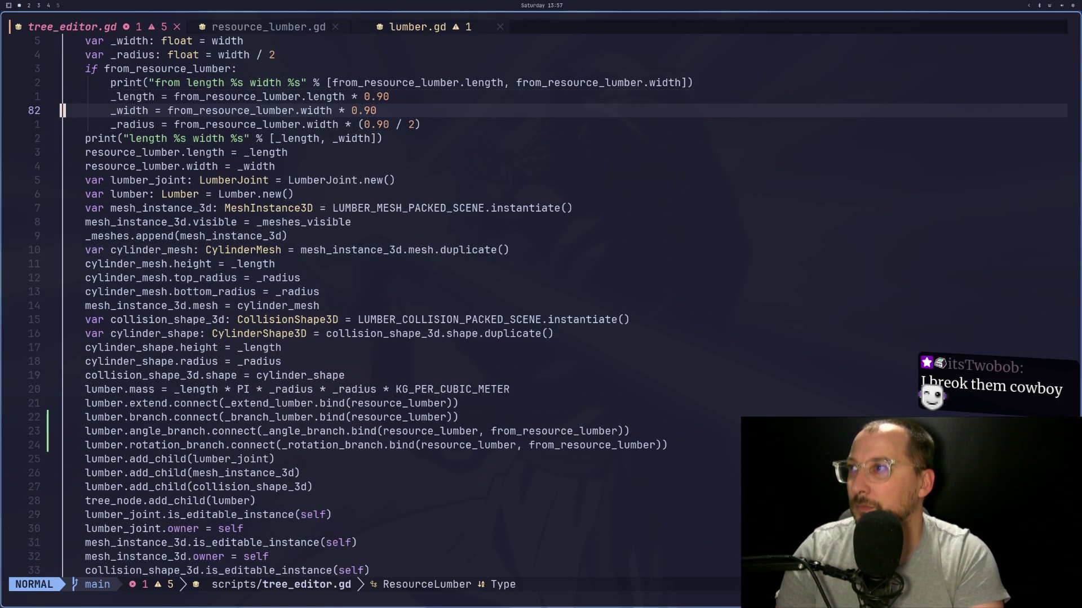
key("7")
key("j")
key("k")
key("k")
key("k")
key("k")
key("j")
key("^")
Step: Add a line 'resource_lumber.type = ResourceLumber.TYPE' below the width assignment
key("w")
key("w")
key("w")
type("oresource_lumbe")
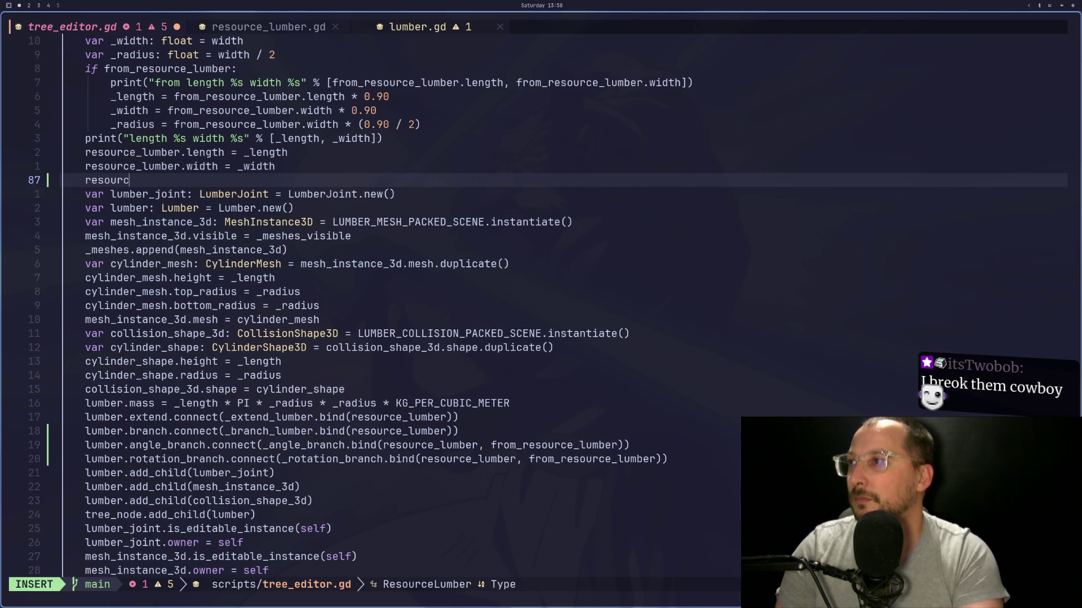
type("r.")
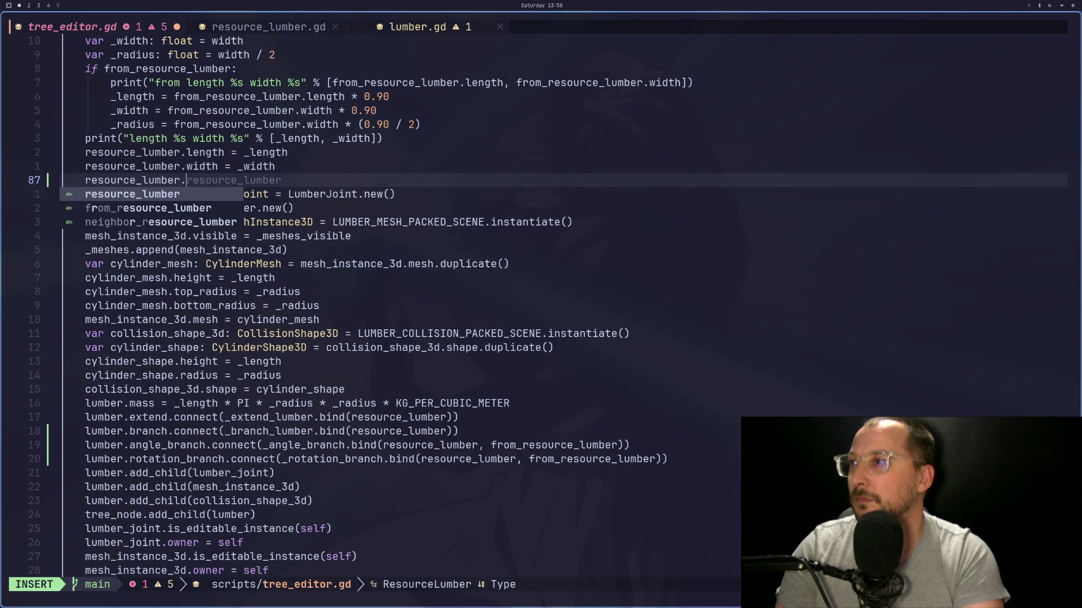
type("type ")
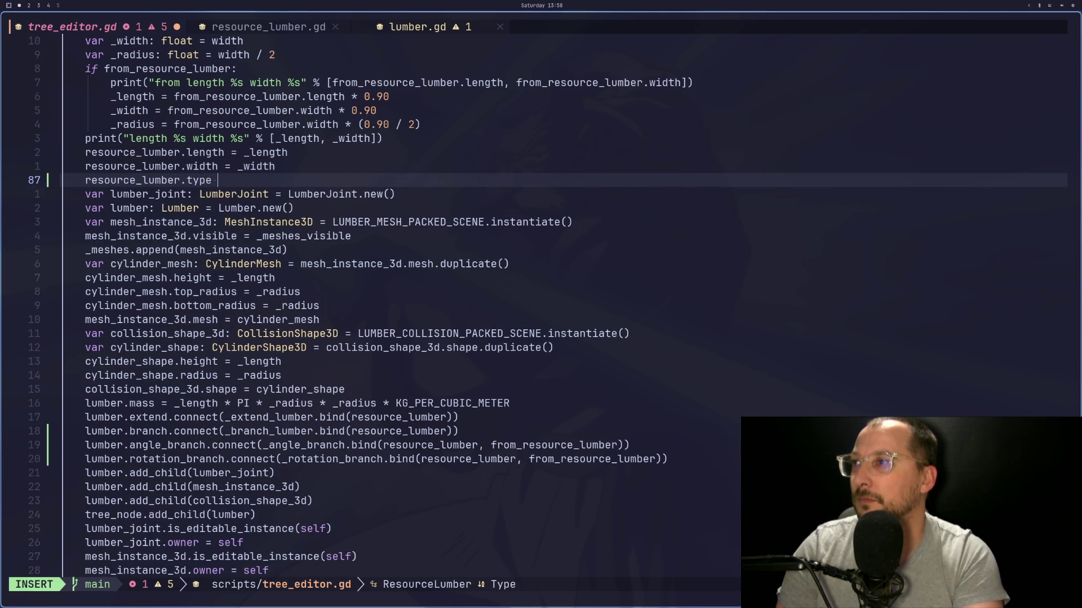
type("= Resource")
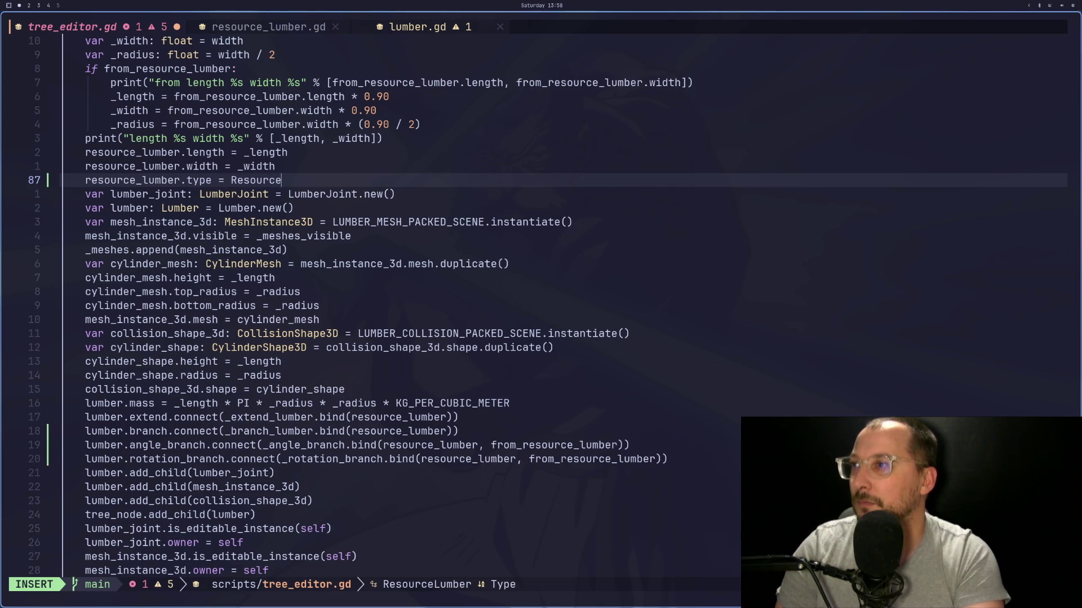
type("Lumber.TYPE")
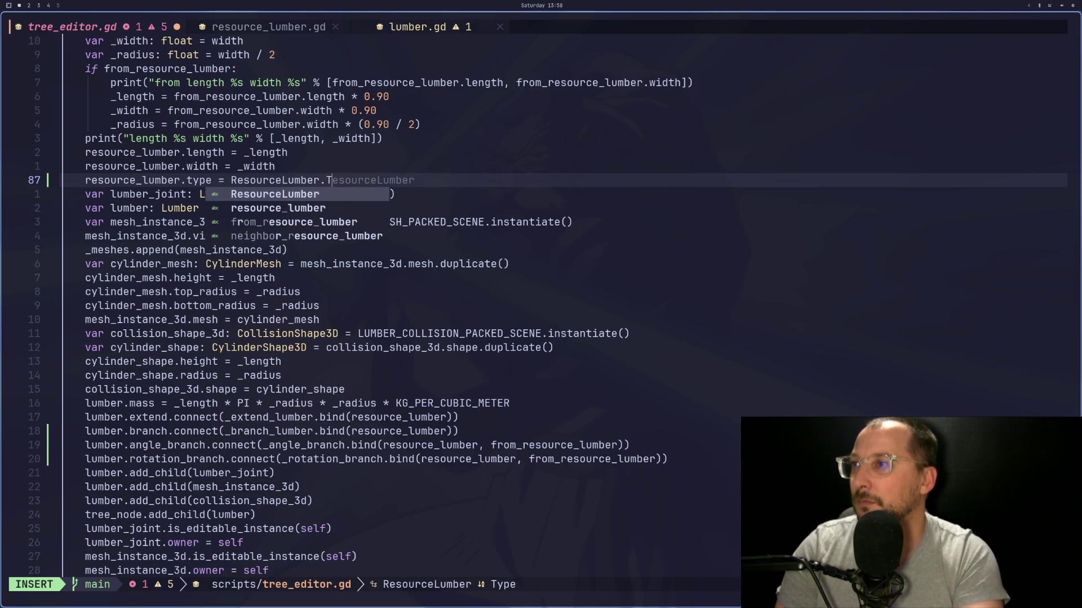
key("Escape")
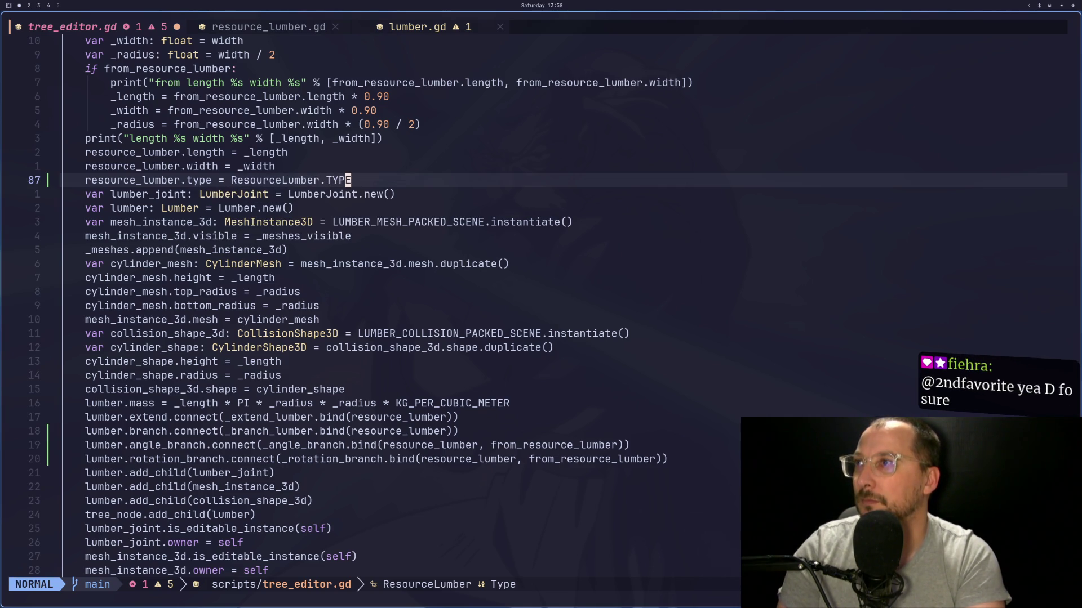
Step: In resource_lumber.gd, change the type property's annotation from Type to int
key("g")
key("n")
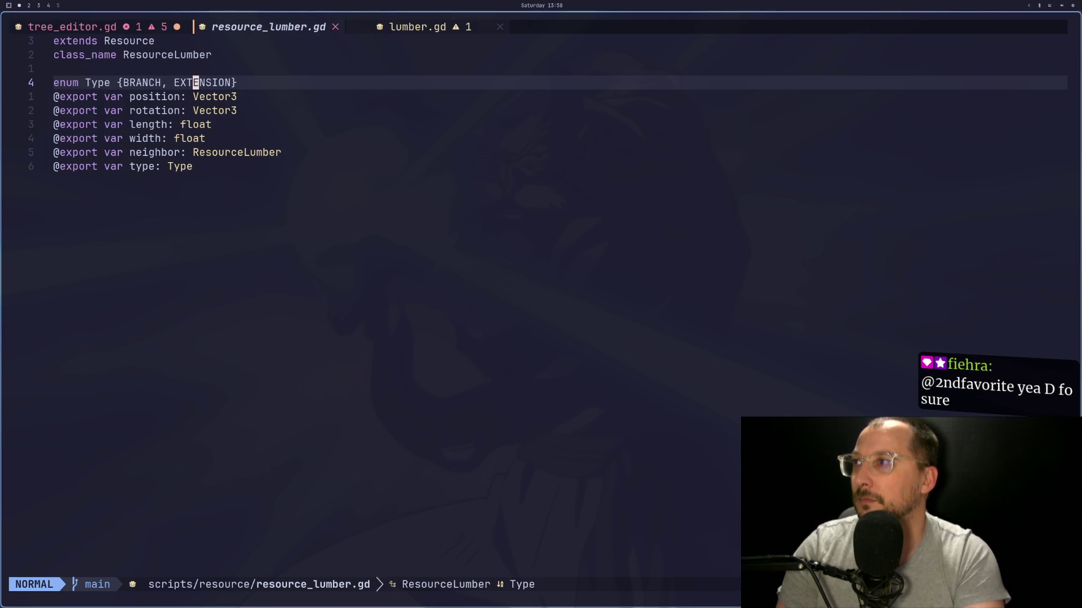
key("j")
key("j")
key("j")
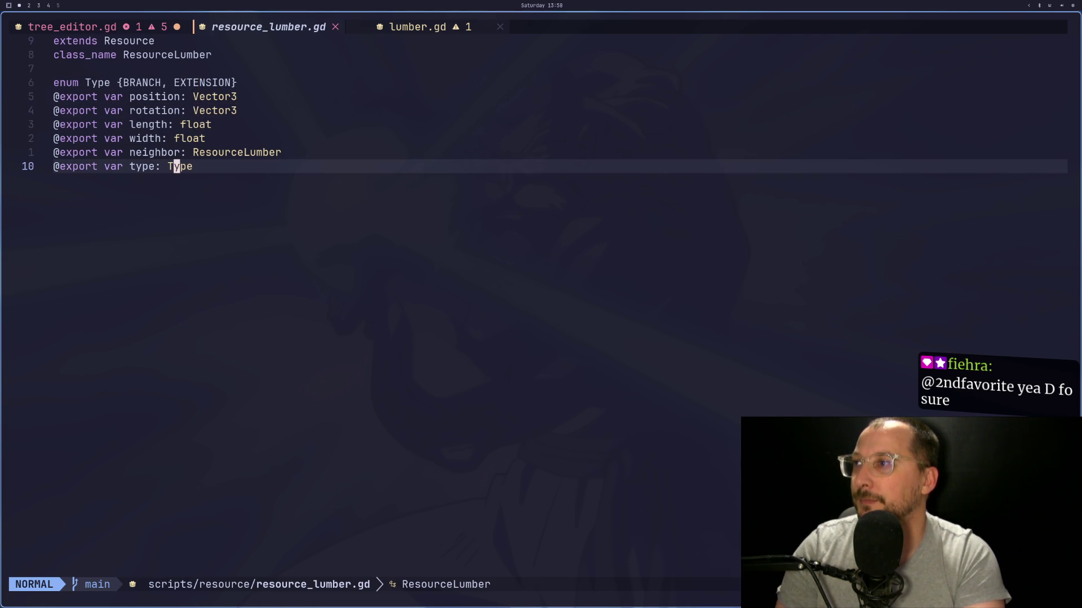
key("h")
key("h")
type("cw")
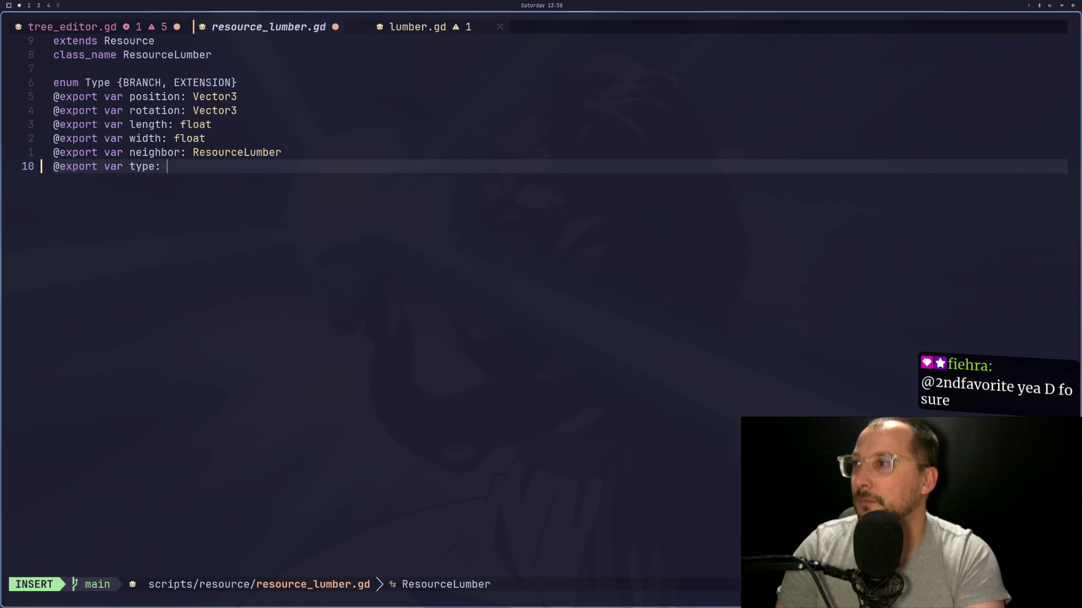
type("t")
key("Escape")
key("colon")
key("Escape")
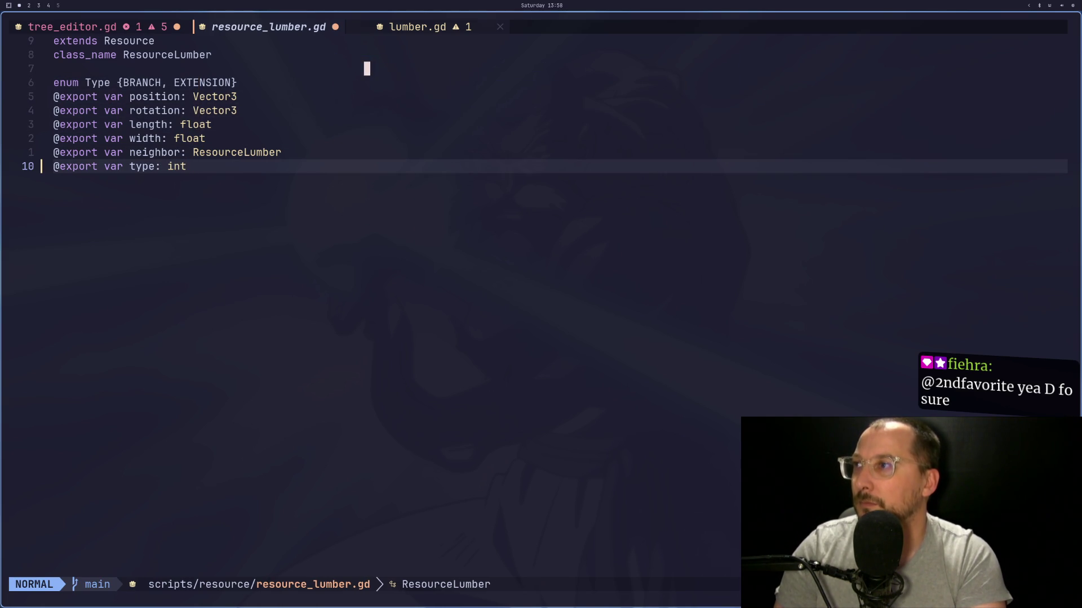
Step: Delete the enum's name Type, save resource_lumber.gd, and return to tree_editor.gd
key("4")
key("k")
key("b")
key("b")
key("b")
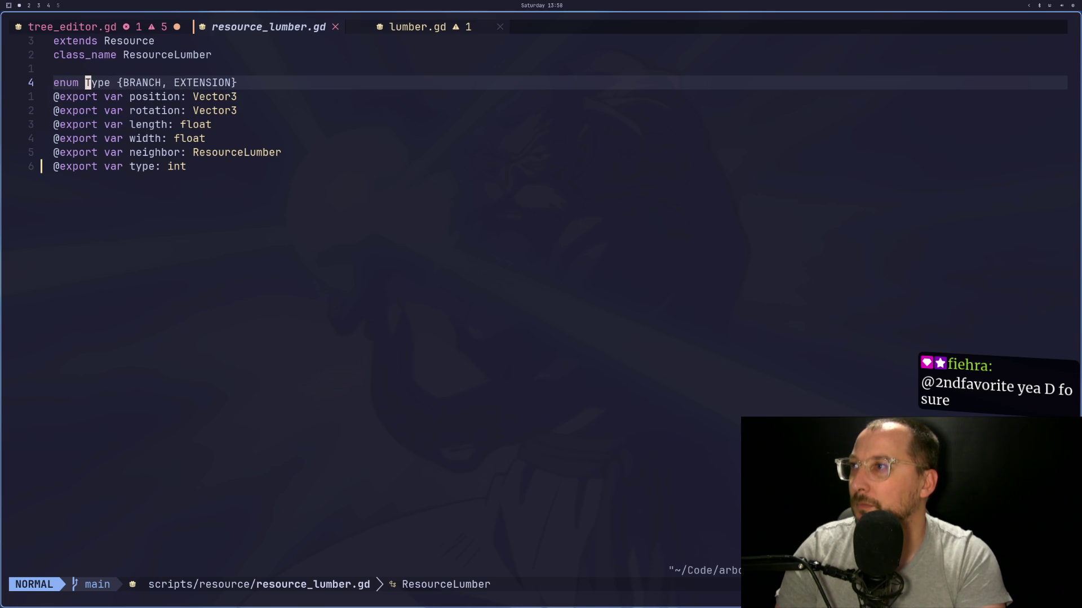
key("d")
key("w")
key("colon")
key("Escape")
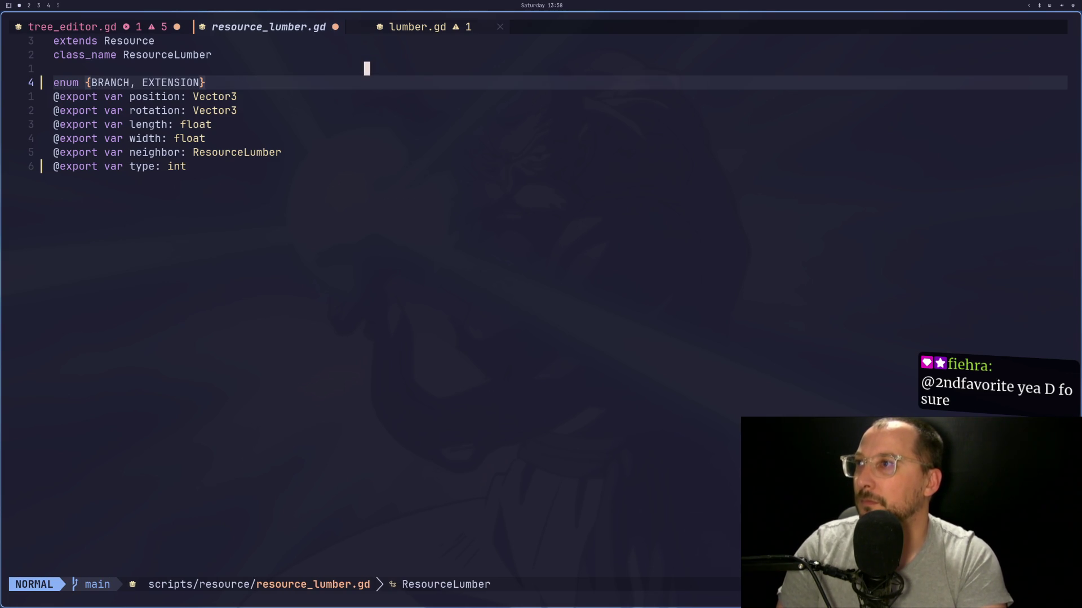
key("colon")
key("w")
key("Return")
key("ctrl+6")
Step: Replace TYPE with EXTENSION, making the line resource_lumber.type = ResourceLumber.EXTENSION
key("s")
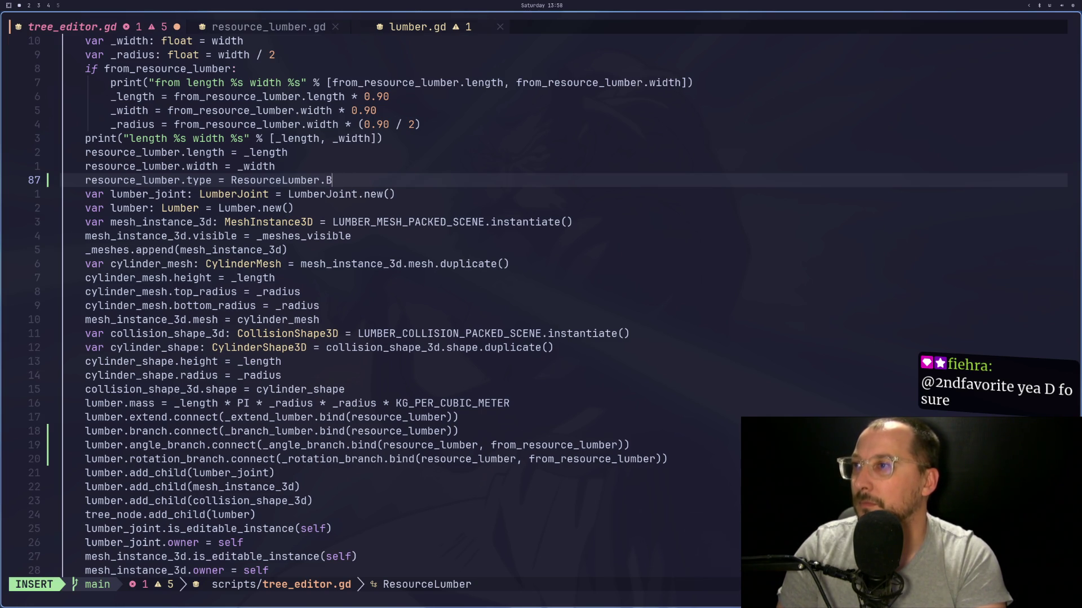
key("BackSpace")
type("EXTENSION")
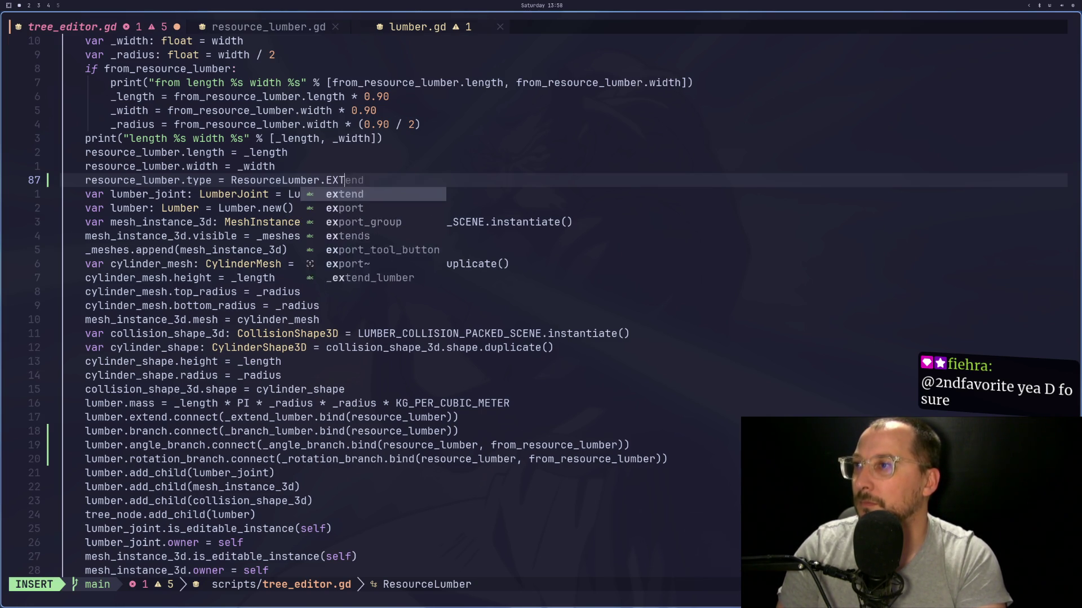
key("Escape")
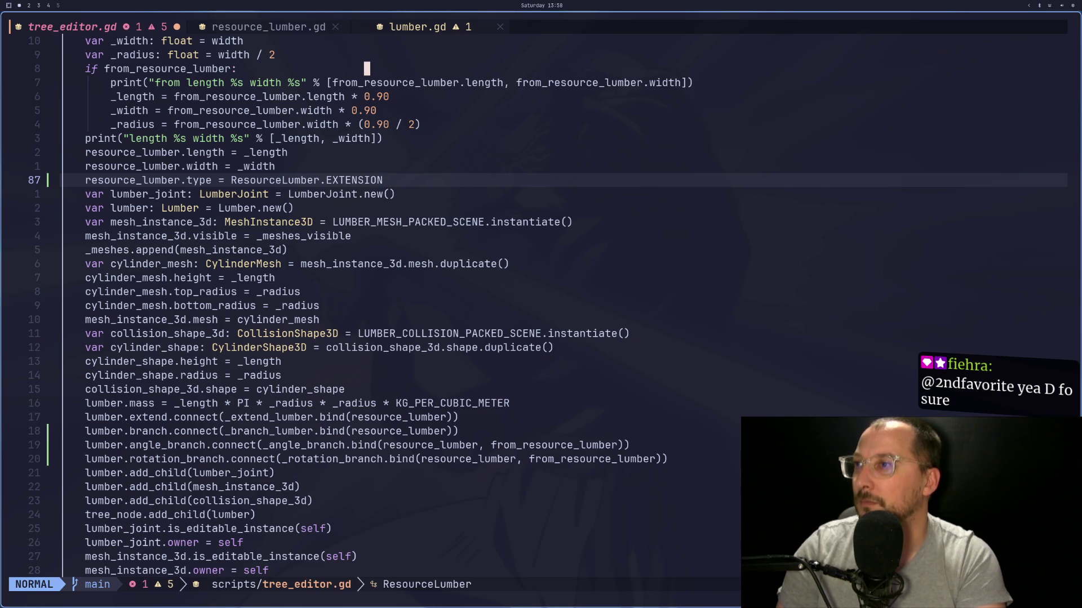
Step: Move the resource_lumber.type = ResourceLumber.EXTENSION line up to the start of _extend_lumber
left_click(139, 180)
key("k")
key("k")
key("k")
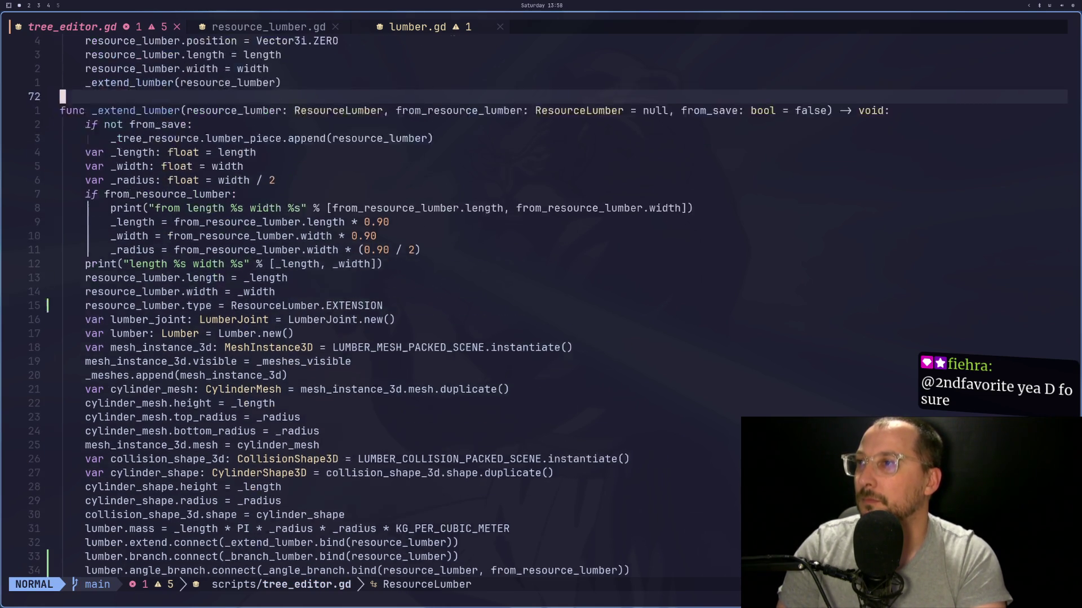
key("j")
key("j")
key("j")
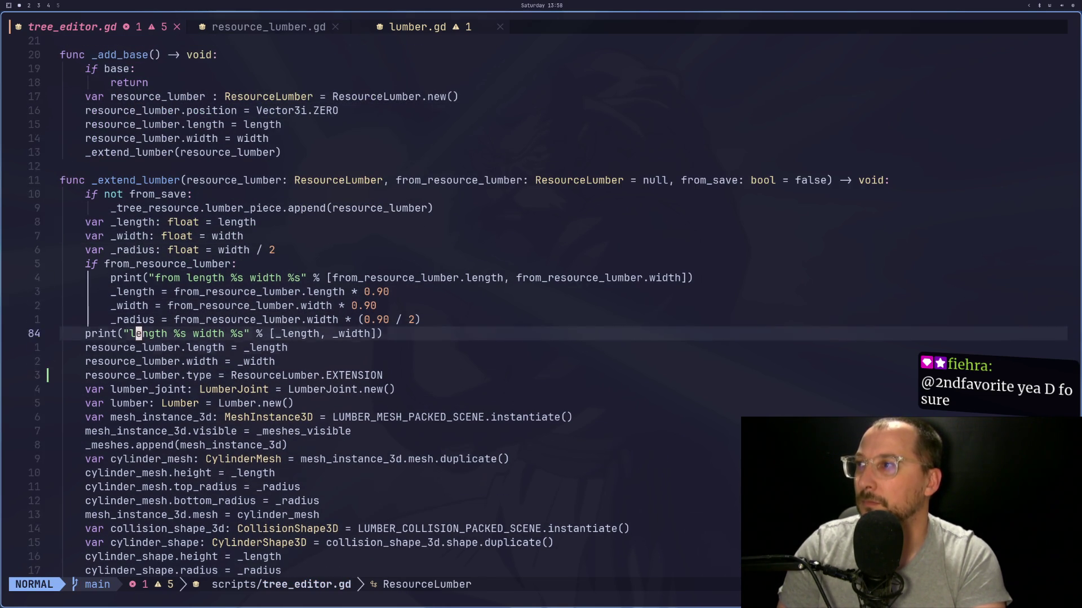
key("j")
key("k")
key("k")
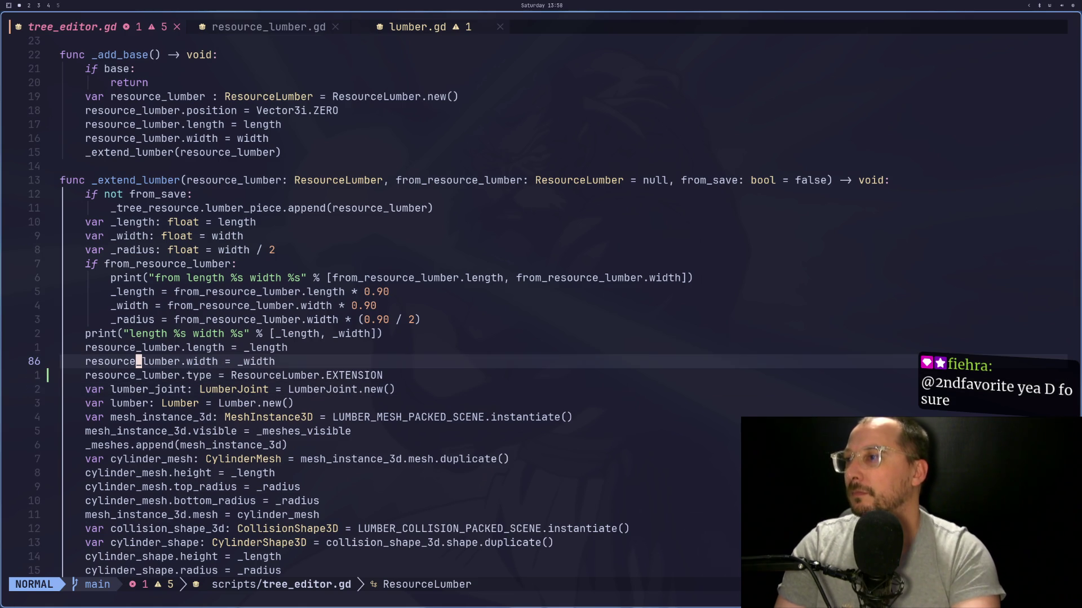
key("j")
key("y")
key("y")
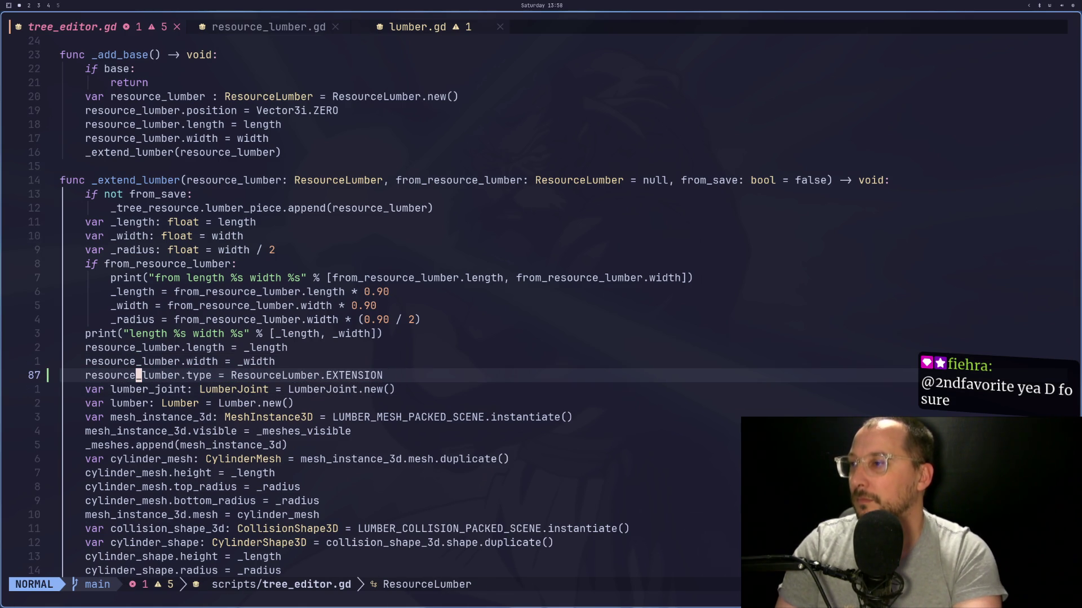
key("d")
key("d")
key("k")
key("k")
key("k")
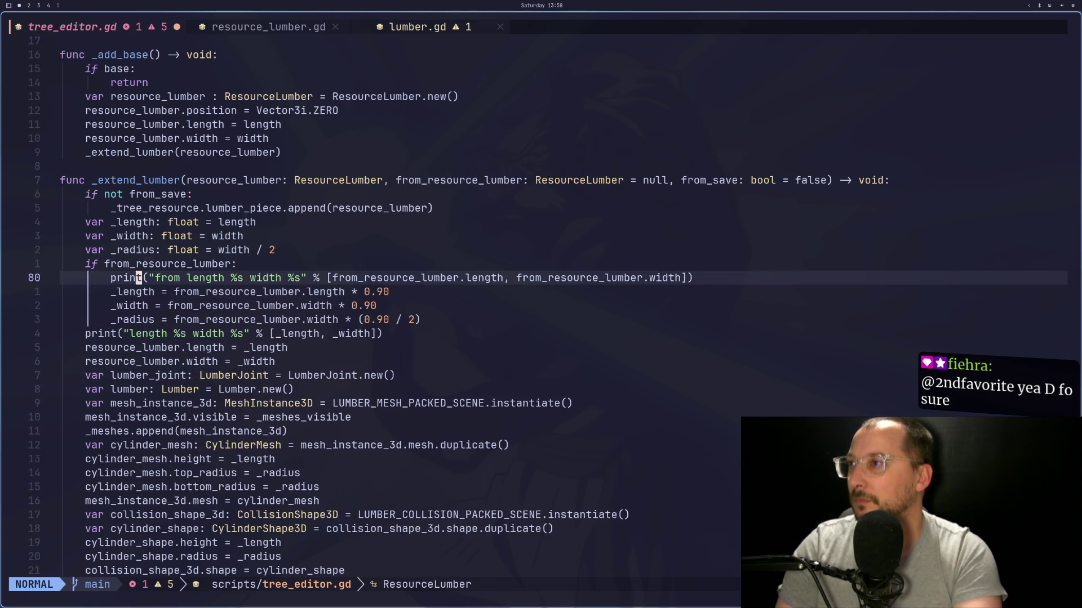
key("k")
key("k")
key("k")
key("p")
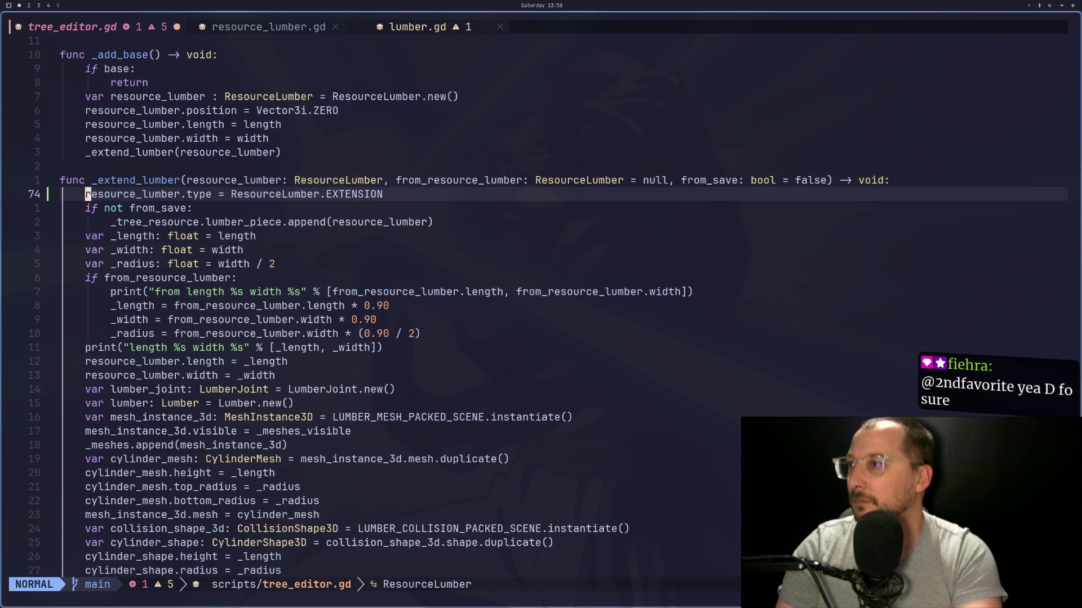
Step: Line-select _extend_lumber's body from the from_save check down to base = lumber
key("j")
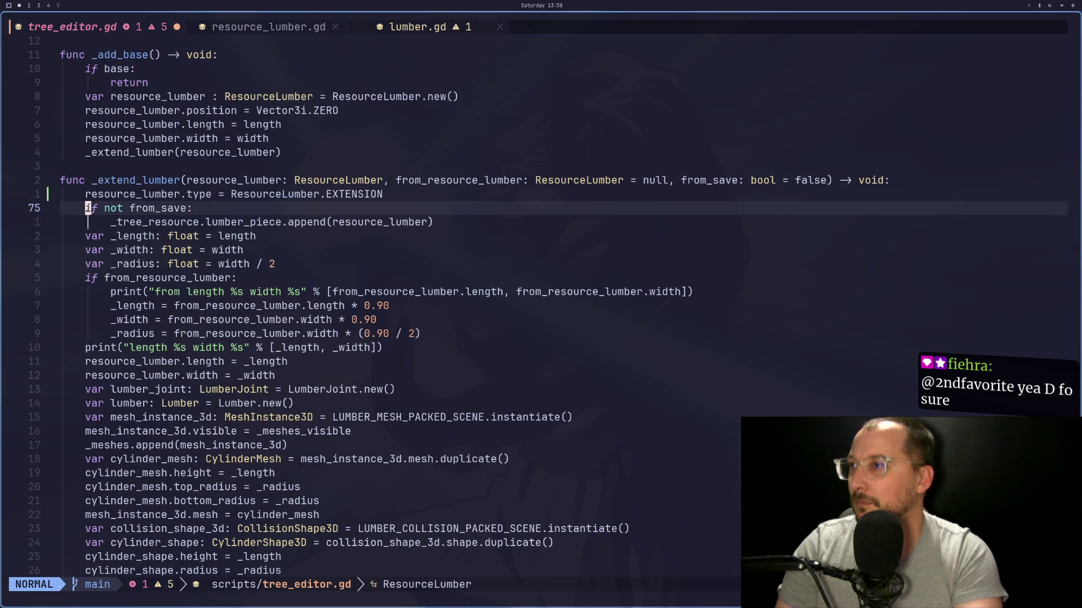
key("V")
key("j")
key("j")
key("j")
key("j")
key("j")
key("j")
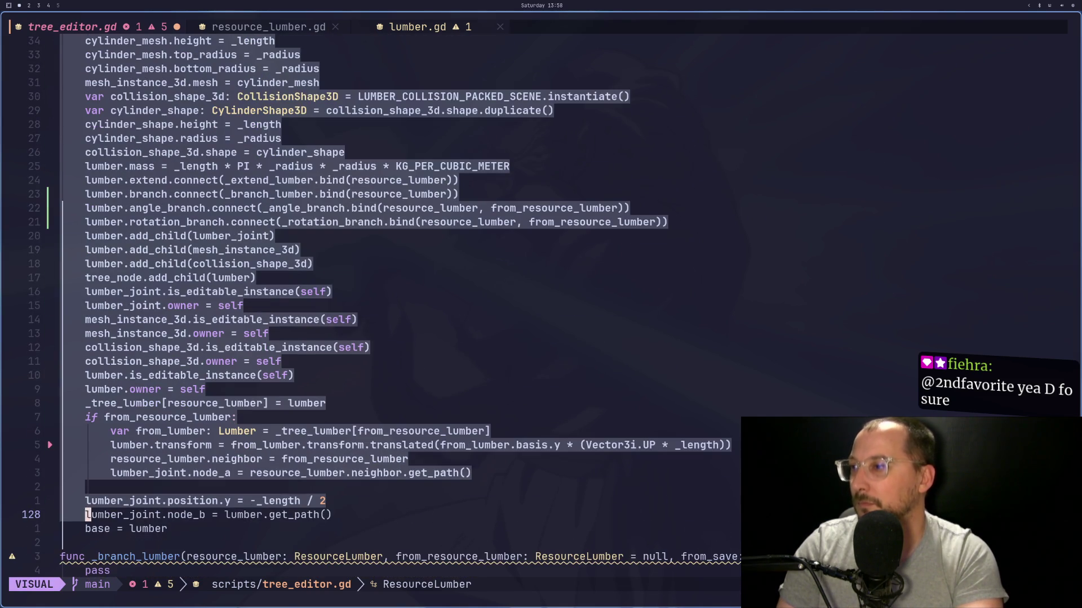
key("j")
key("dollar")
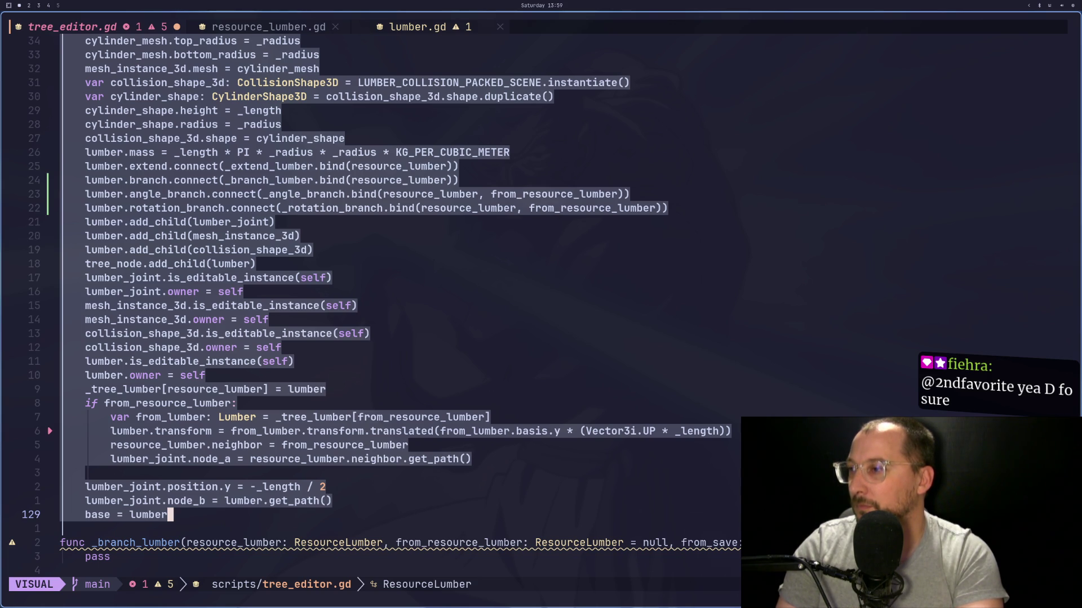
key("Escape")
Step: Search for the other uses of base in tree_editor.gd, ending back at base = lumber
key("h")
key("h")
key("h")
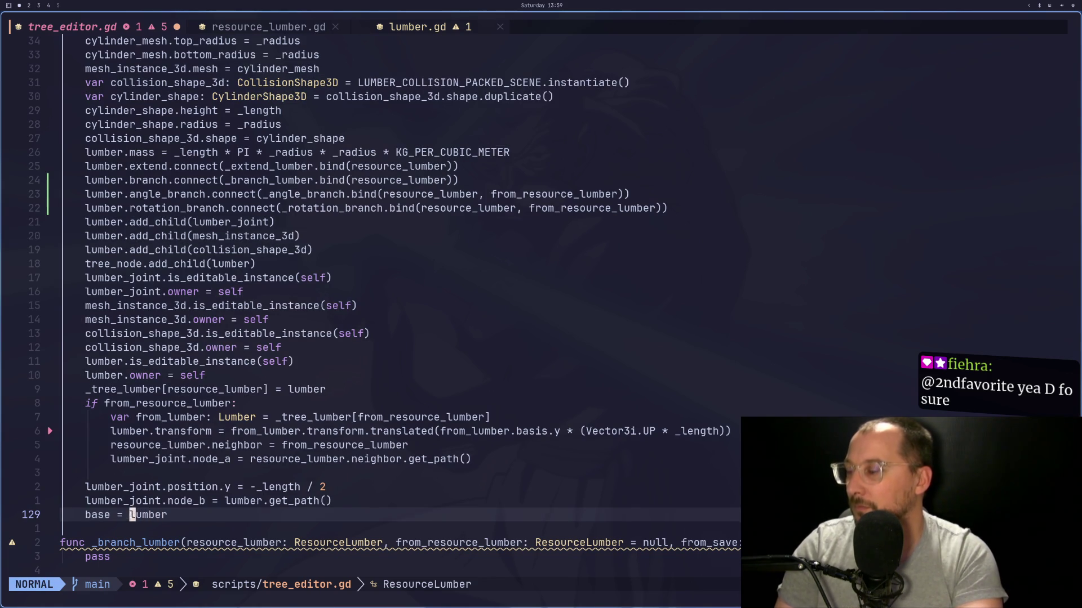
key("asterisk")
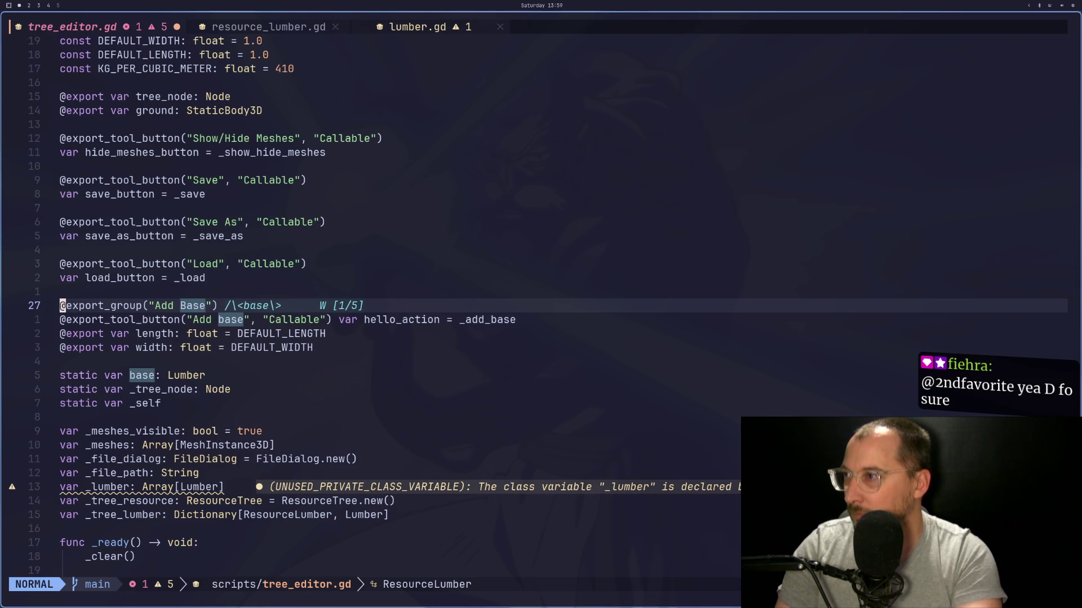
key("N")
key("n")
key("n")
key("n")
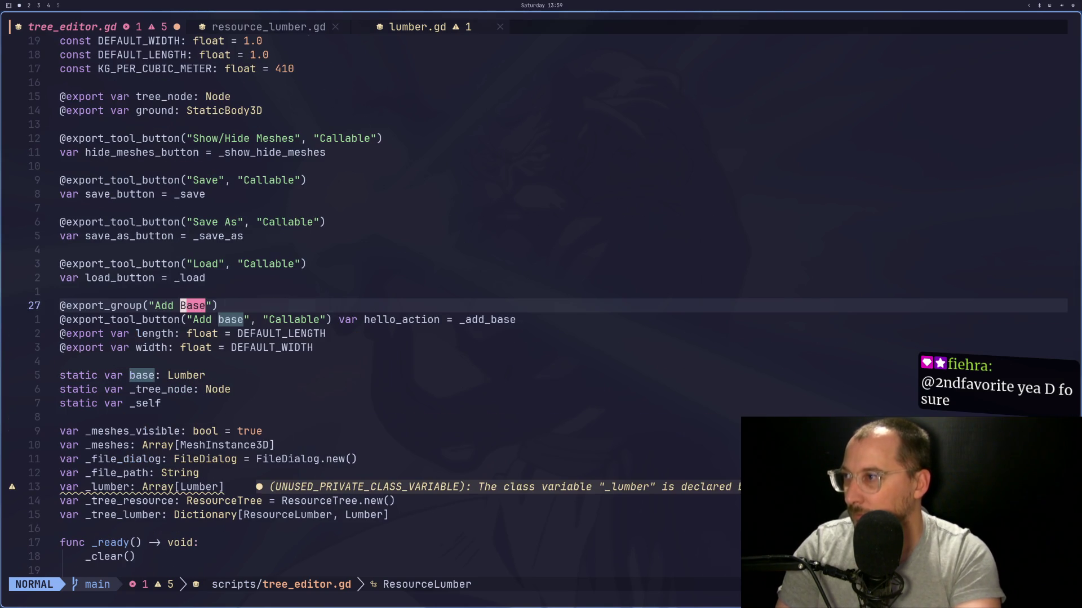
key("n")
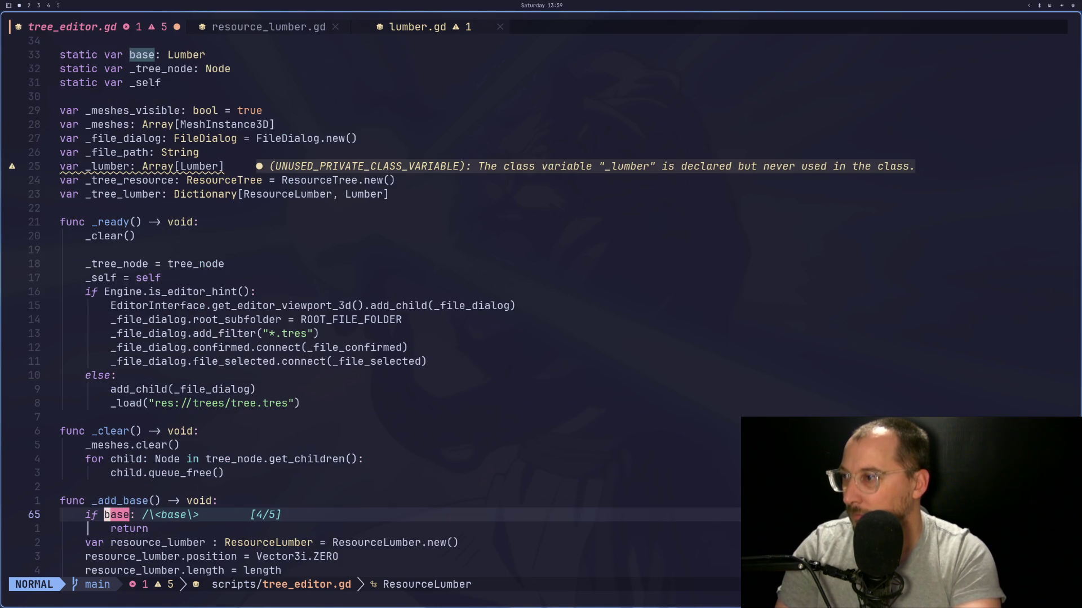
key("n")
Step: Select from base = lumber back up to the if not from_save check
key("w")
key("w")
key("l")
key("v")
key("k")
key("k")
key("k")
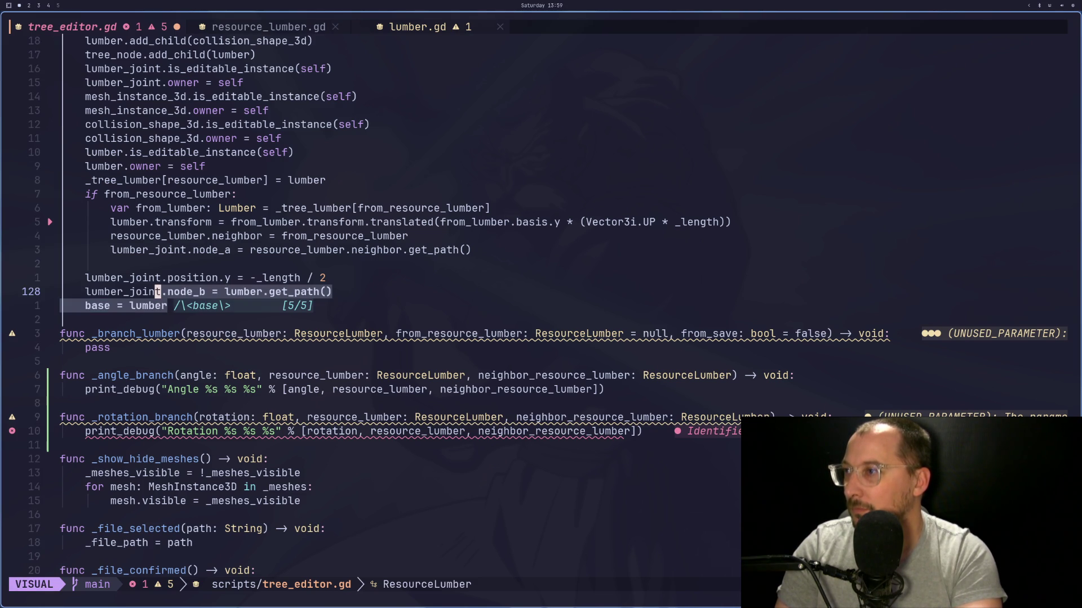
key("k")
key("k")
key("k")
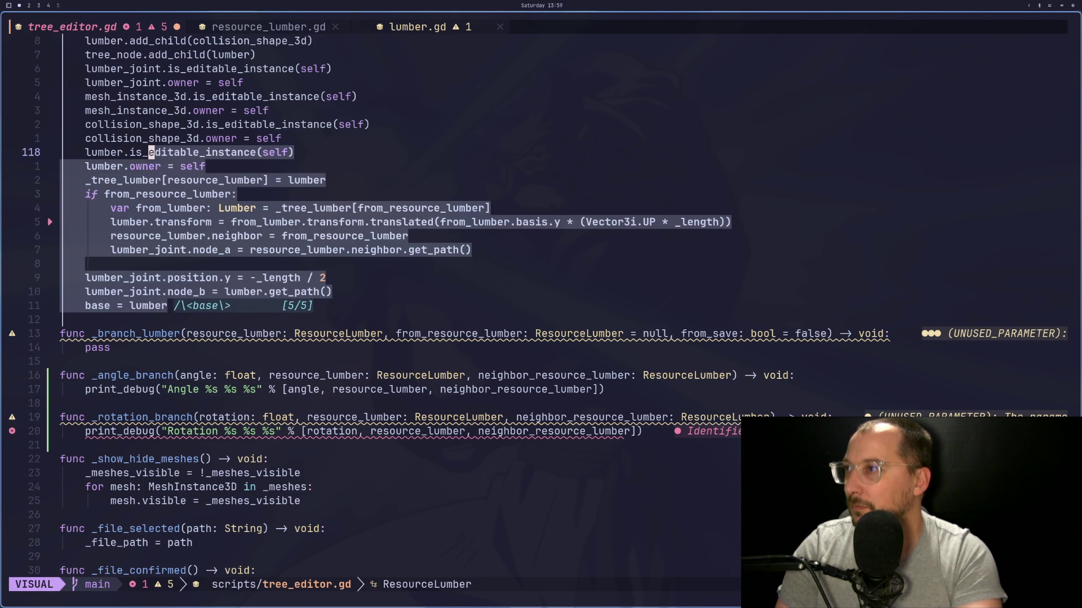
Step: Cut the selected function body and remove the leftover empty line
key("V")
key("d")
key("i")
key("BackSpace")
key("Escape")
key("j")
key("j")
key("j")
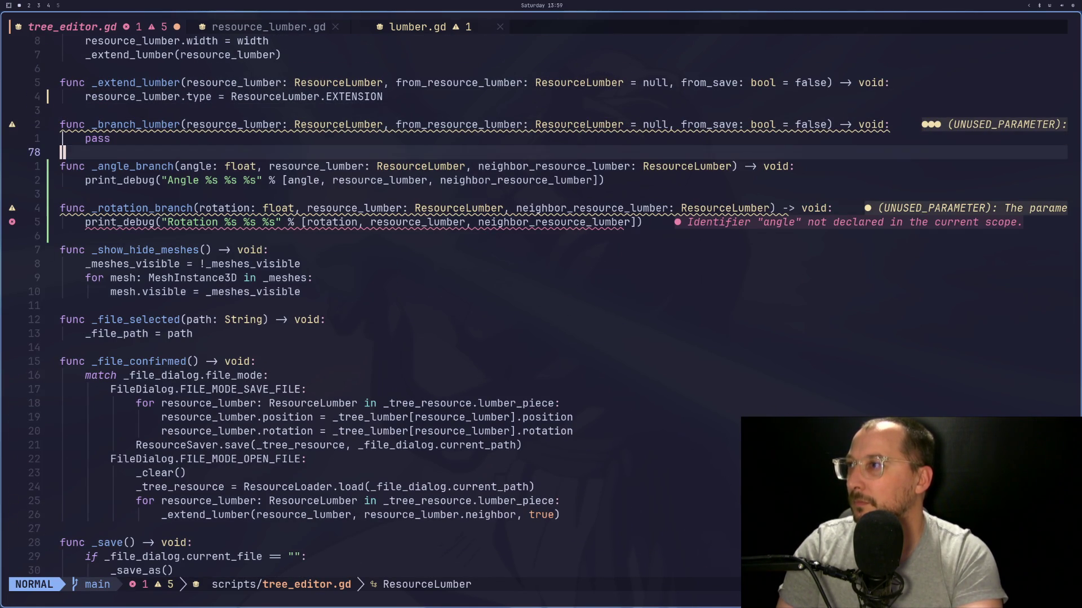
key("k")
key("A")
key("Escape")
Step: Above _extend_lumber, start a 'func _add' header and paste the cut code beneath it
key("k")
key("k")
key("k")
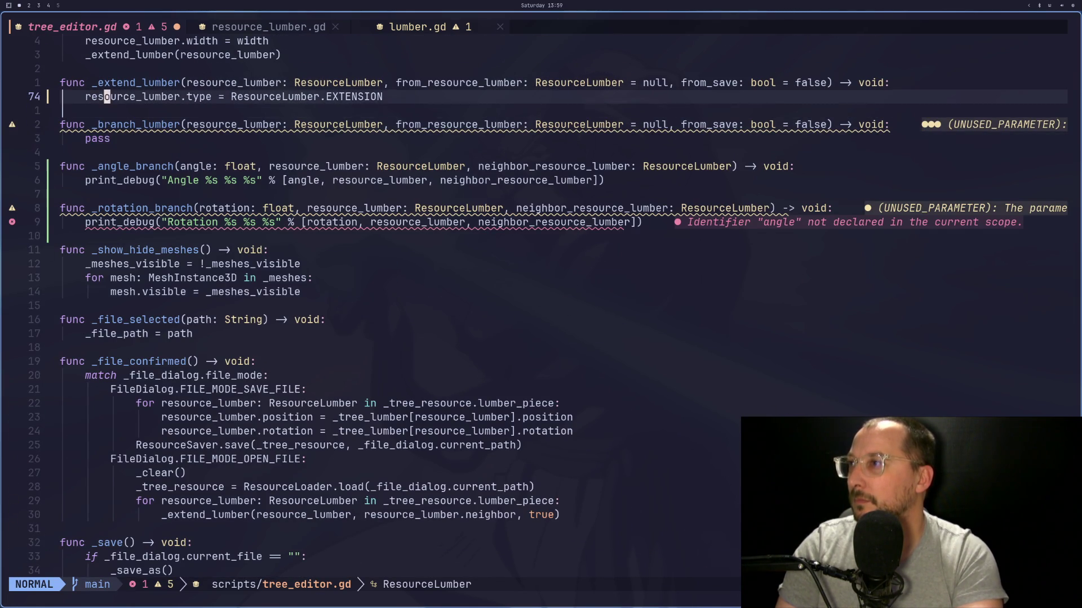
key("A")
key("Return")
type("func _add")
key("Escape")
key("p")
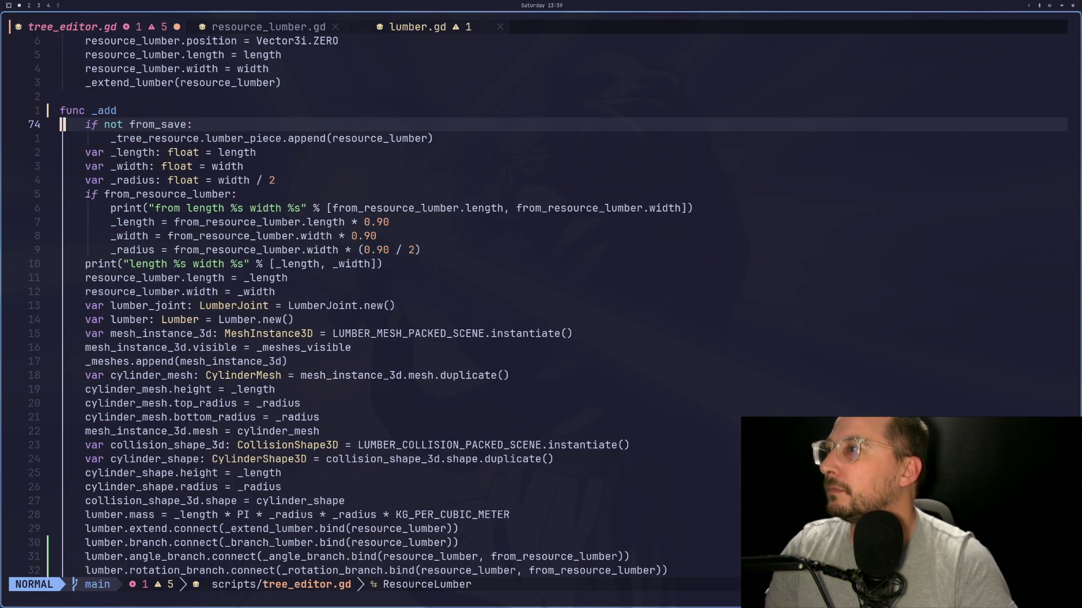
Step: Replace the 'func _add' stub with a copy of the _extend_lumber signature
key("j")
key("j")
key("j")
key("j")
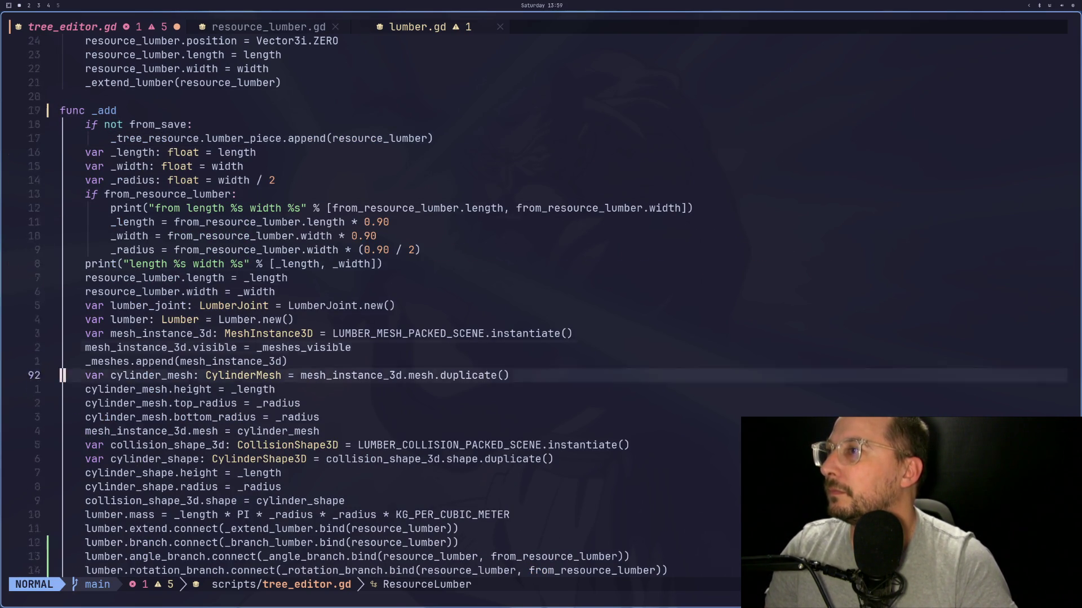
key("k")
key("k")
key("k")
key("j")
key("j")
key("j")
key("k")
key("k")
key("k")
key("k")
key("k")
key("k")
key("k")
key("k")
key("k")
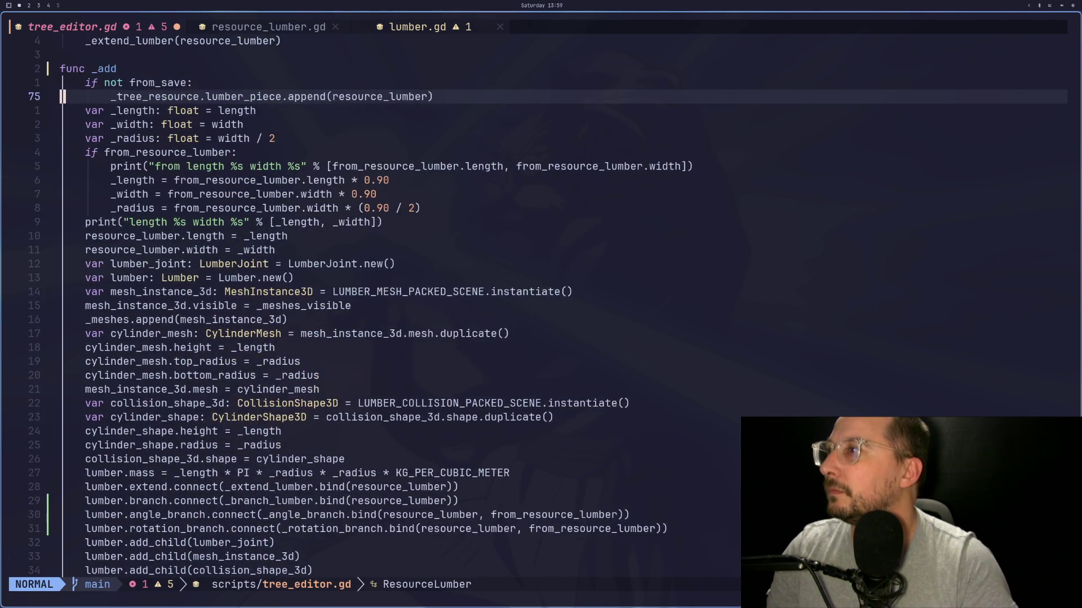
key("o")
key("Escape")
key("k")
key("k")
key("d")
key("d")
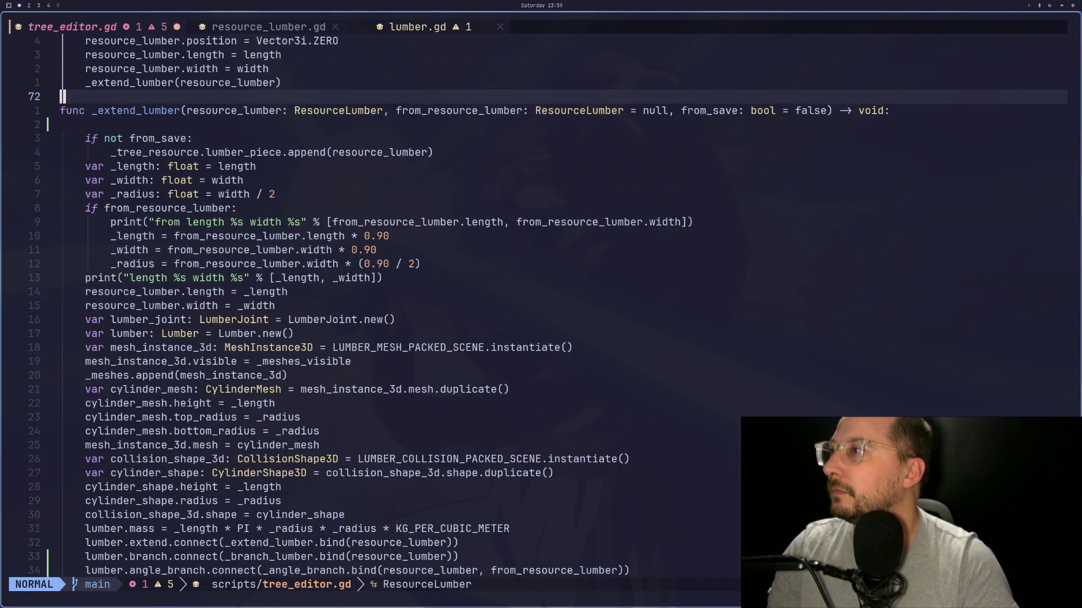
key("j")
key("d")
key("d")
key("k")
Step: Rename the copied header to _add_lumber and save tree_editor.gd with :w
key("l")
key("l")
key("l")
key("h")
key("h")
key("h")
key("h")
key("h")
key("i")
key("BackSpace")
key("BackSpace")
key("BackSpace")
type("ea")
key("BackSpace")
key("BackSpace")
type("add")
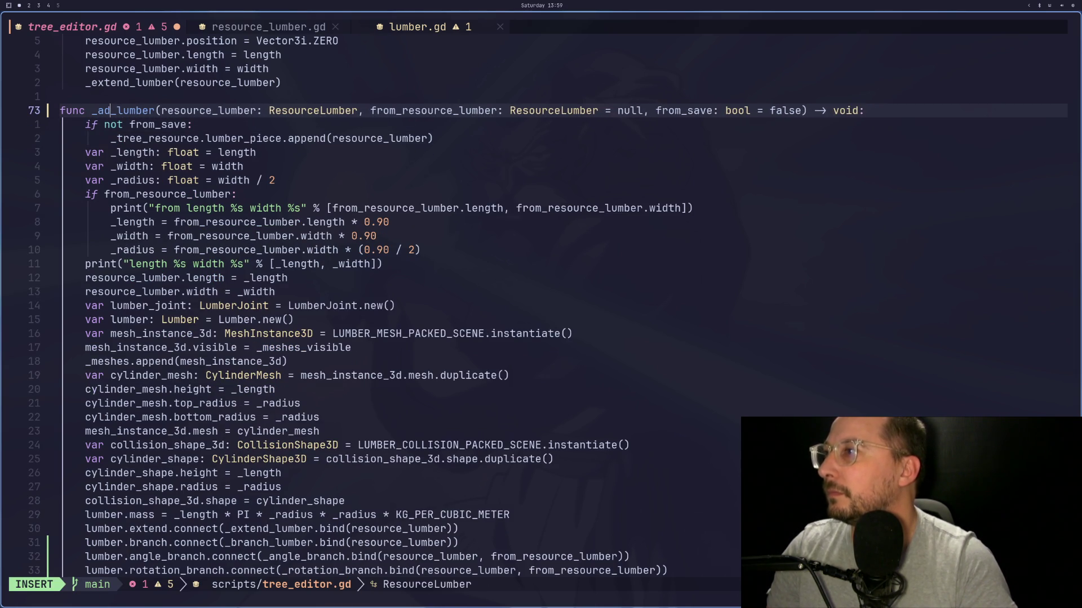
key("Escape")
key("colon")
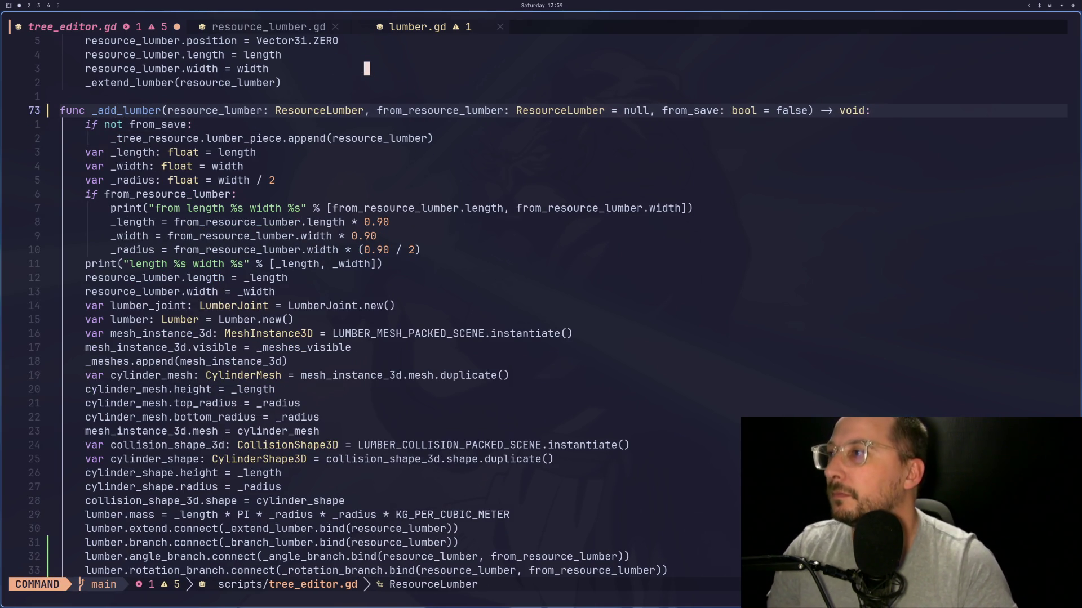
type("w")
key("Return")
Step: Paste the _extend_lumber signature on a new line below its type line
key("j")
key("j")
key("j")
key("k")
key("k")
key("k")
key("o")
key("Escape")
key("k")
key("k")
key("y")
key("y")
key("j")
key("p")
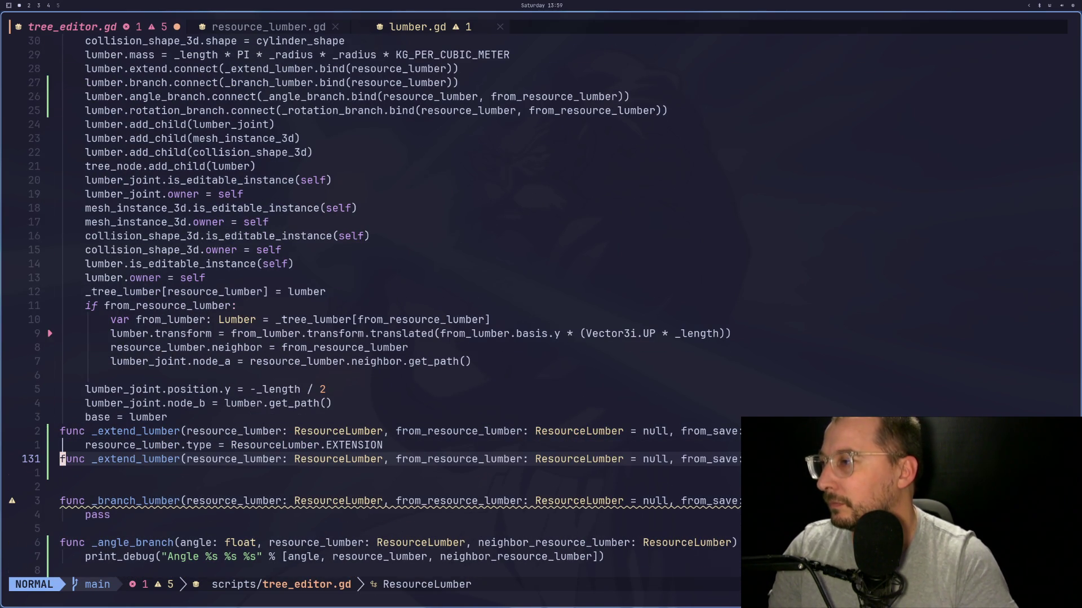
Step: Turn the pasted signature into an indented _add_lumber call
key("d")
key("w")
key("i")
key("Tab")
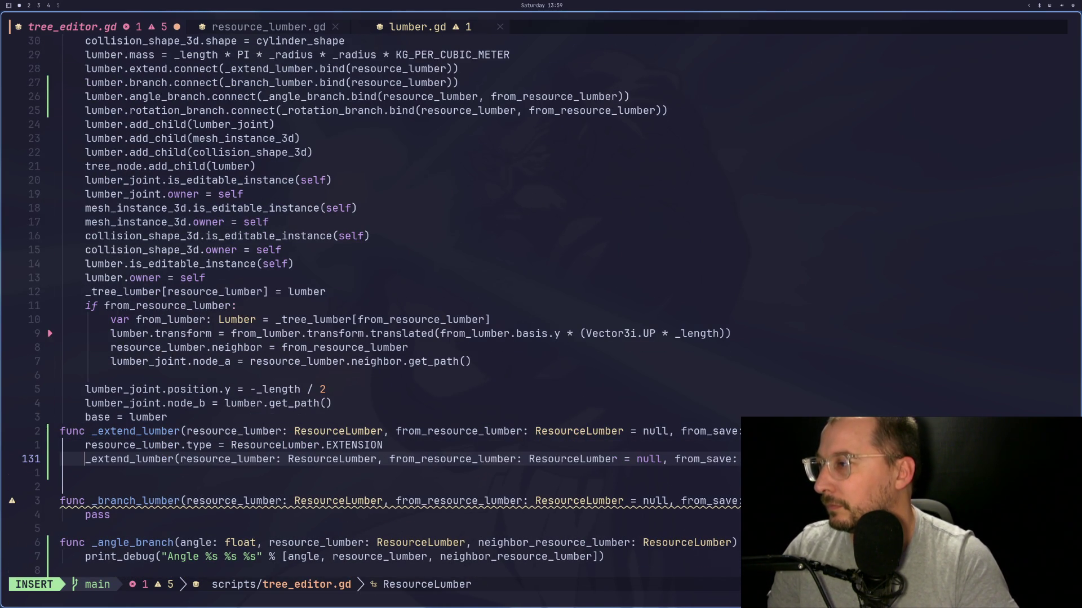
key("Escape")
key("l")
key("l")
key("l")
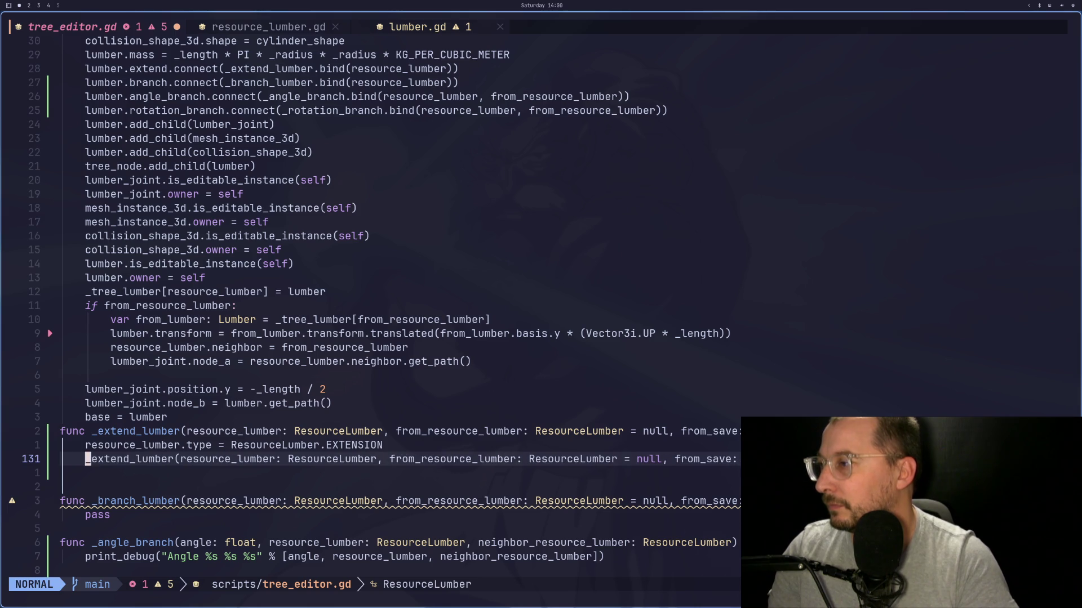
key("c")
key("t")
key("_")
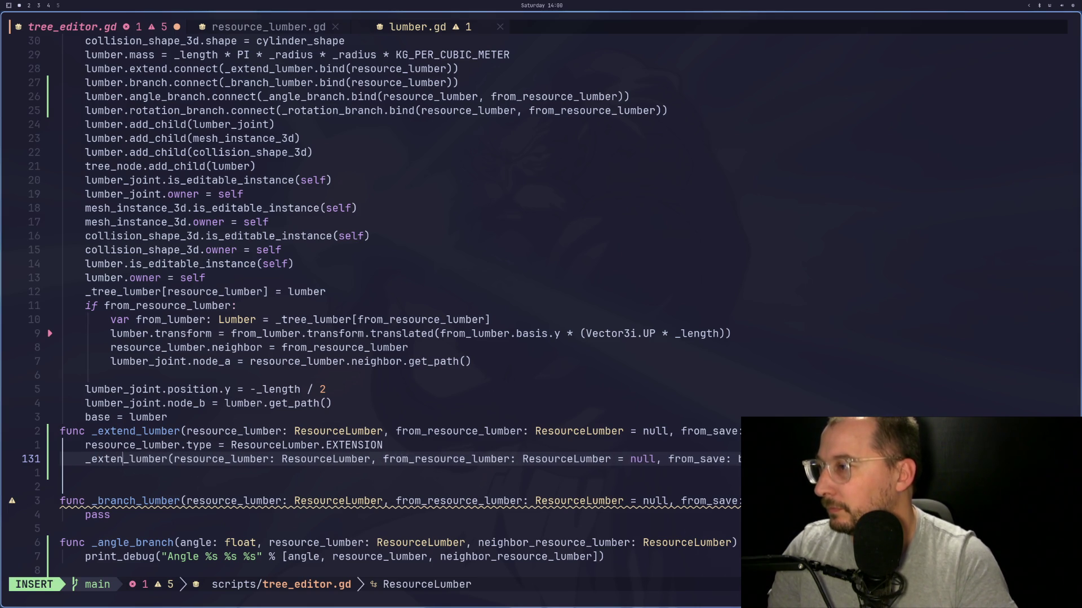
key("BackSpace")
key("BackSpace")
type("add")
key("Escape")
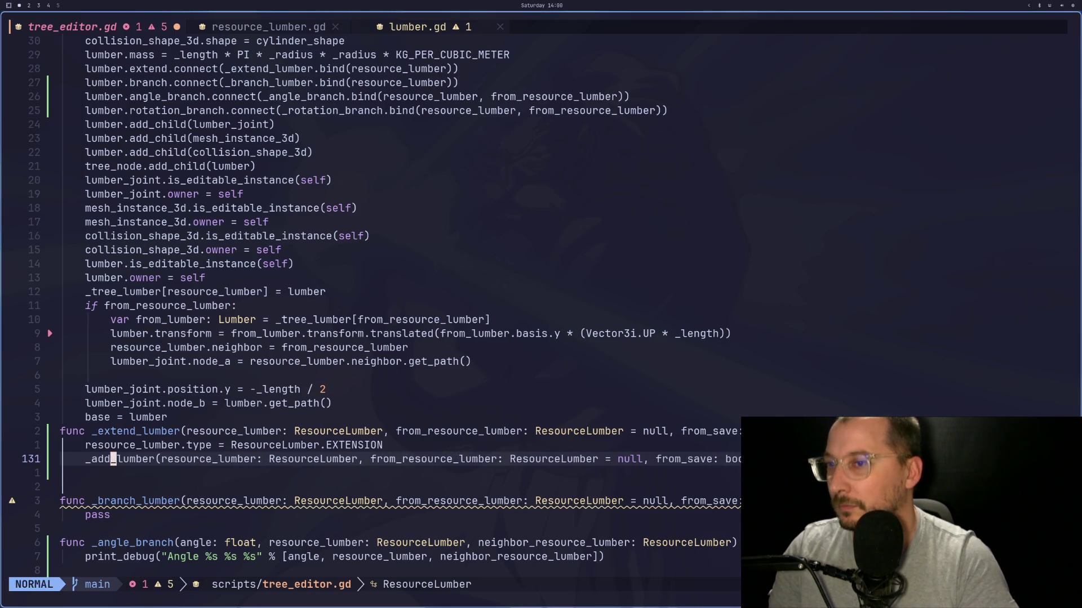
Step: Copy the type line and the _add_lumber call into _branch_lumber
key("i")
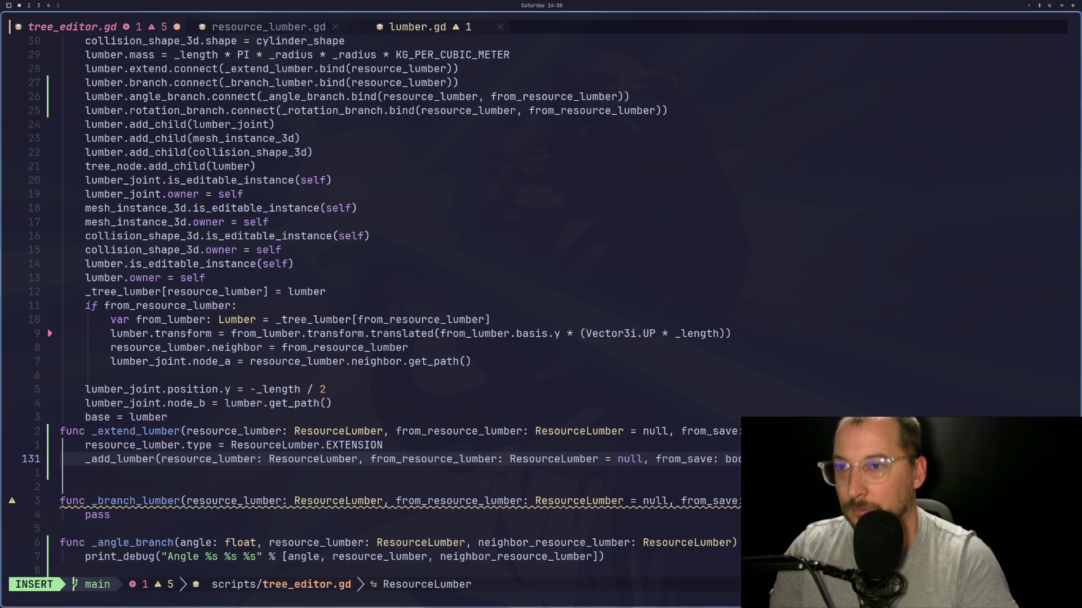
key("Escape")
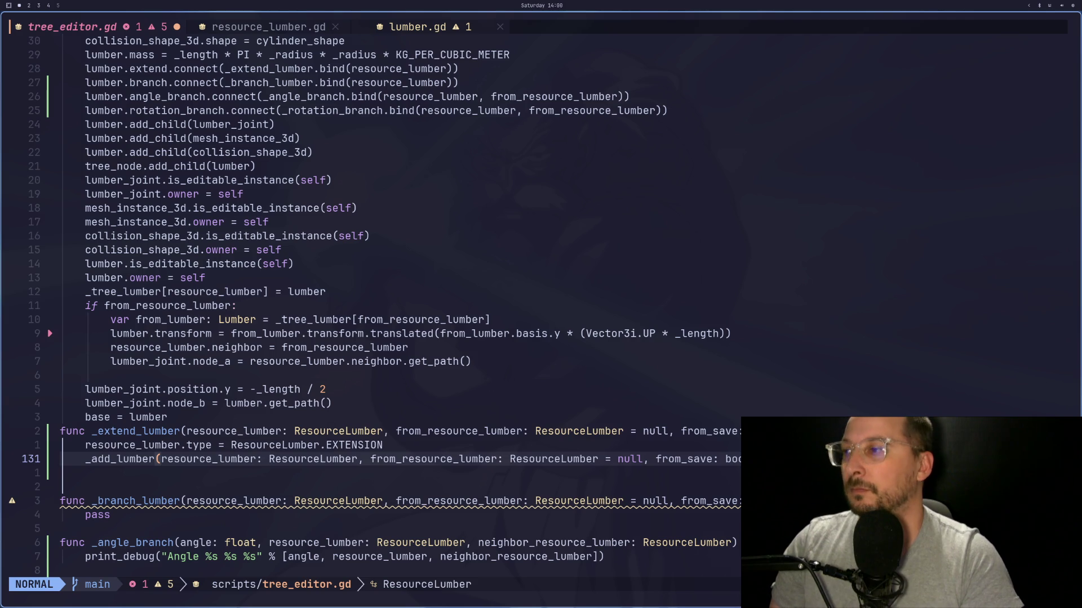
key("k")
key("y")
key("j")
key("j")
key("j")
key("j")
key("o")
key("Escape")
key("p")
Step: Remove pass and the blank line from _branch_lumber and change its type to BRANCH
key("j")
key("j")
key("d")
key("d")
key("k")
key("k")
key("k")
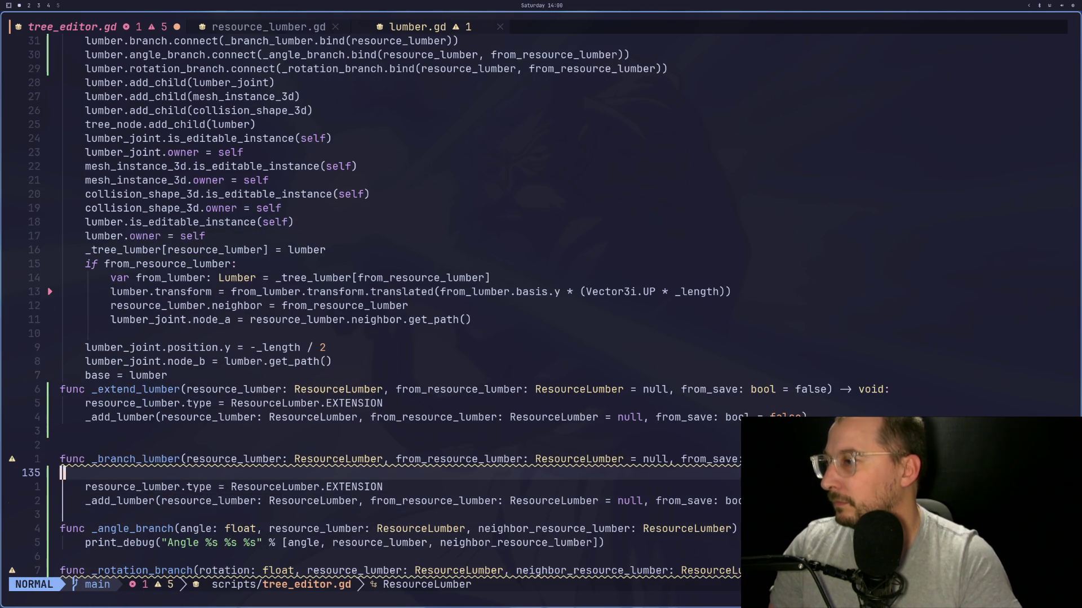
key("d")
key("d")
key("k")
key("j")
key("j")
key("k")
key("f")
key(".")
key("W")
key("W")
key("w")
key("w")
type("CB")
key("Escape")
key("j")
Step: Copy resource_lumber from the _angle_branch signature onto a new line atop the function
key("slash")
type("u")
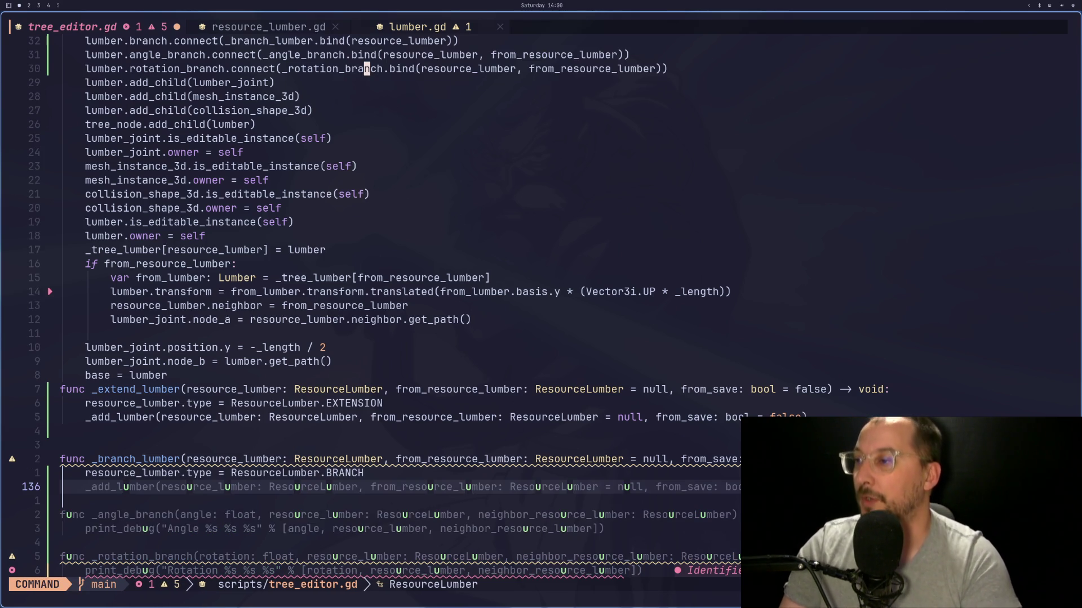
key("Escape")
key("k")
key("k")
key("}")
key("}")
key("}")
key("k")
key("k")
key("k")
key("f")
key("e")
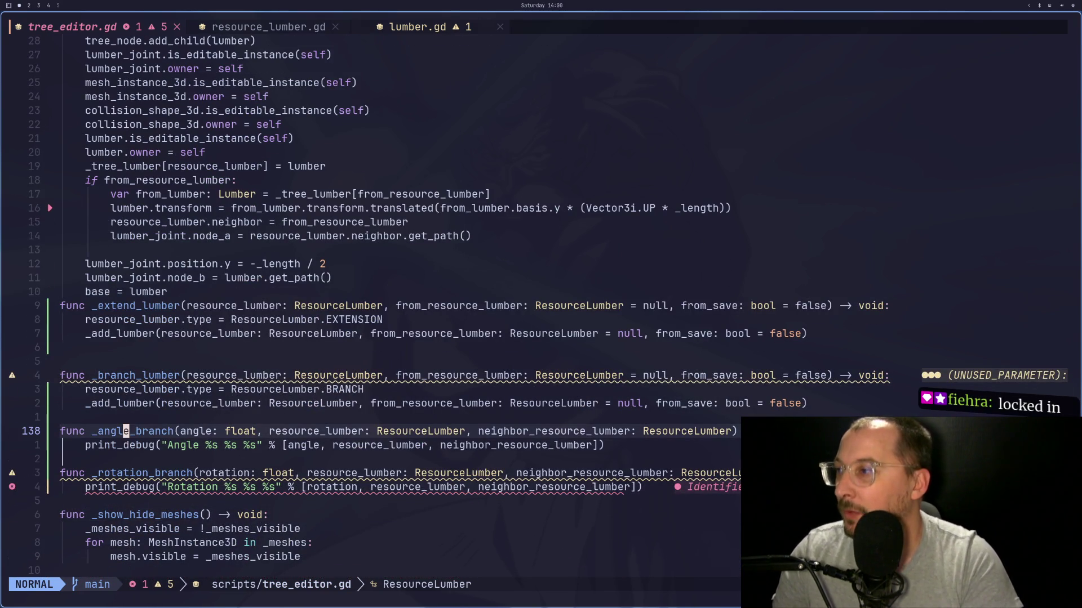
key("w")
key("W")
key("W")
key("v")
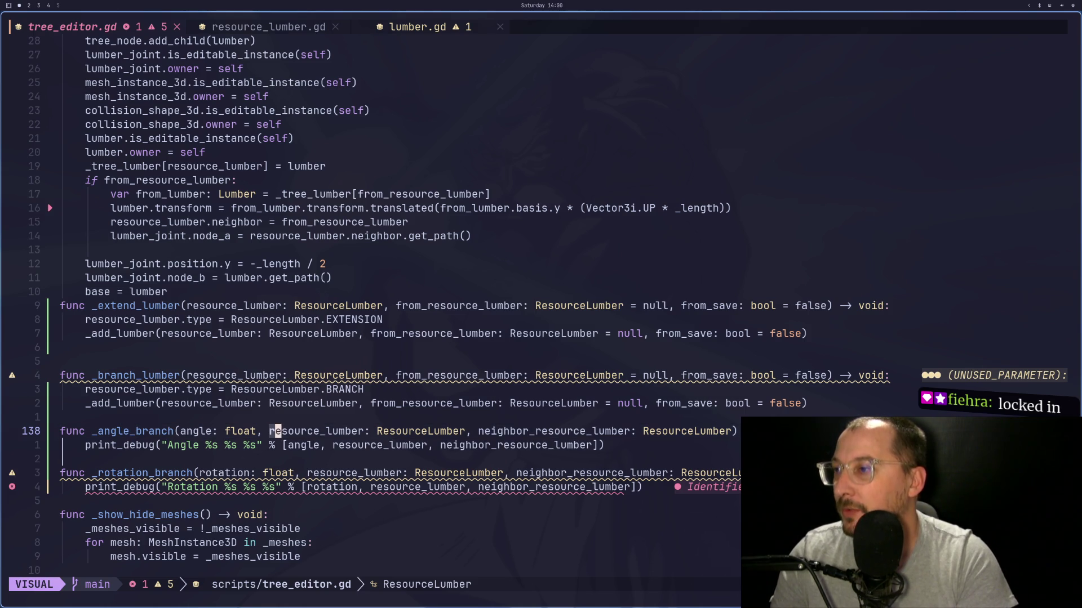
key("e")
key("y")
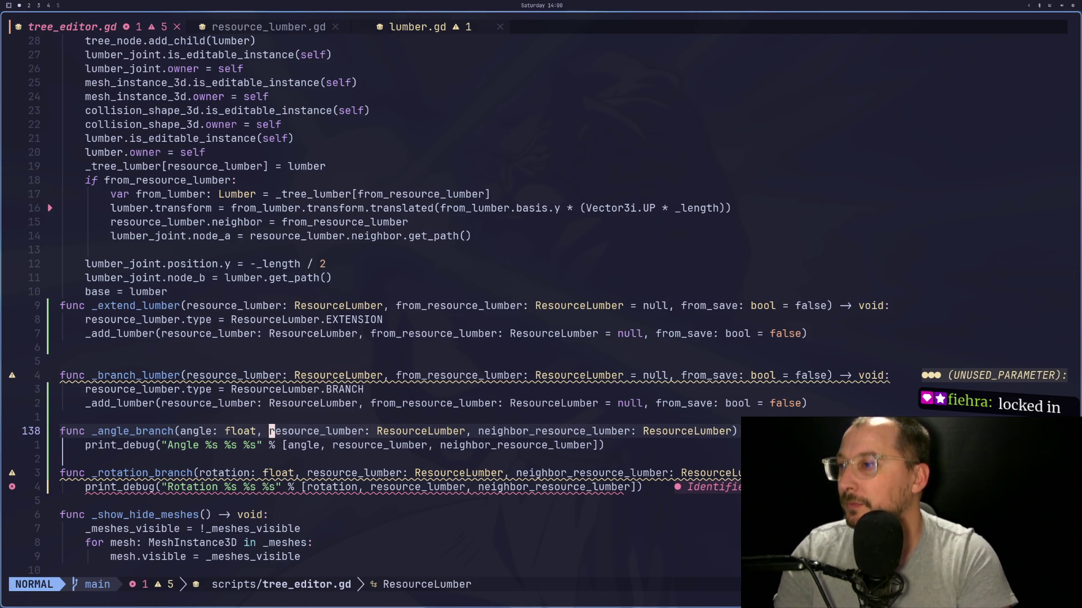
key("o")
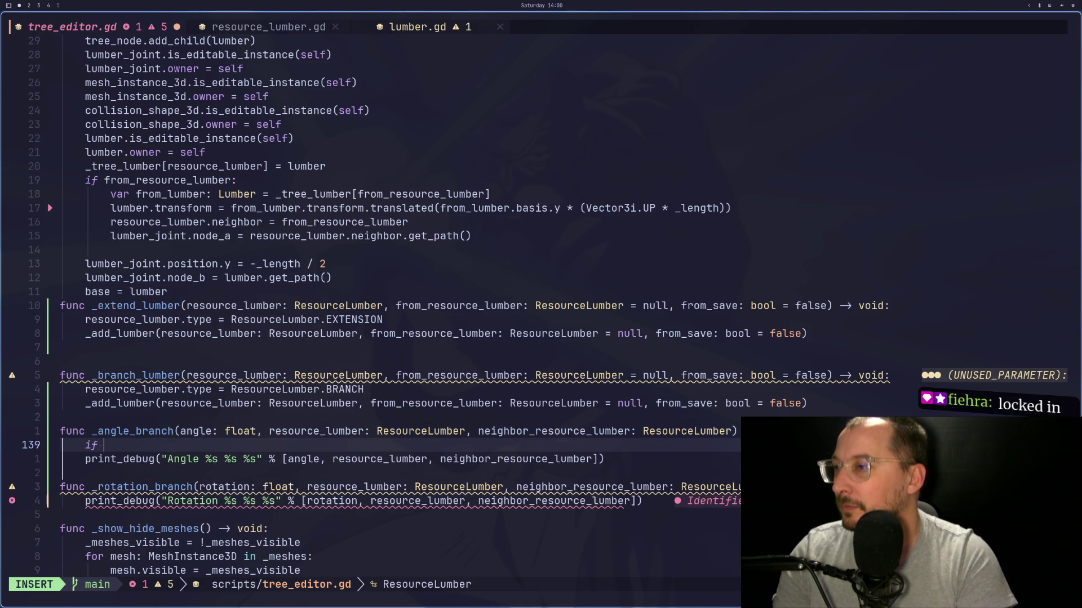
key("Escape")
key("p")
Step: Build the condition 'if resource_lumber.type != ResourceLumber.BRANCH' around it
key("a")
key("Escape")
key("b")
key("b")
type("hi new")
key("BackSpace")
key("BackSpace")
type("ot")
key("Escape")
key("w")
key("e")
key("a")
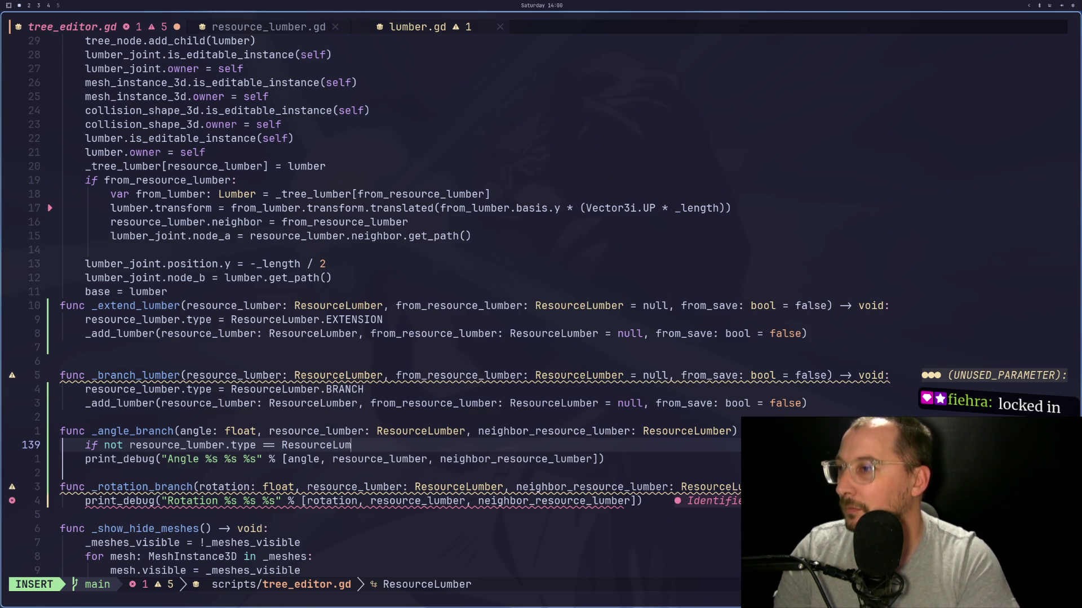
type("ber.BRANCH")
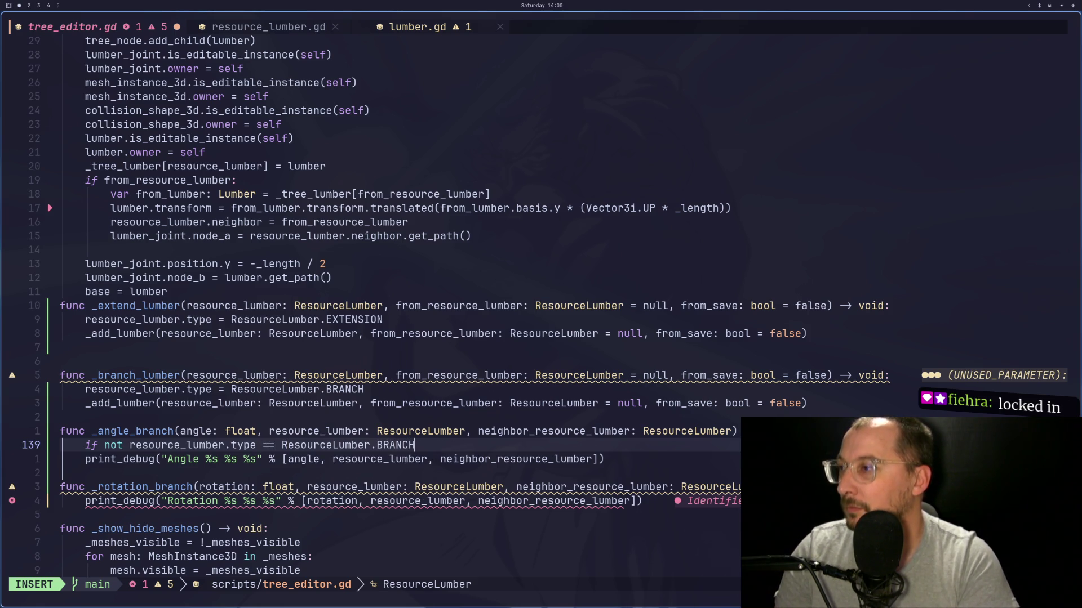
key("Escape")
key("h")
key("h")
key("h")
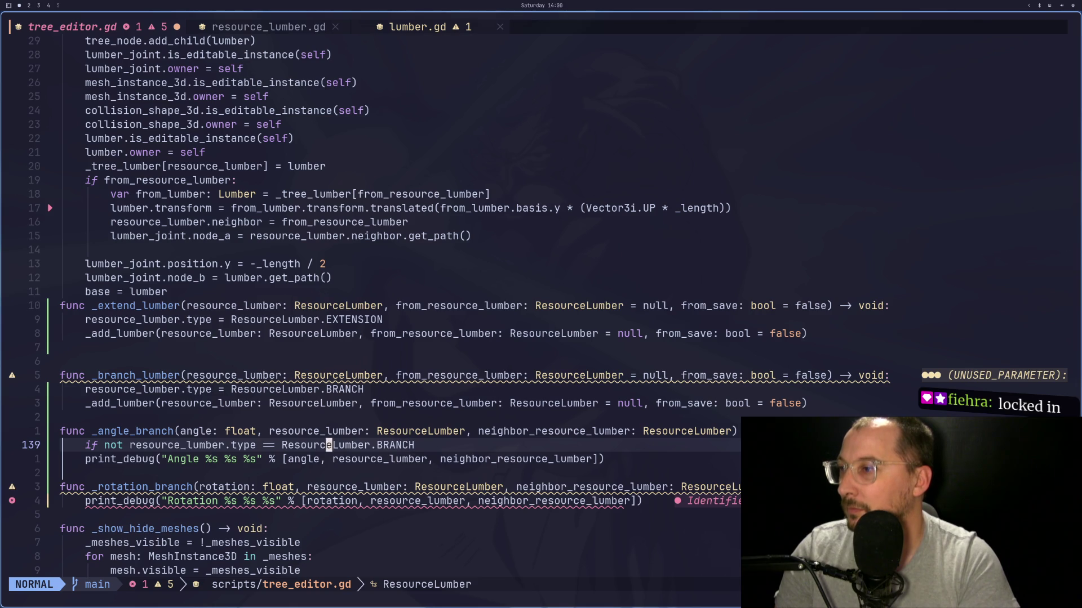
key("h")
key("h")
type("s!")
key("Escape")
Step: Delete the redundant not, end the condition with a colon, and add the return line
key("b")
key("b")
key("b")
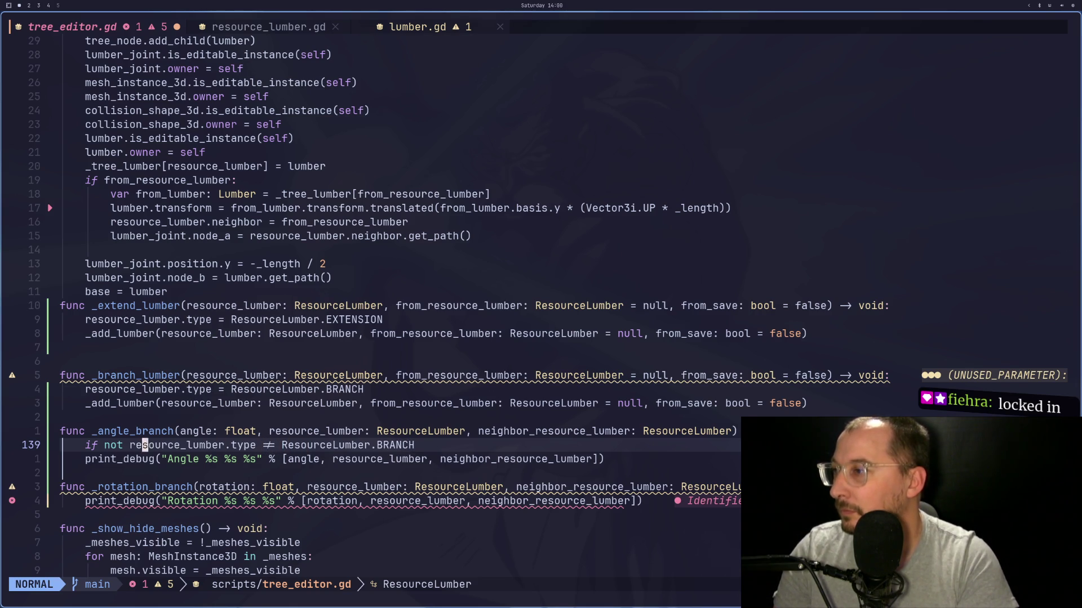
key("d")
key("w")
key("e")
key("e")
key("e")
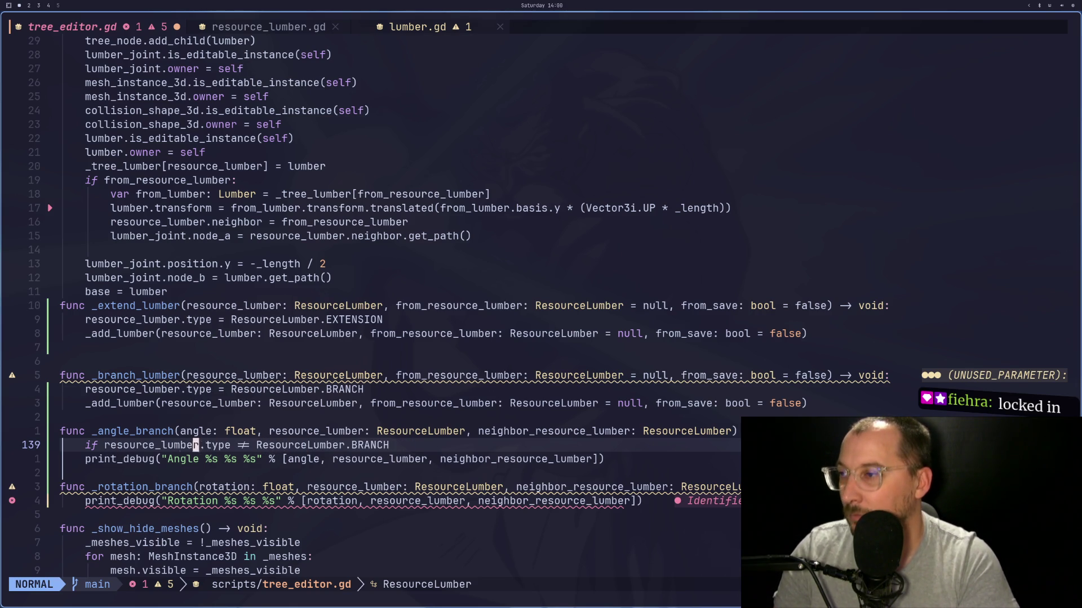
type("a:")
key("Return")
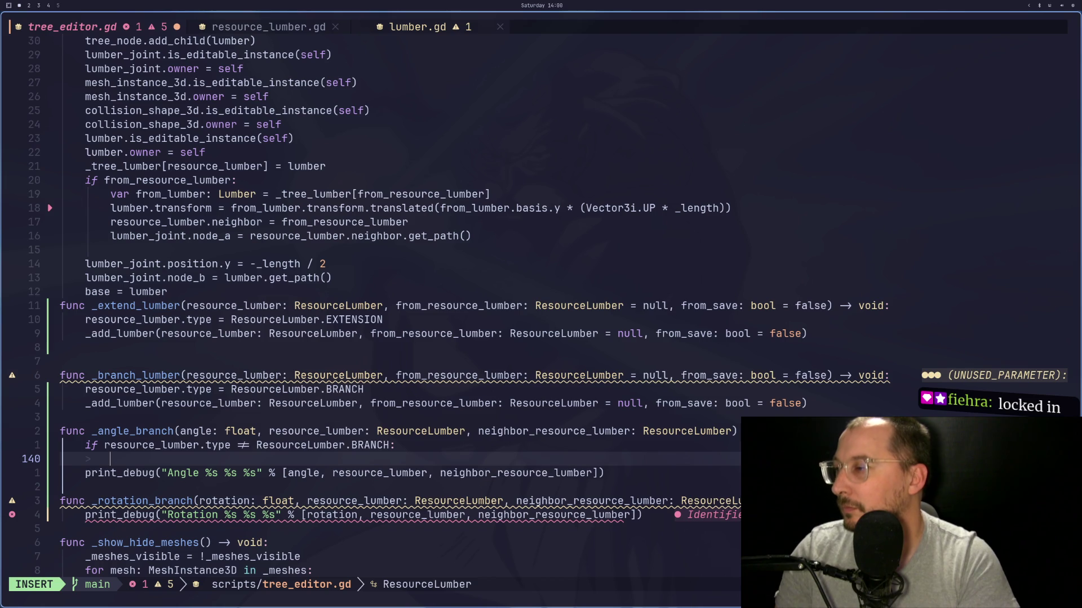
type("ret")
key("Escape")
key(":")
key("Escape")
Step: Paste the non-BRANCH early return into _rotation_branch and save tree_editor.gd
key("k")
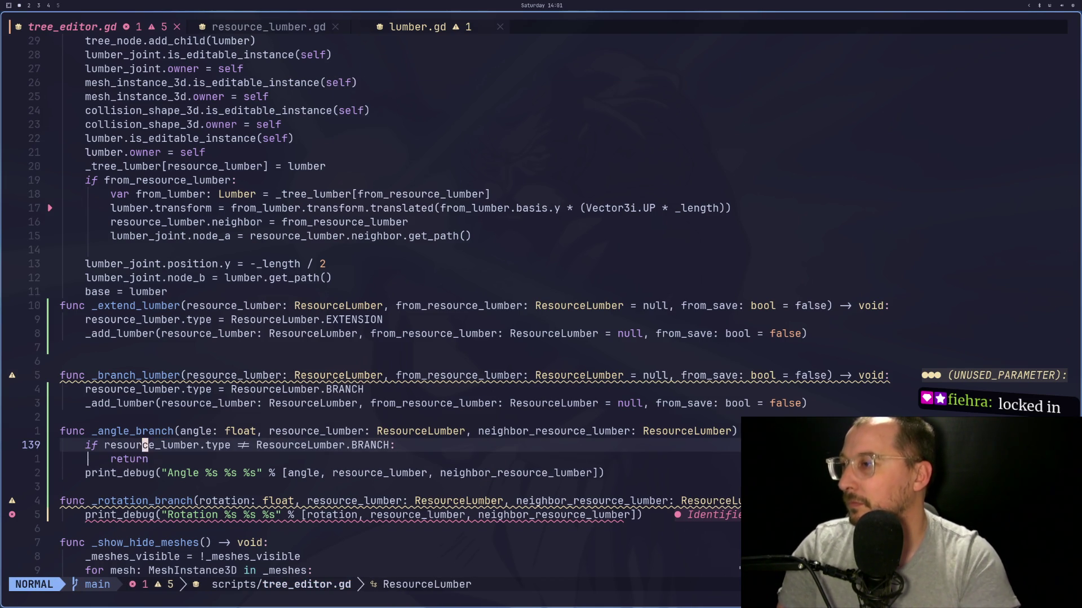
key("j")
key("j")
key("j")
key("j")
key("p")
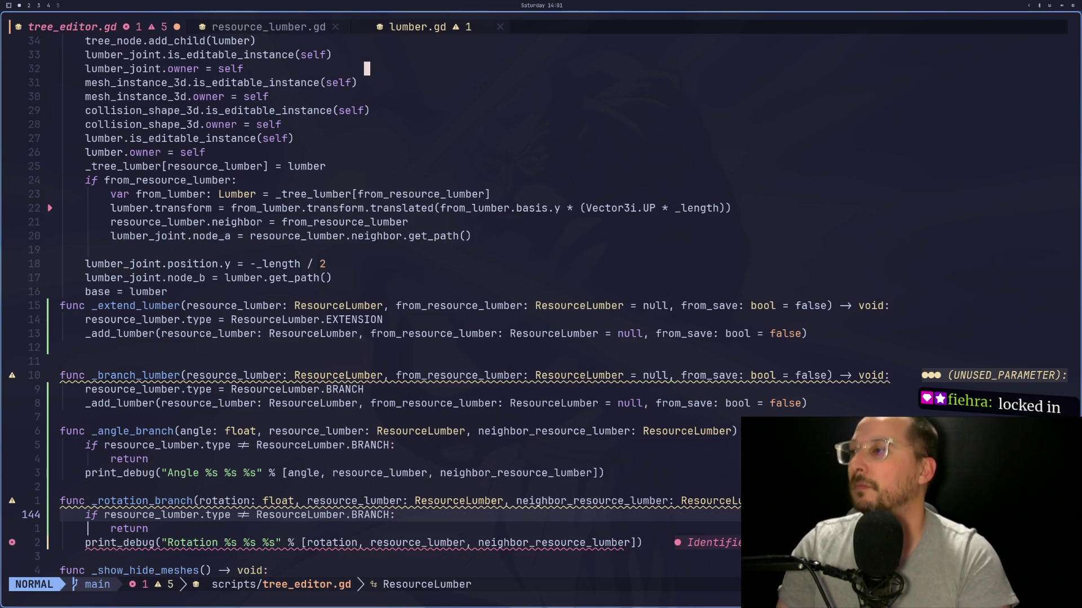
key("ctrl+s")
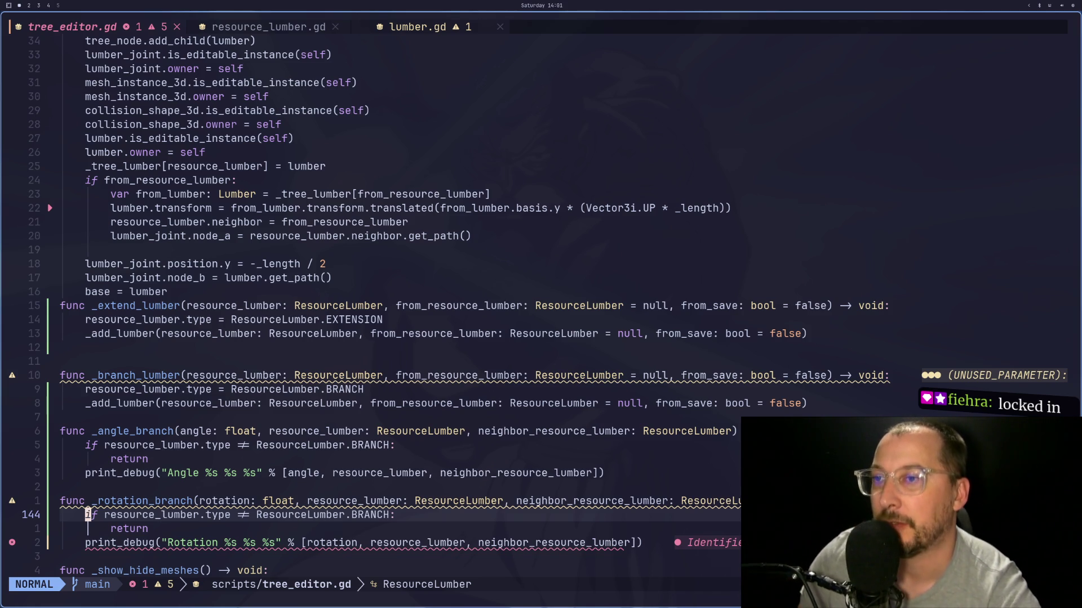
Step: Move back up past the _add_lumber call to the type assignment in _branch_lumber
key("k")
key("k")
key("k")
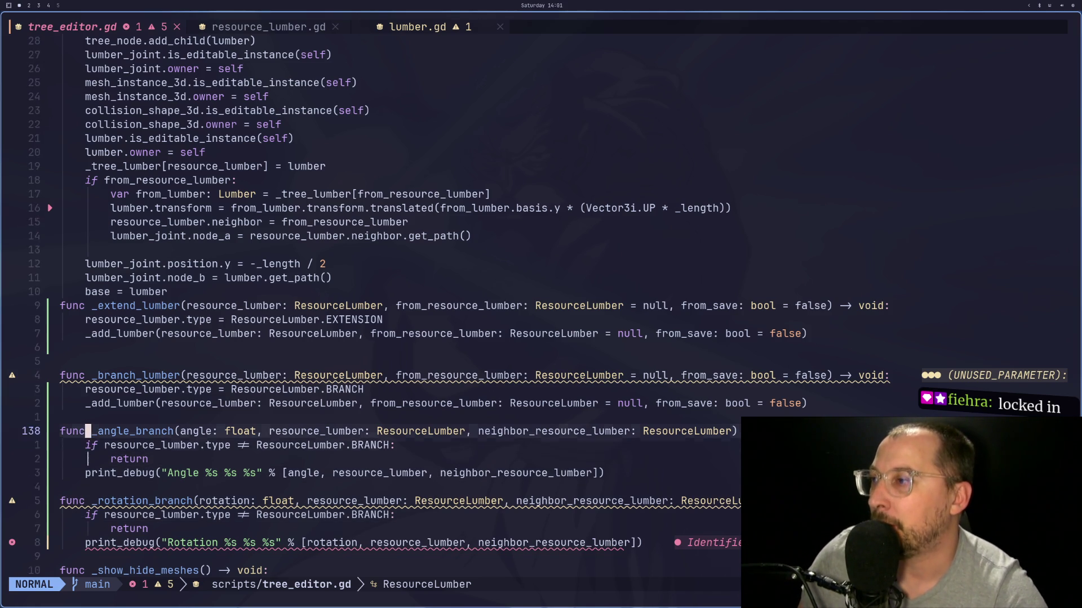
key("k")
key("k")
key("k")
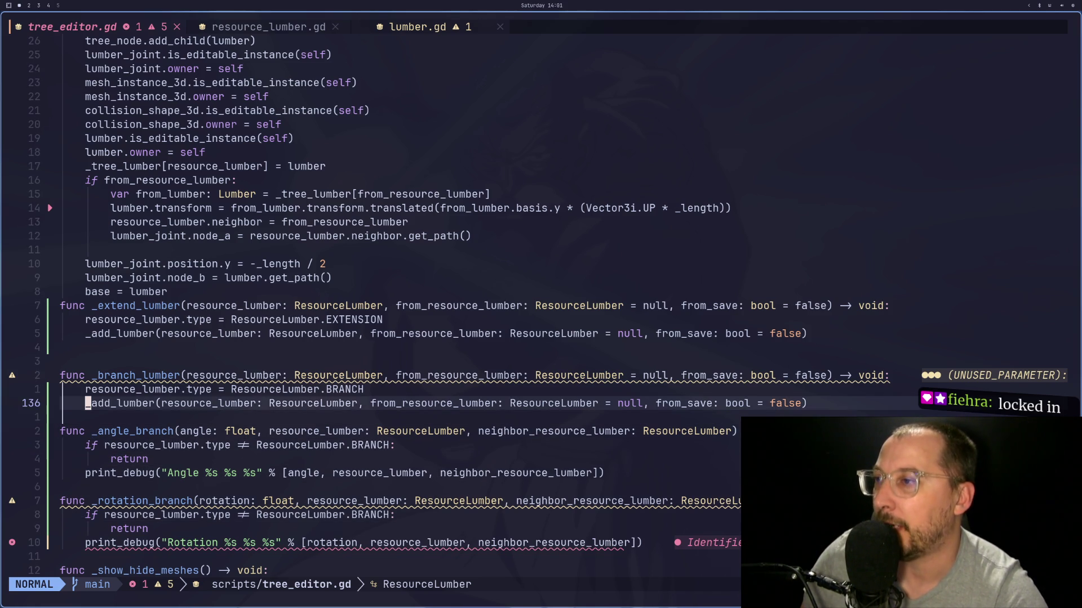
key("k")
key("j")
key("j")
key("k")
key("k")
key("j")
key("k")
key("j")
key("k")
key("k")
key("j")
key("j")
key("k")
key("k")
key("j")
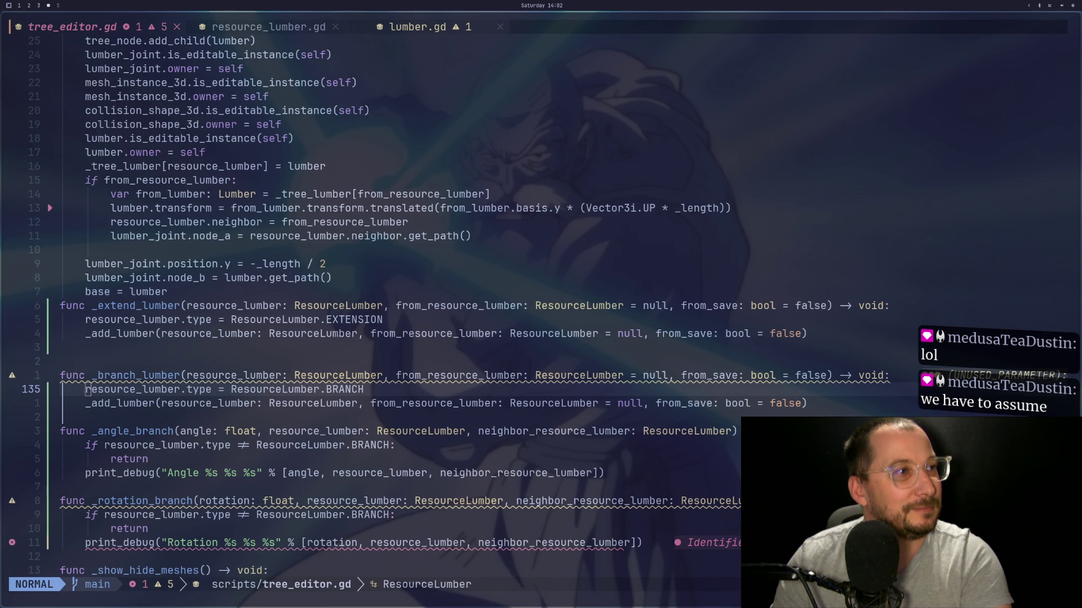
Step: Switch to workspace 1 to show the Reddit 'What Happened Here?' post beside Neovim
key("super+shift+1")
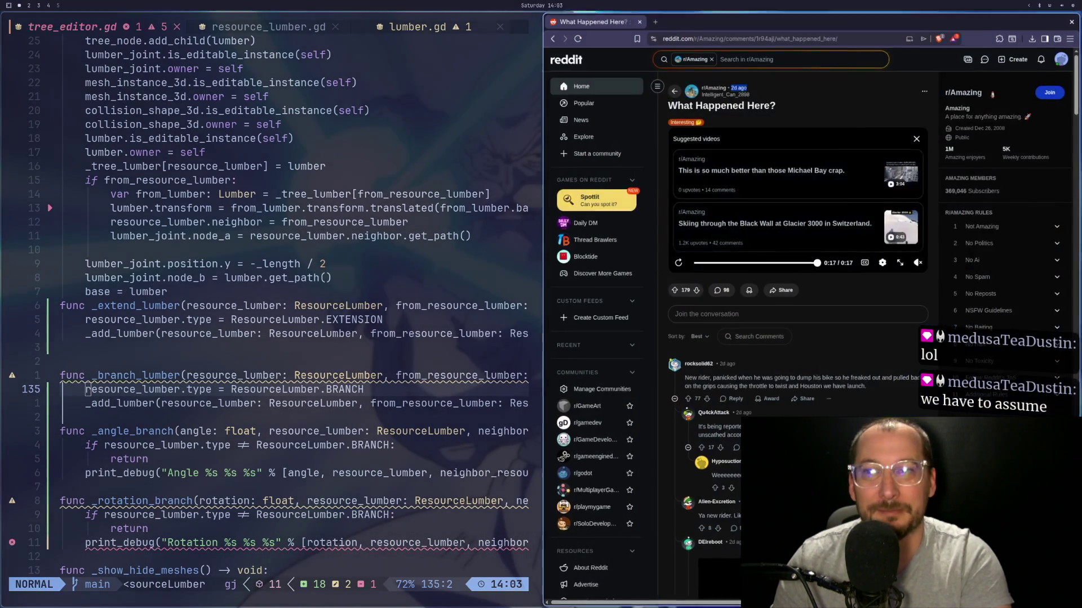
Step: Replay the Reddit dashcam video full screen, exit full screen, and send the browser to workspace 4
left_click(901, 261)
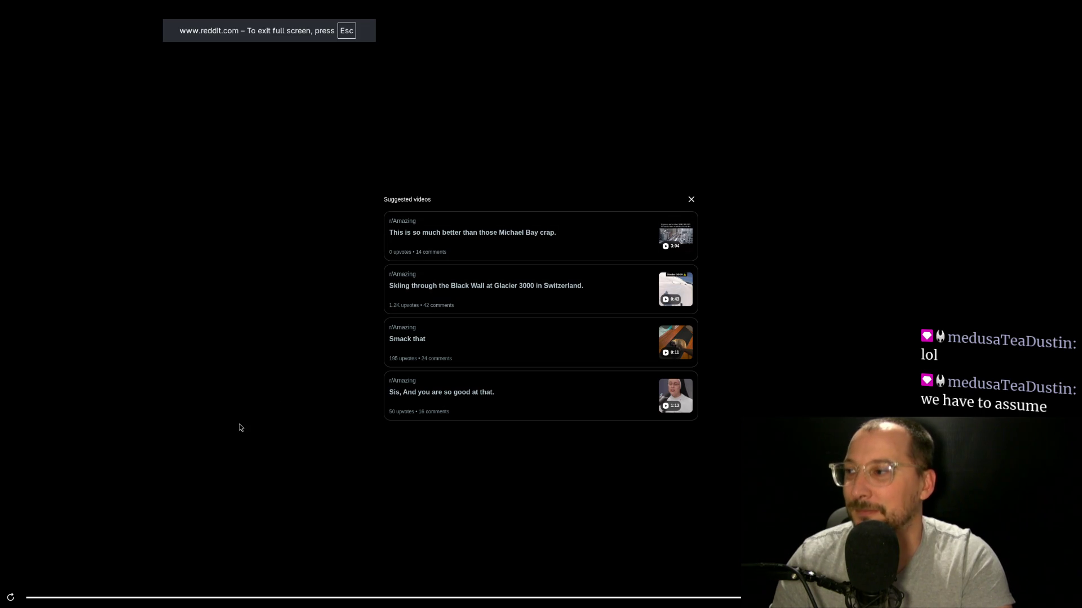
left_click(11, 598)
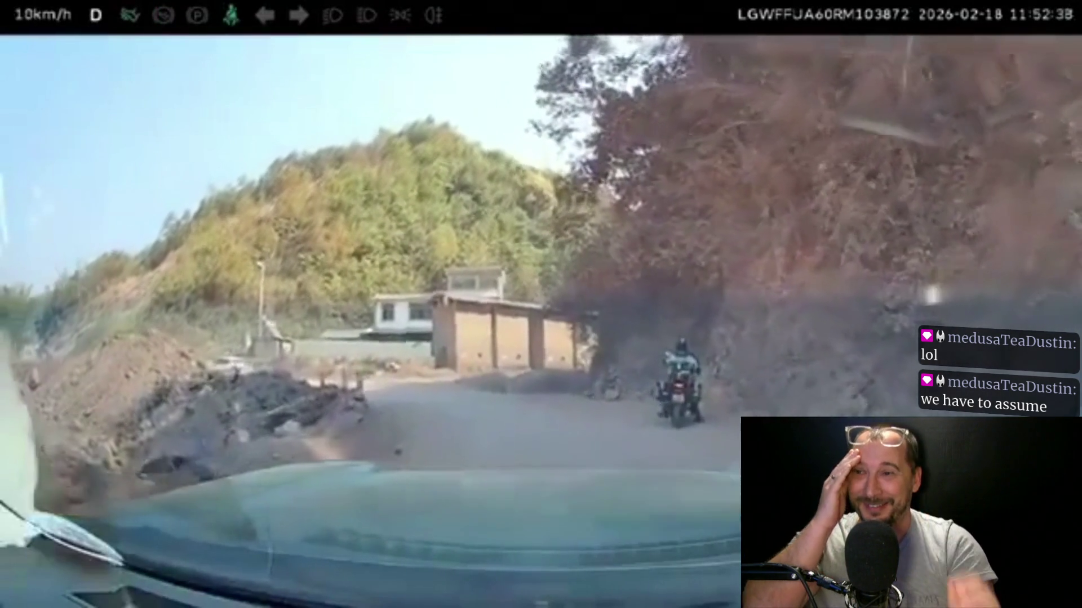
mouse_move(616, 214)
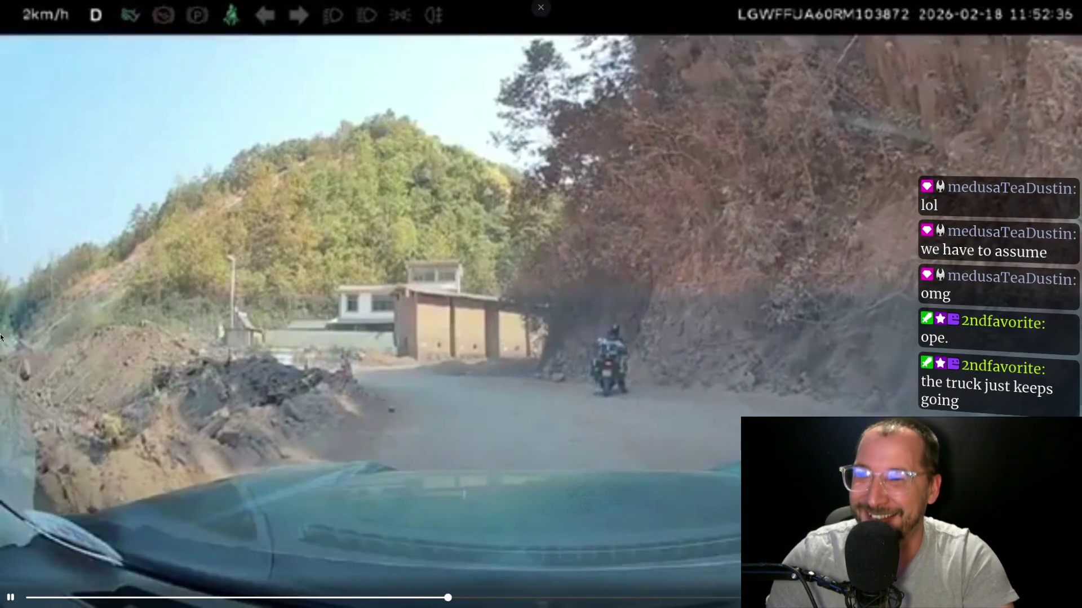
key("Escape")
key("super+shift+4")
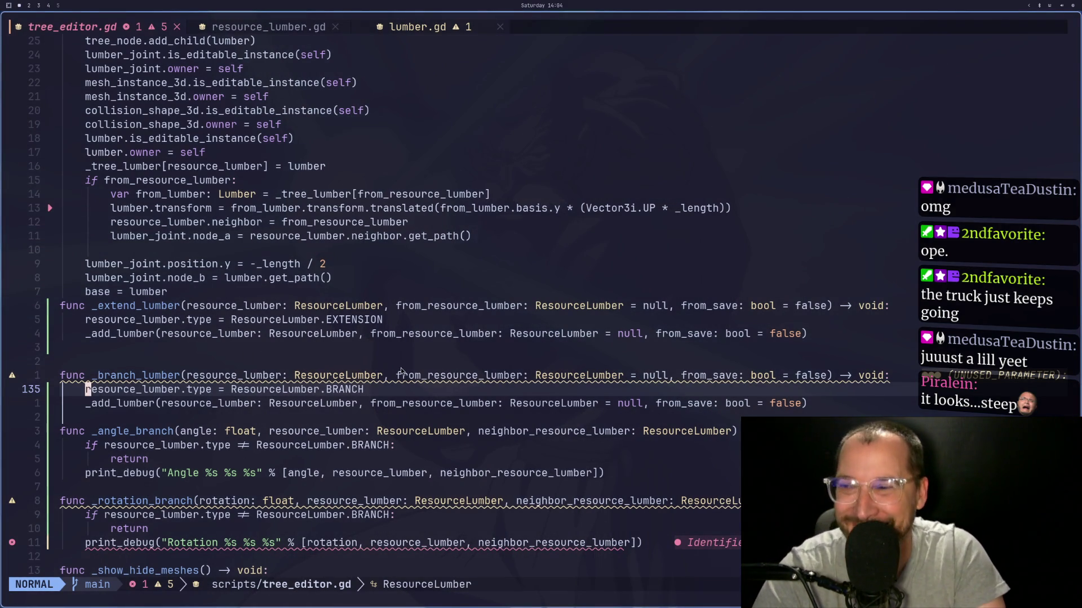
Step: Select the print_debug line, then cancel the selection so the code stays unchanged
left_click_drag(500, 490, 509, 459)
scroll(487, 501, "down", 2)
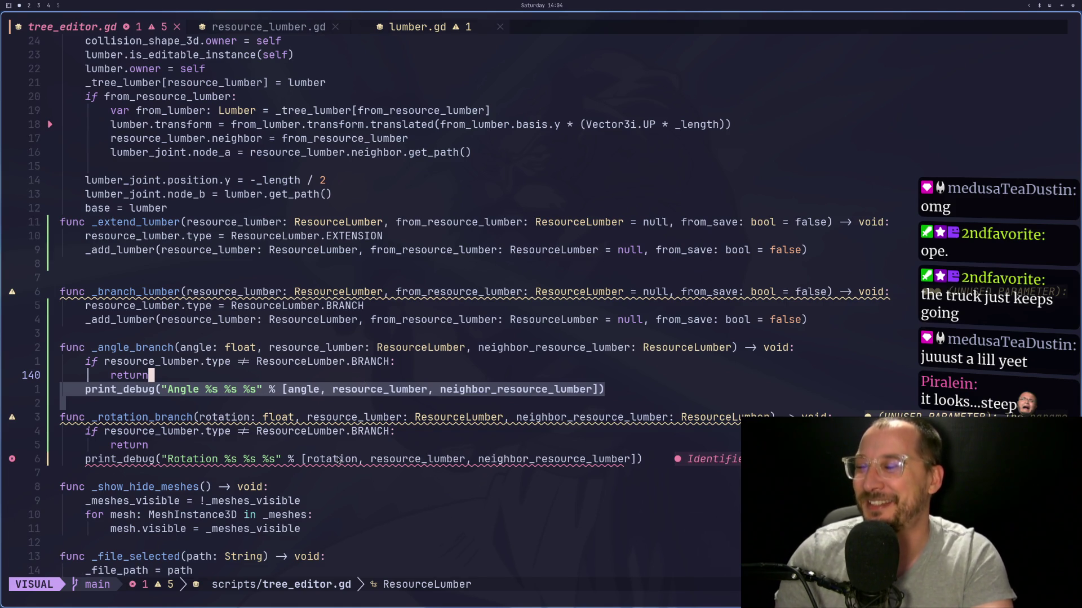
key("Escape")
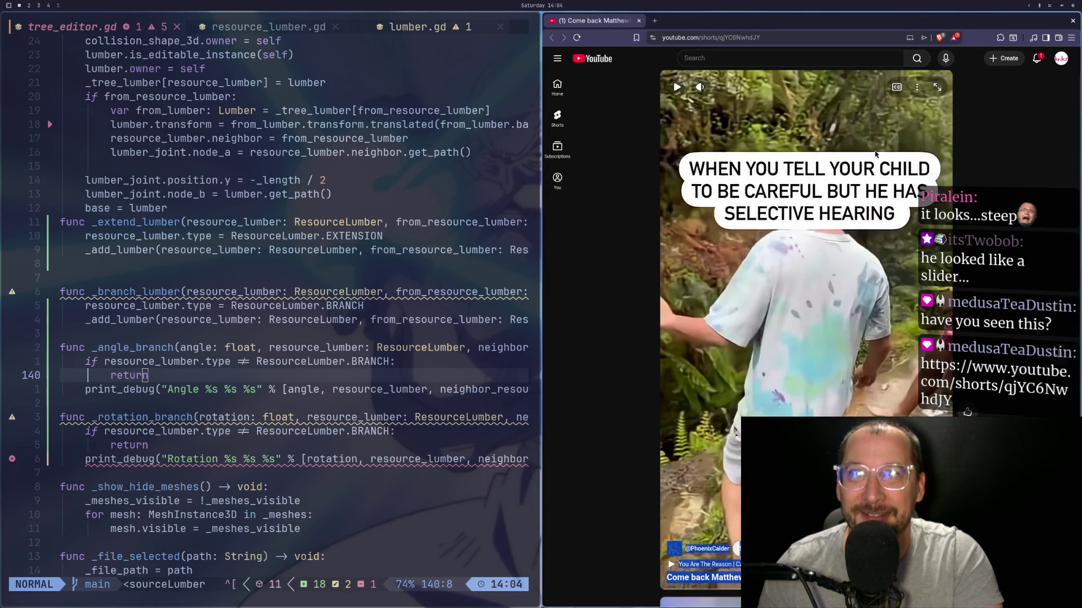
Step: Unmute and play the YouTube Short, pause and resume it, then hide and restore the browser
left_click(742, 88)
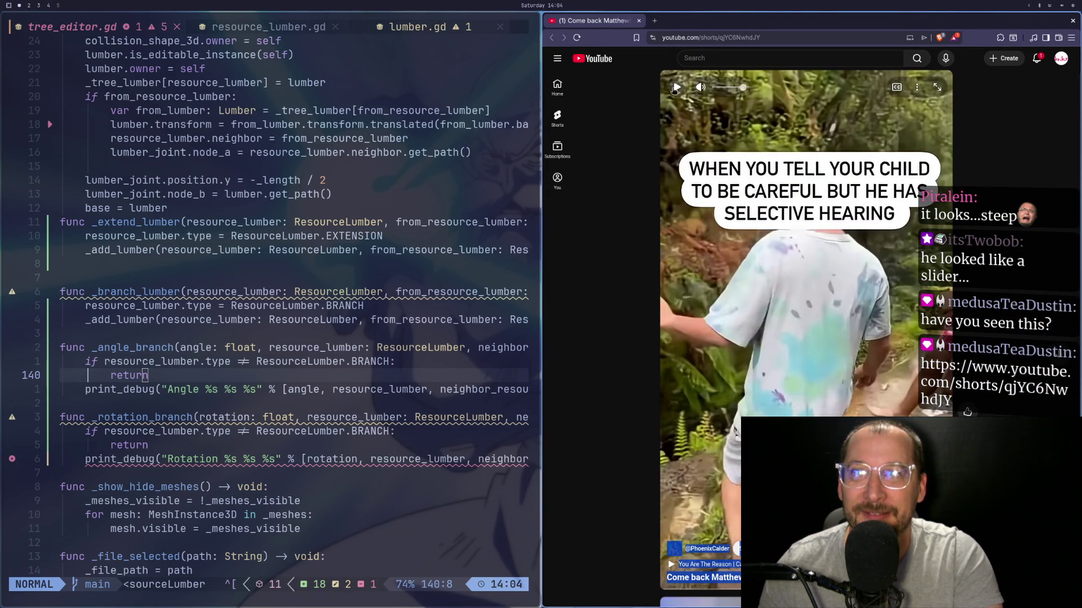
left_click(765, 220)
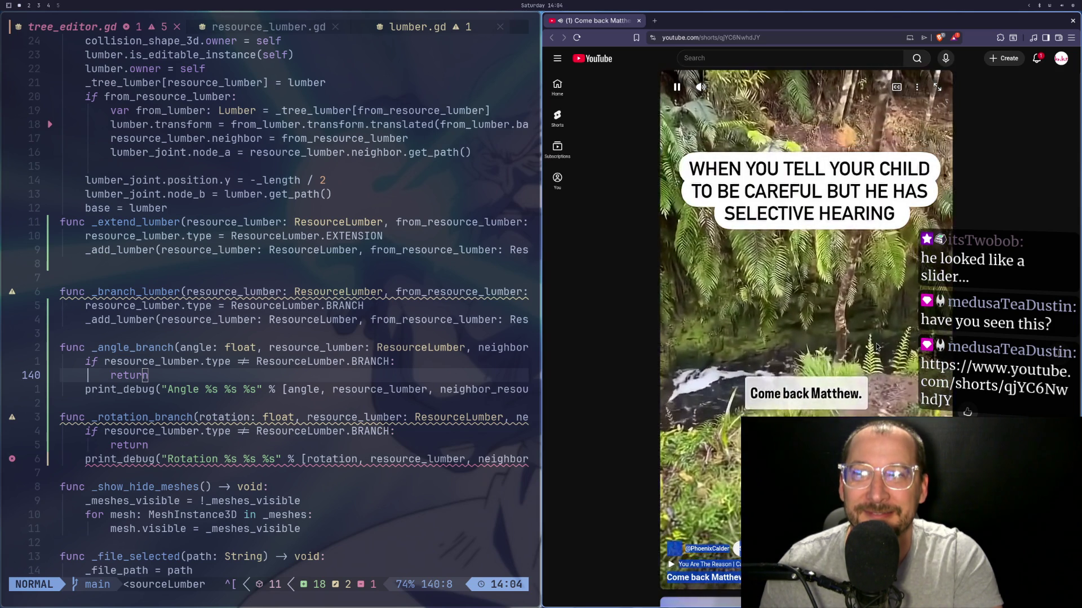
left_click(879, 338)
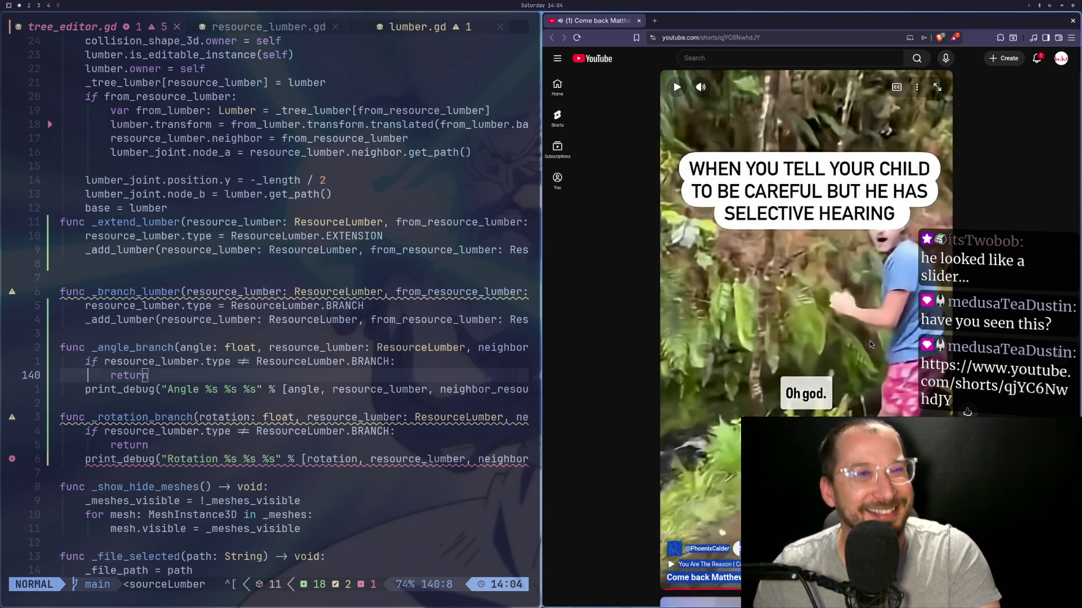
left_click(870, 338)
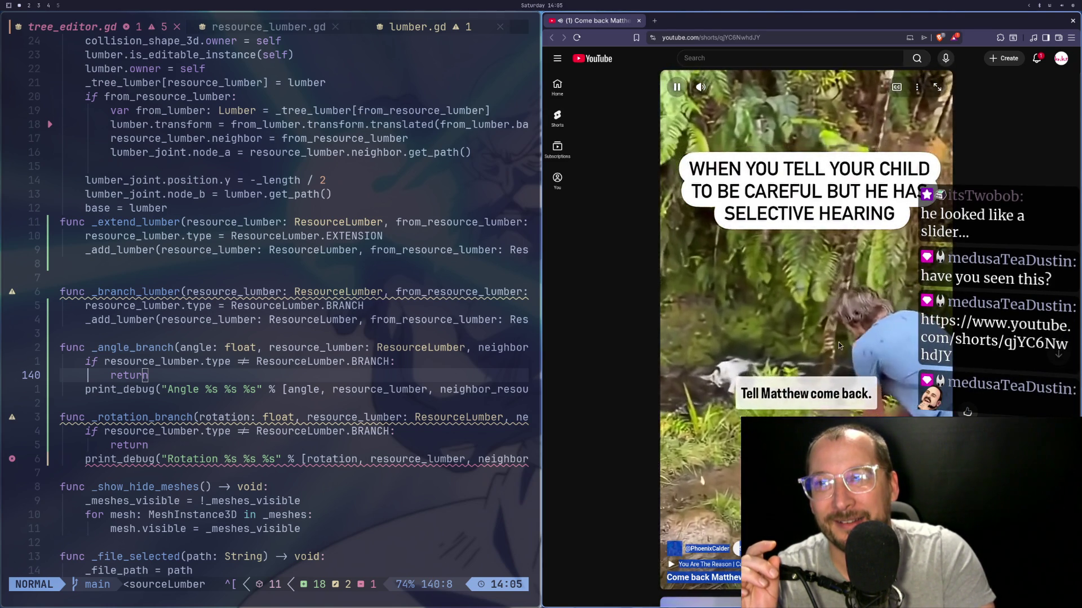
left_click(840, 316)
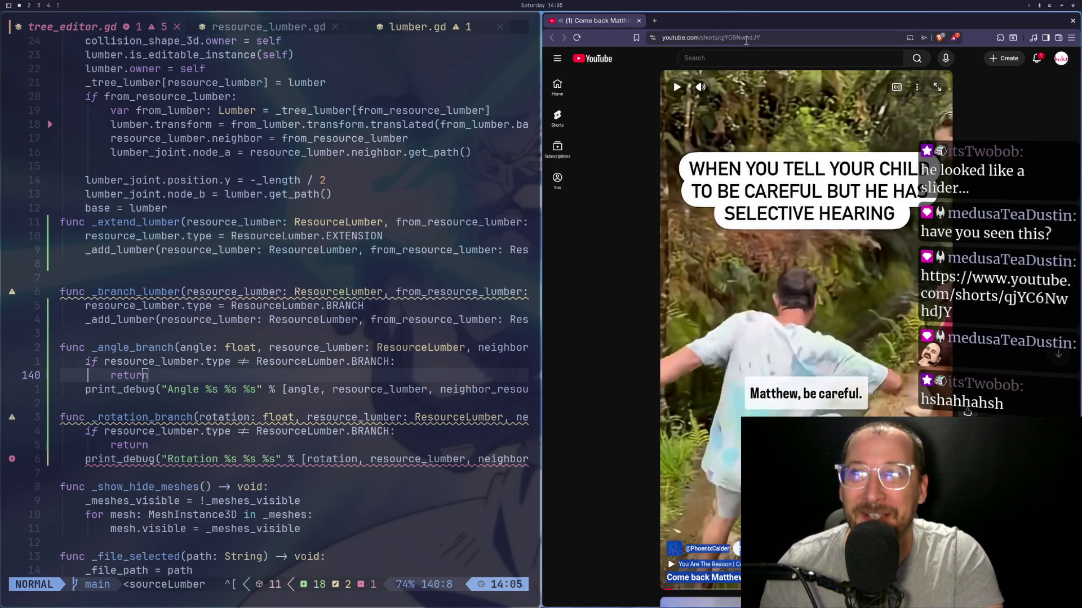
key("super+shift+4")
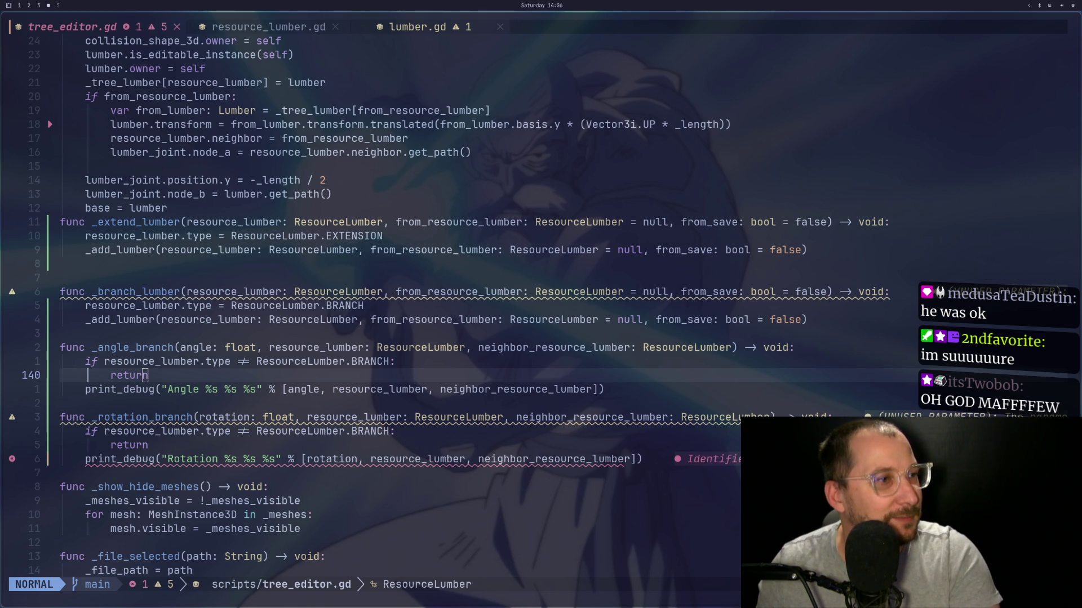
key("super+1")
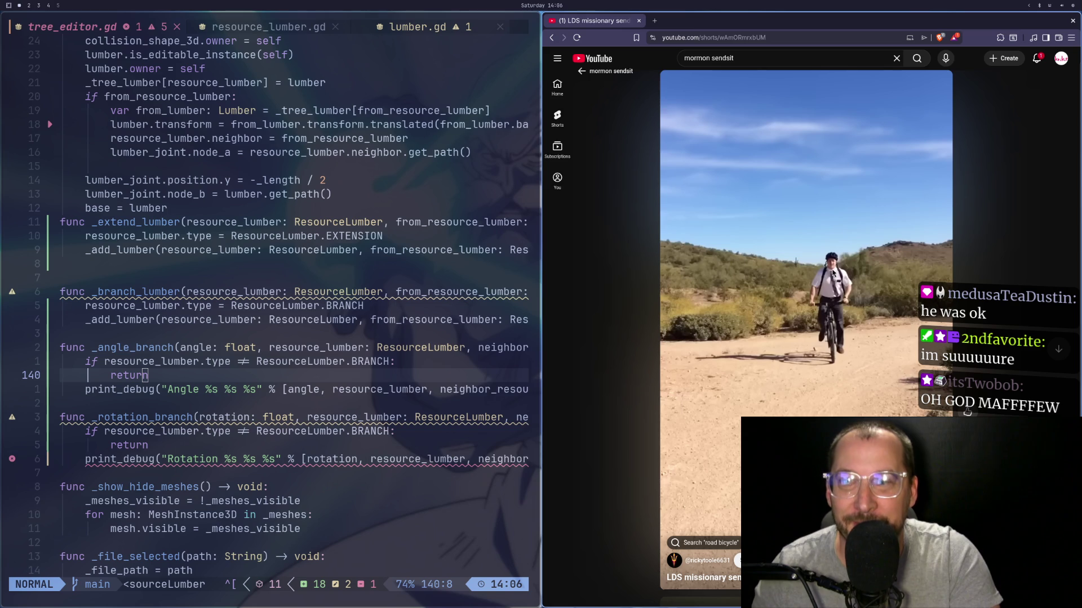
Step: Pause and resume the Short, then switch it to full screen
left_click(838, 275)
left_click(838, 275)
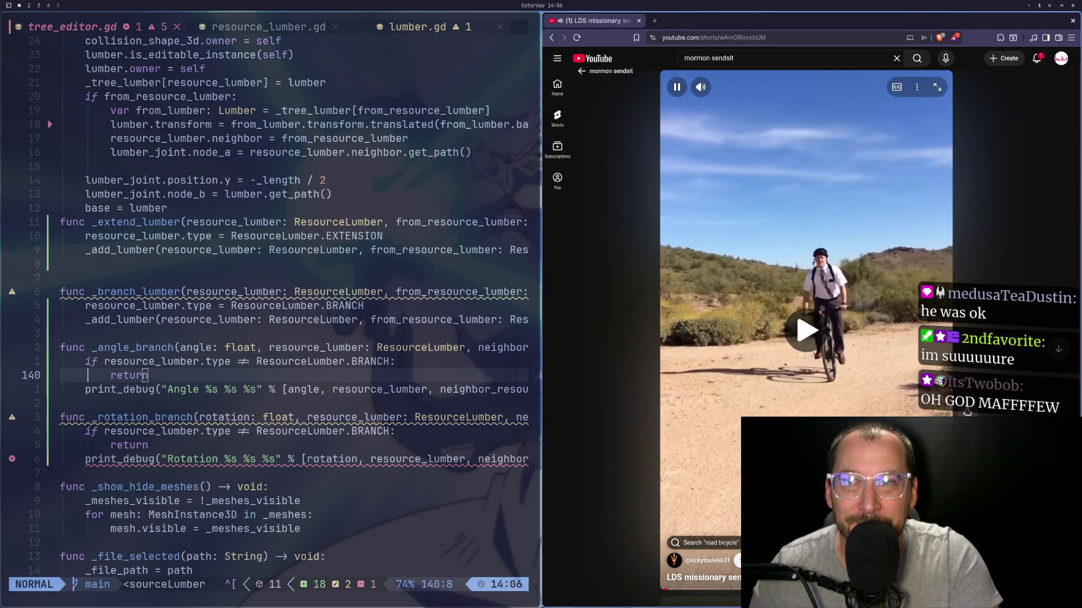
key("F11")
key("f")
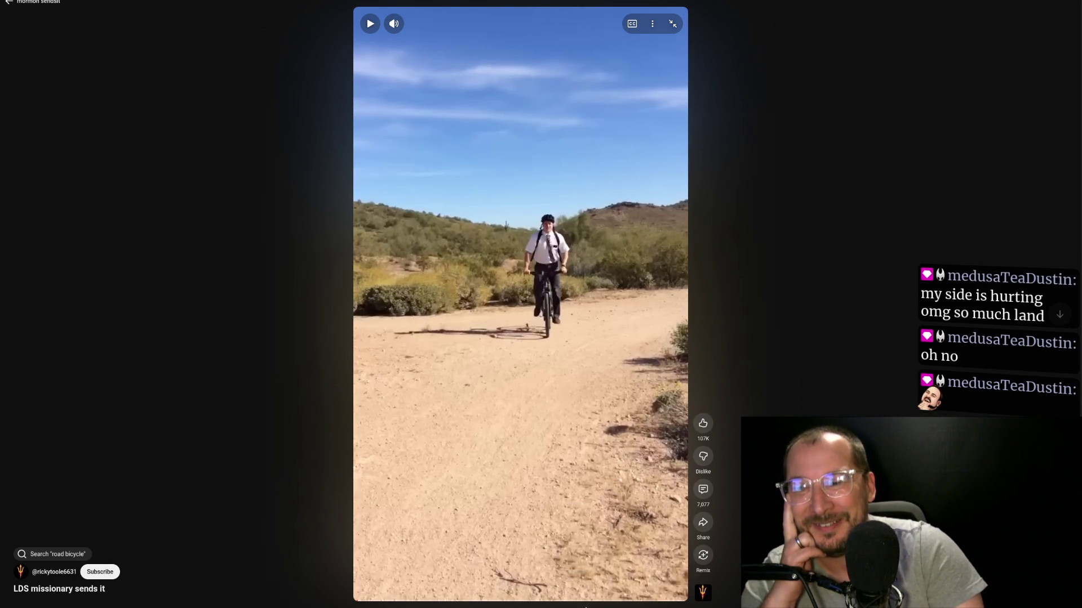
Step: Skip the Short ahead to the later scene, pause it, and leave full screen
left_click(593, 600)
left_click(569, 364)
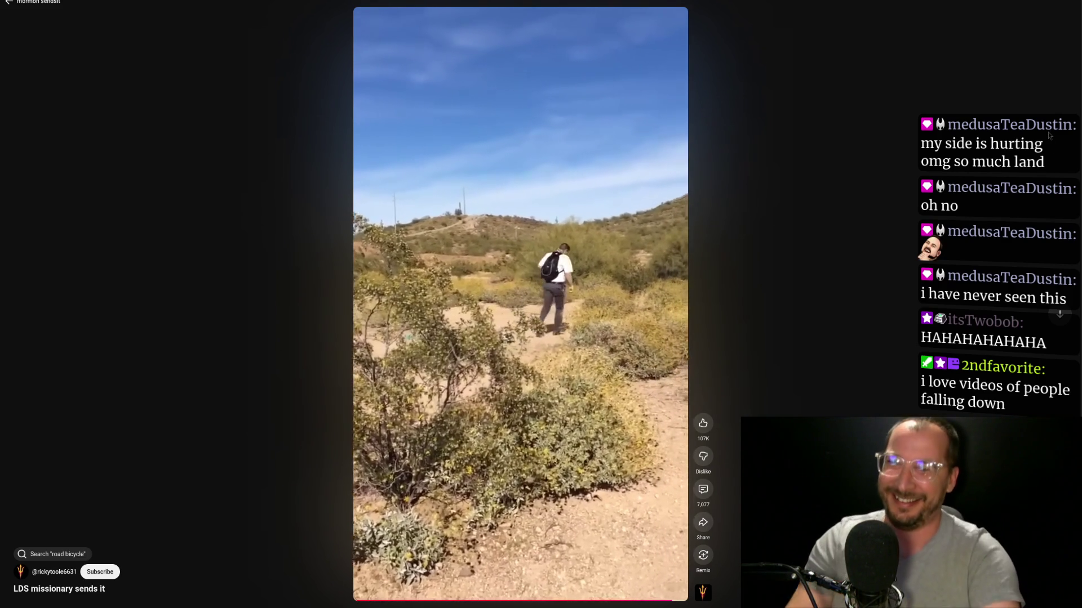
left_click(657, 175)
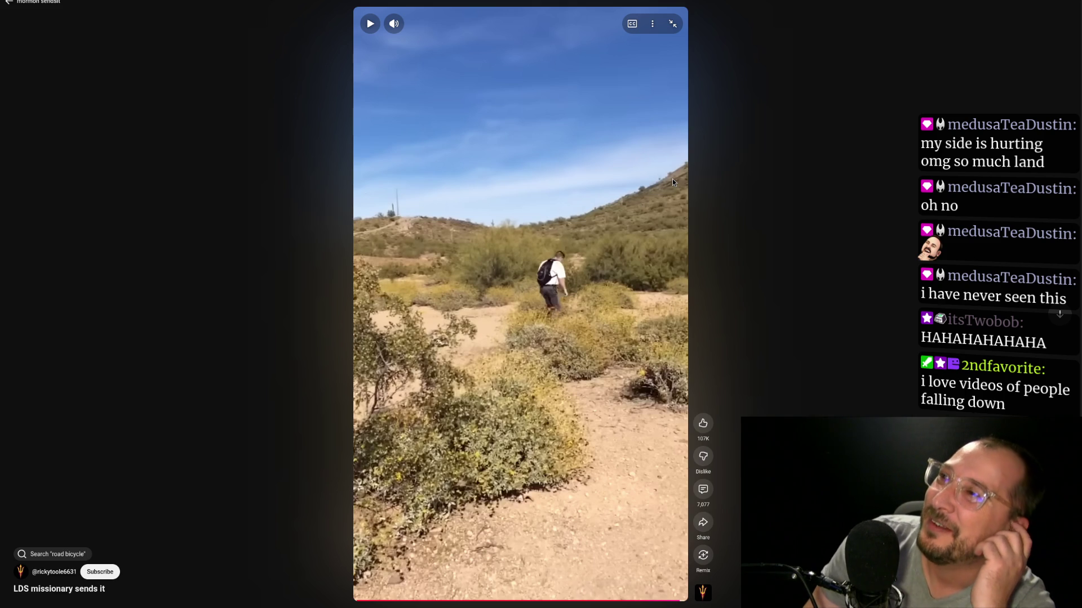
key("Escape")
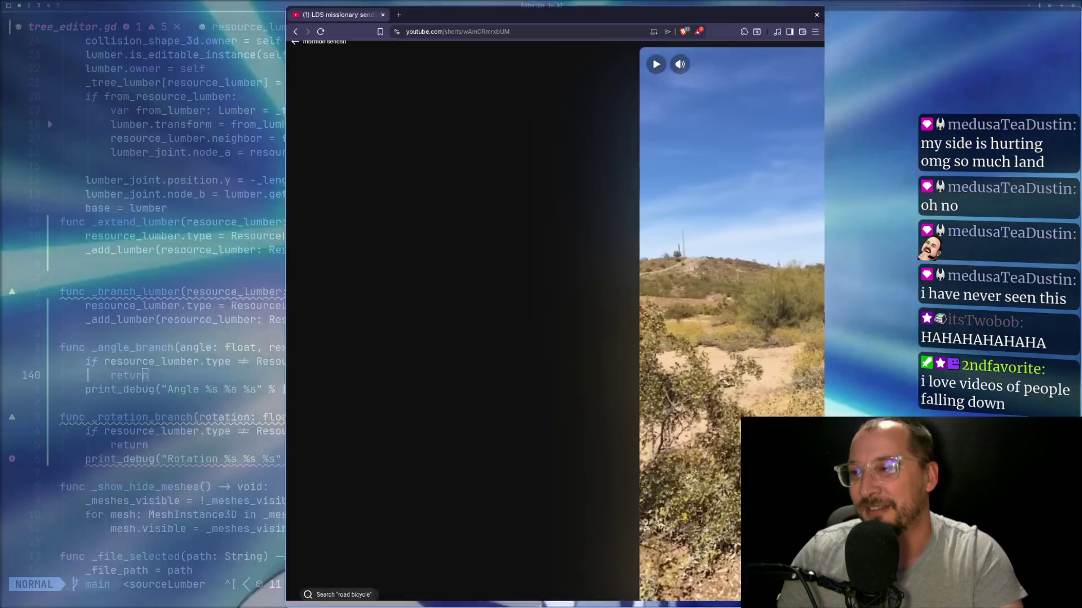
Step: Move the browser to workspace 4 and focus Neovim's tree_editor.gd window
key("super+shift+4")
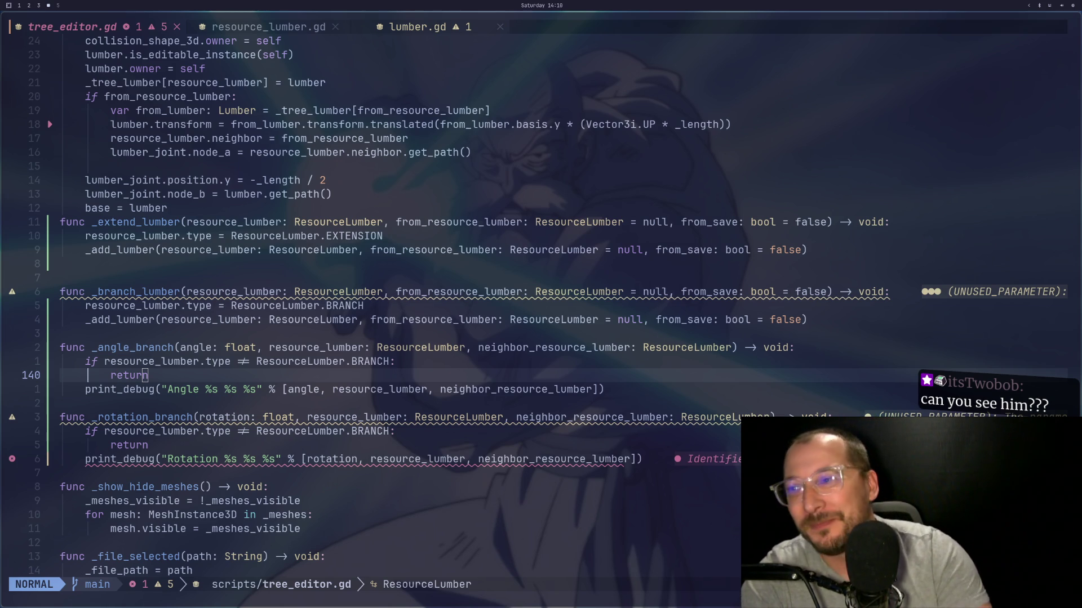
left_click(556, 277)
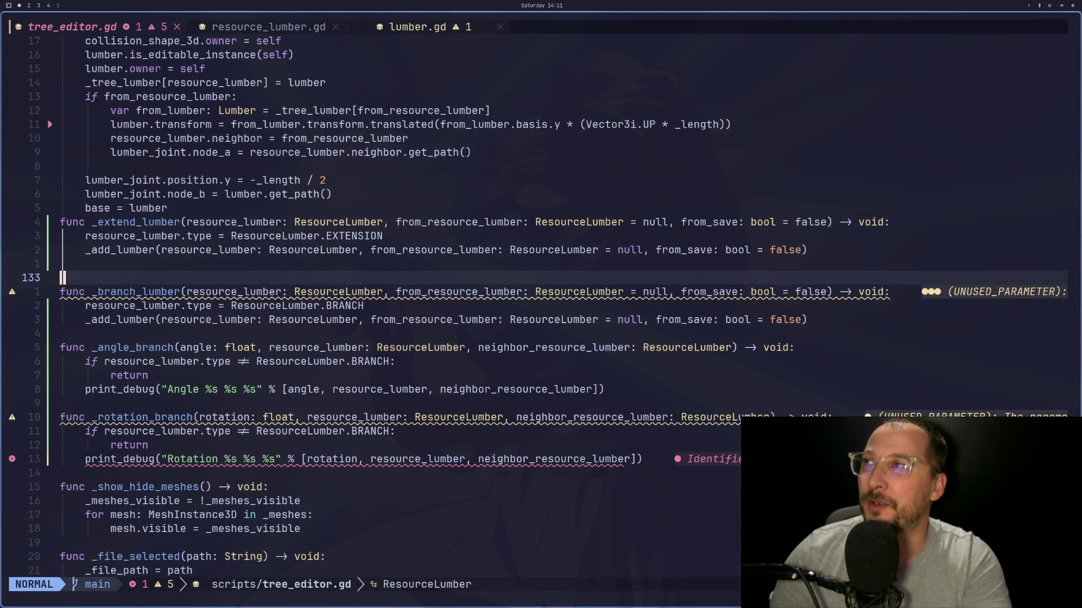
Step: Review the angle and resource_lumber arguments of print_debug in _angle_branch and _rotation_branch
key("super+4")
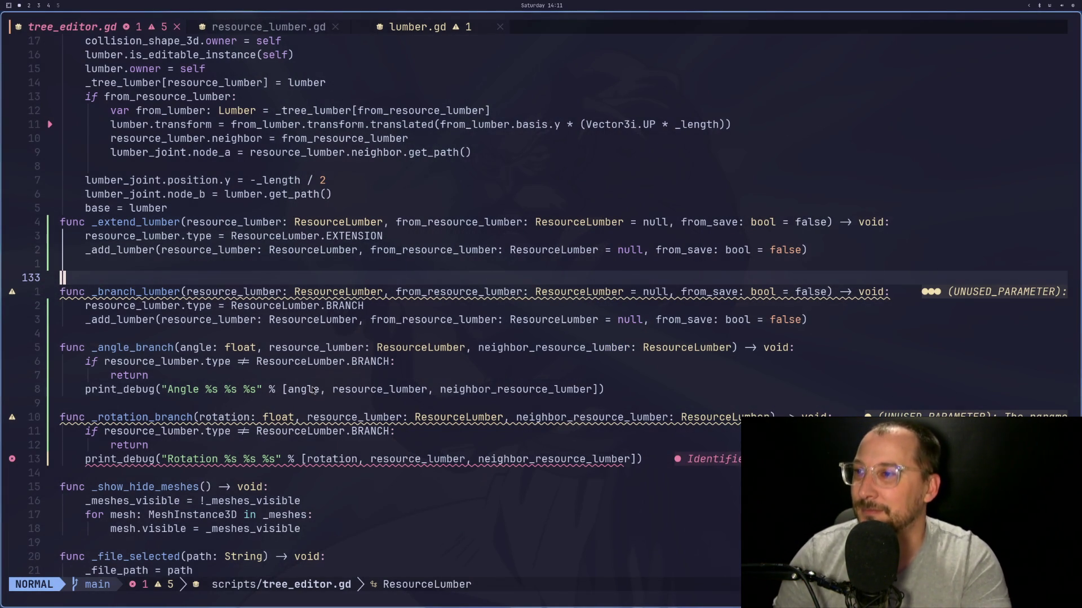
left_click(310, 389)
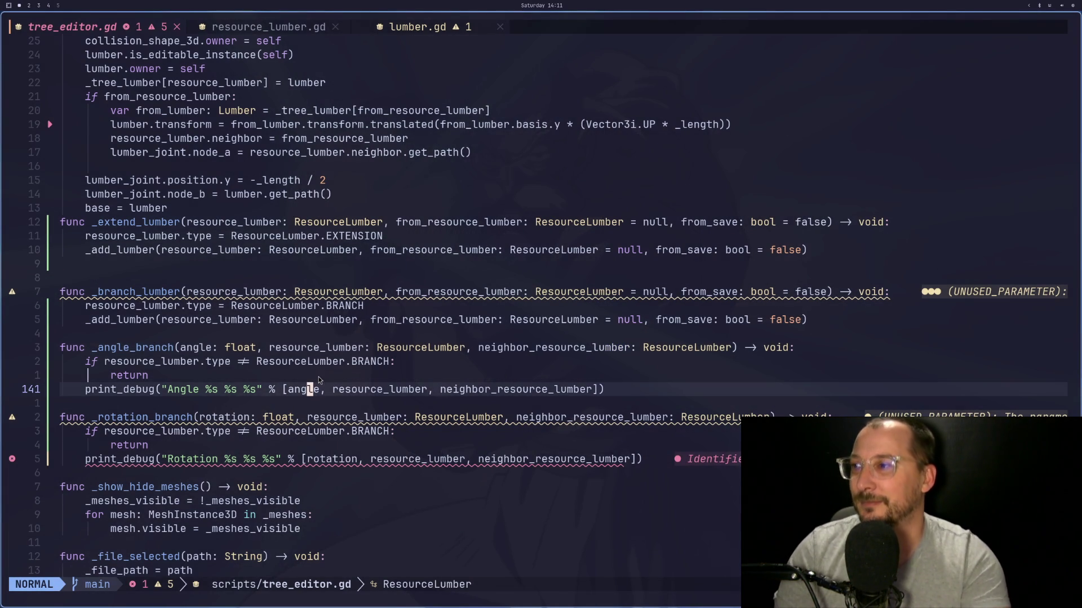
key("j")
key("j")
key("j")
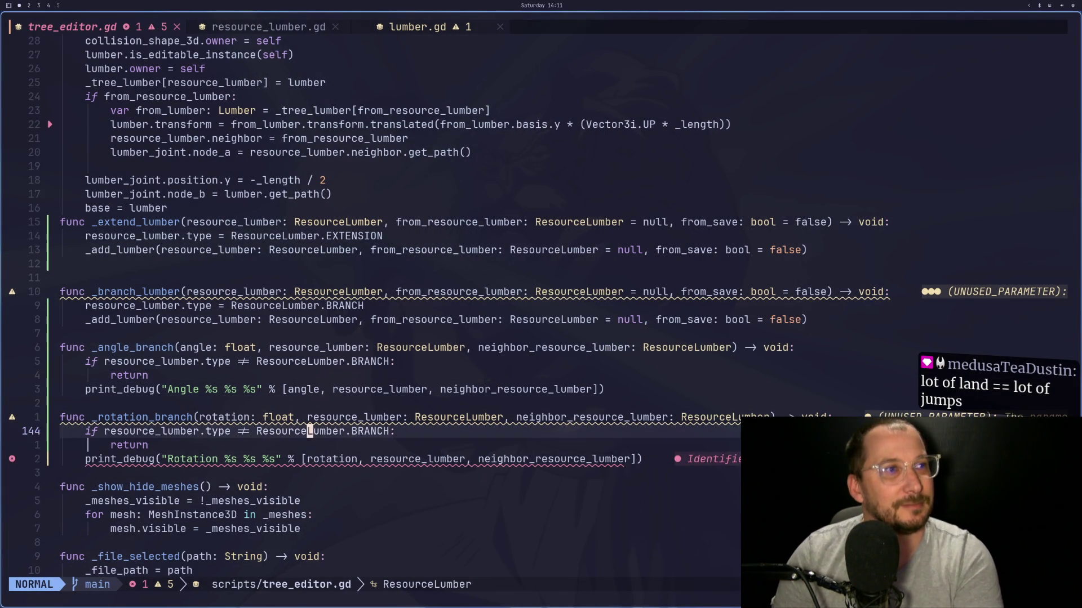
key("k")
key("k")
left_click(310, 418)
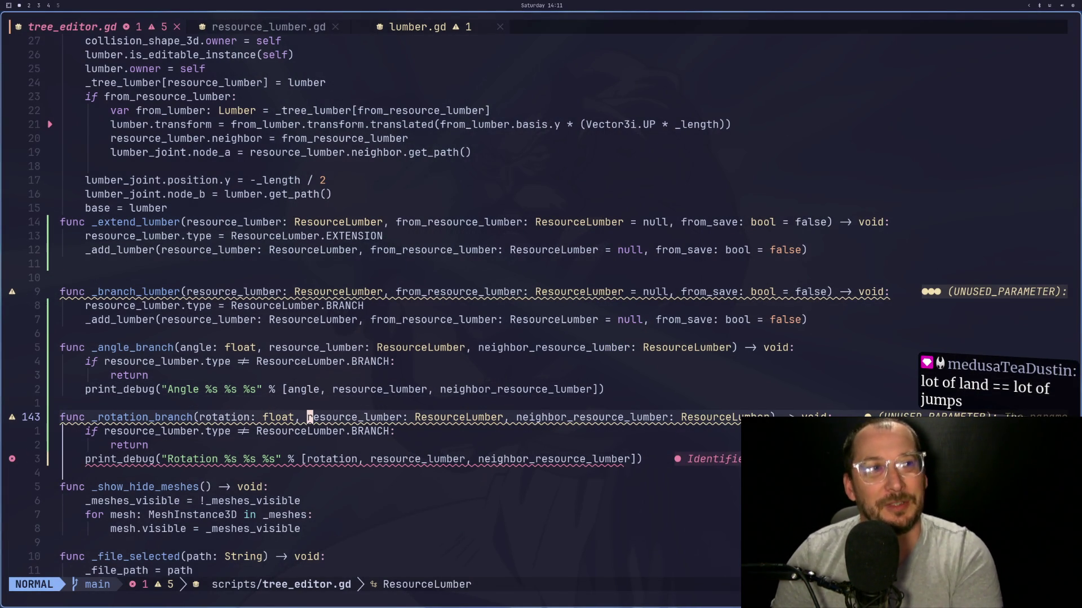
left_click(310, 390)
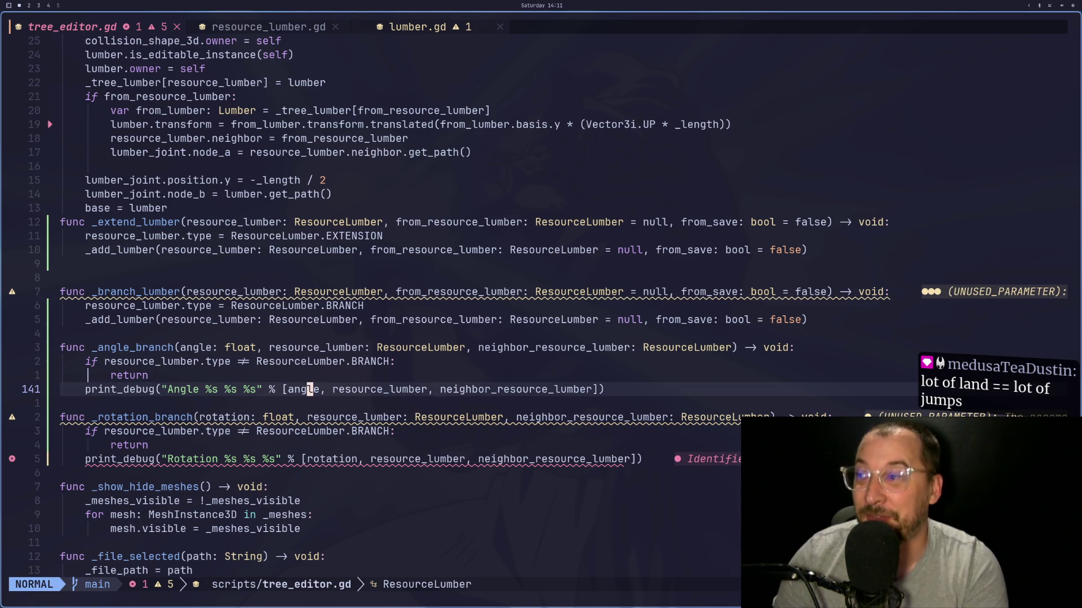
left_click(336, 389)
Step: Cancel the started editor command and switch to the Godot workspace
key("colon")
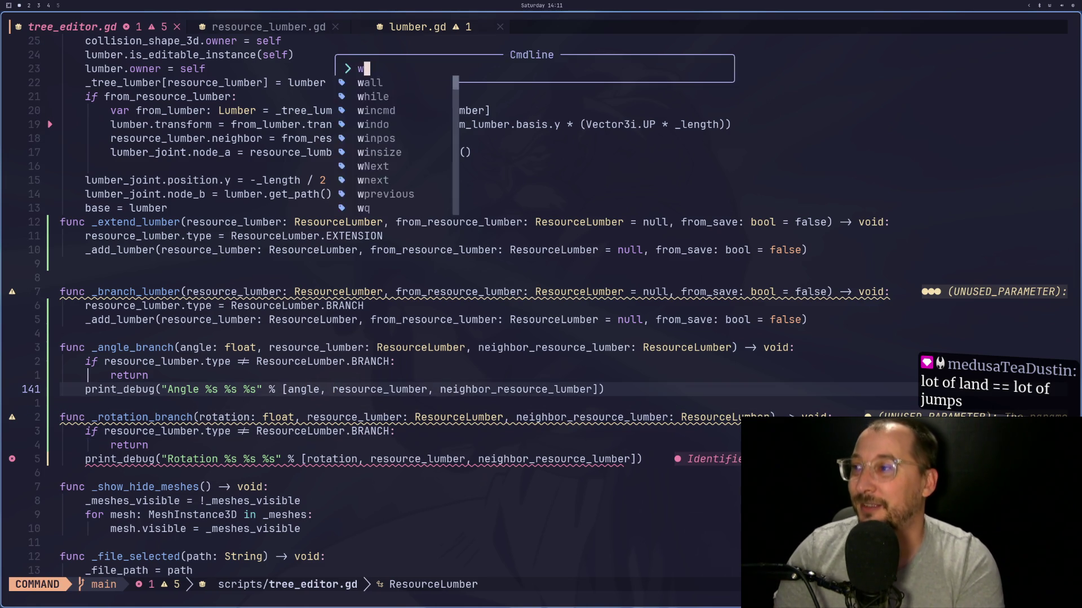
key("Escape")
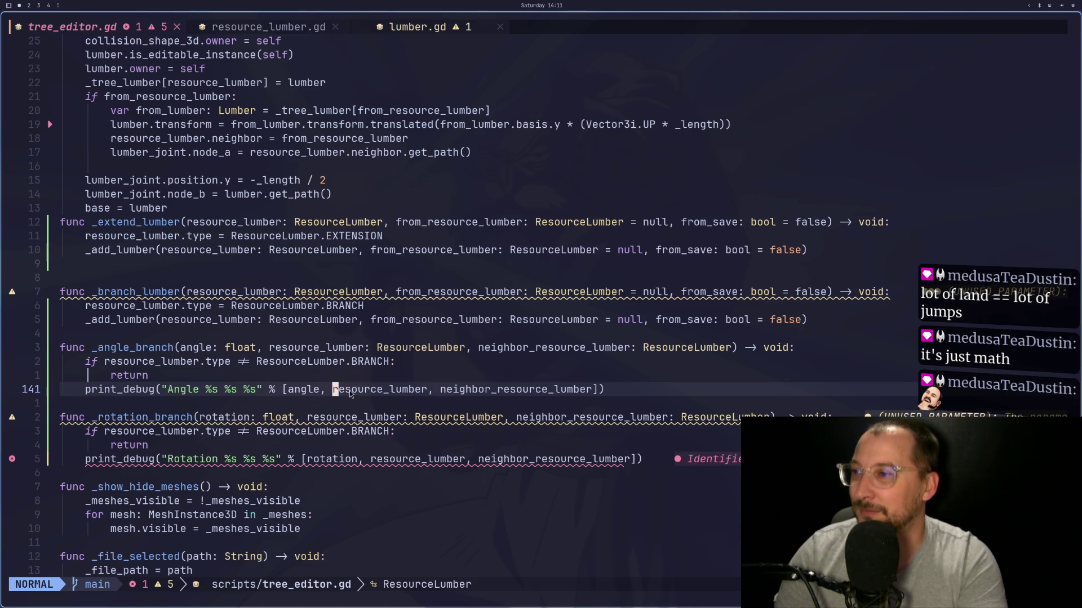
key("super+2")
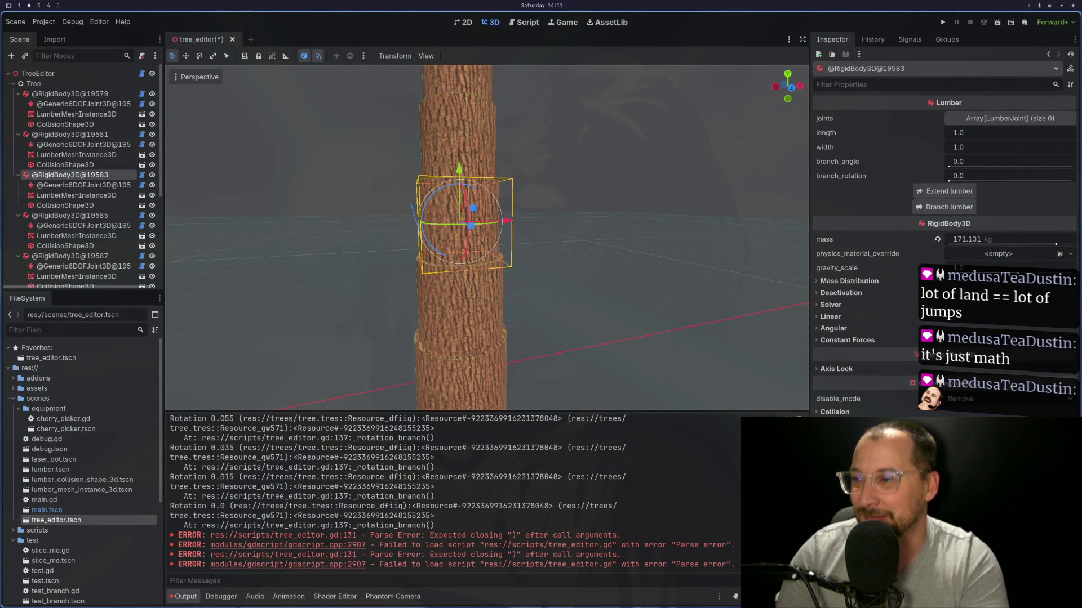
Step: Note the missing-parenthesis parse error at tree_editor.gd:131, then return to Neovim
key("super+4")
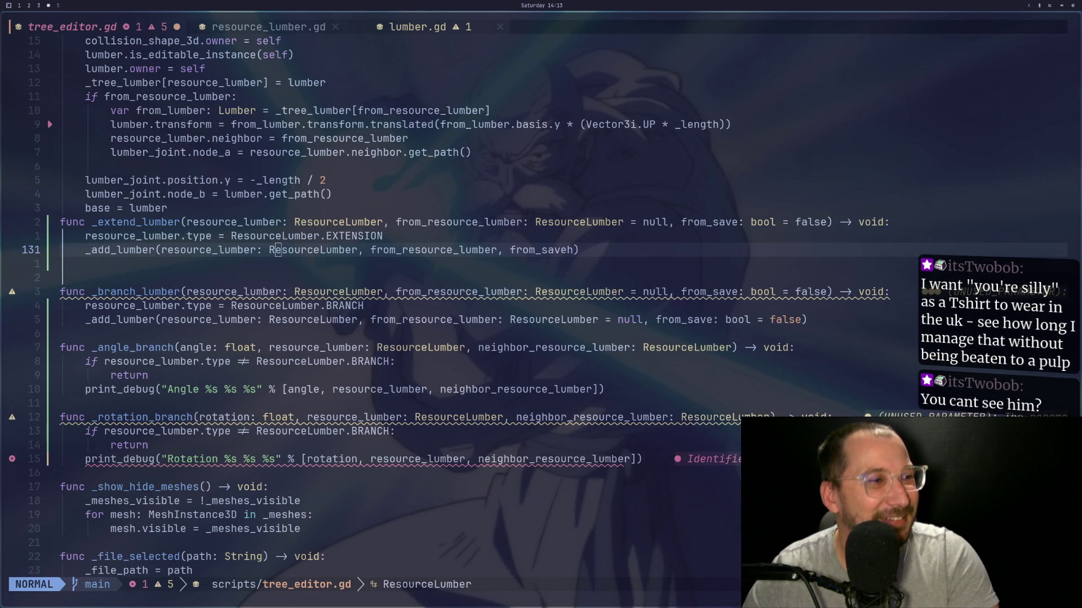
Step: Strip the ResourceLumber type hint from resource_lumber in the line 131 _add_lumber call
key("1")
key("3")
key("j")
key("dollar")
key("k")
key("k")
key("k")
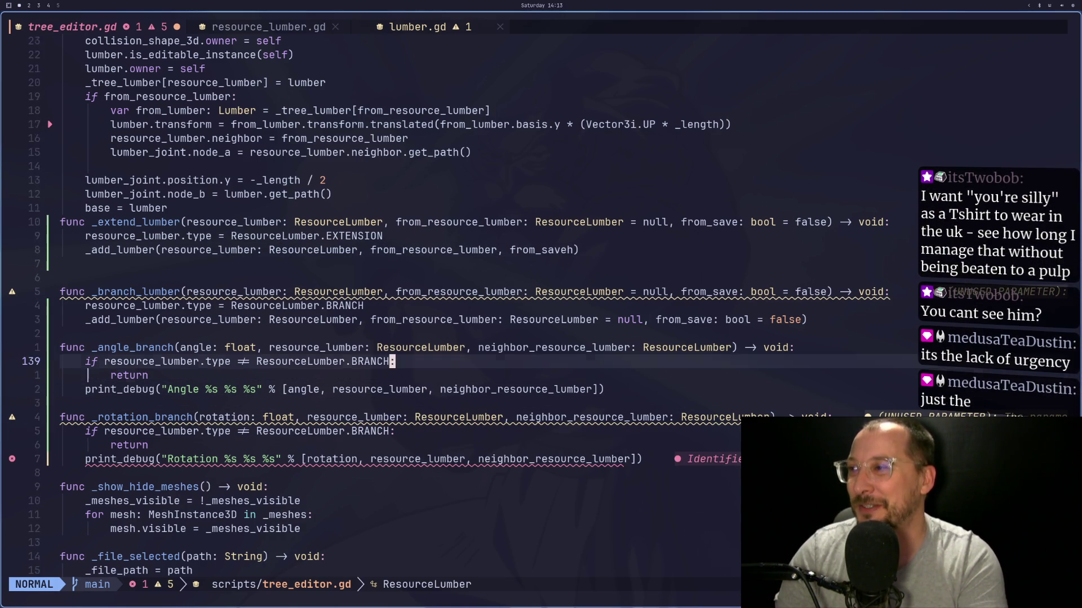
left_click(430, 319)
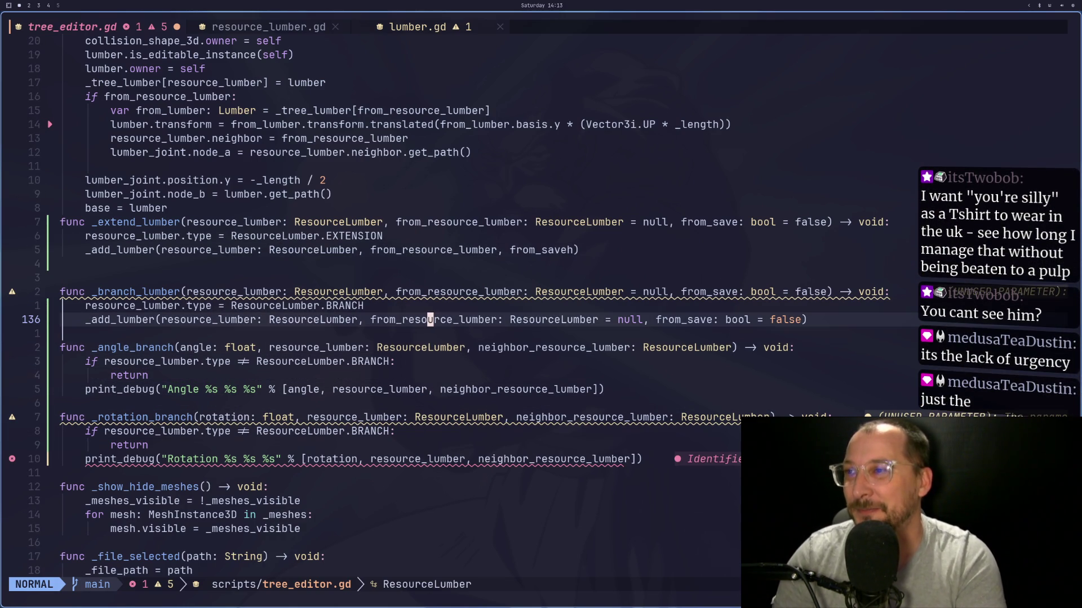
key("b")
key("b")
key("b")
key("k")
key("k")
key("k")
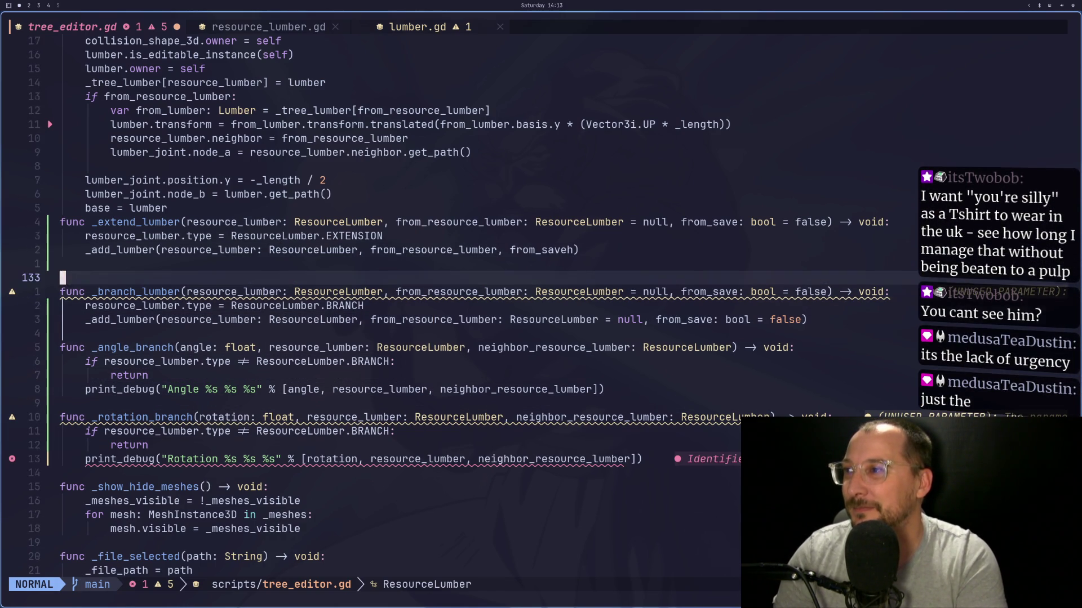
key("d")
key("w")
key("d")
key("w")
key("j")
key("j")
key("j")
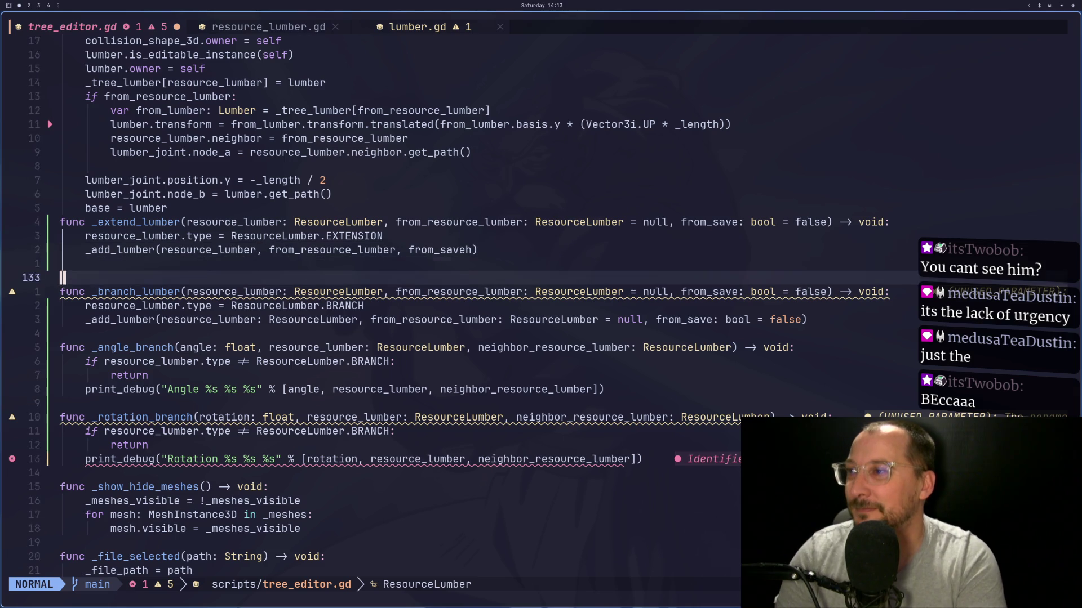
Step: Remove the ResourceLumber type hint from resource_lumber in the line 136 call
key("d")
key("w")
key("d")
key("w")
key("l")
key("l")
key("w")
key("w")
key("h")
Step: Drop the type and null default from from_resource_lumber and the bool type from from_save
key("d")
key("w")
key("d")
key("w")
key("d")
key("w")
key("d")
key("w")
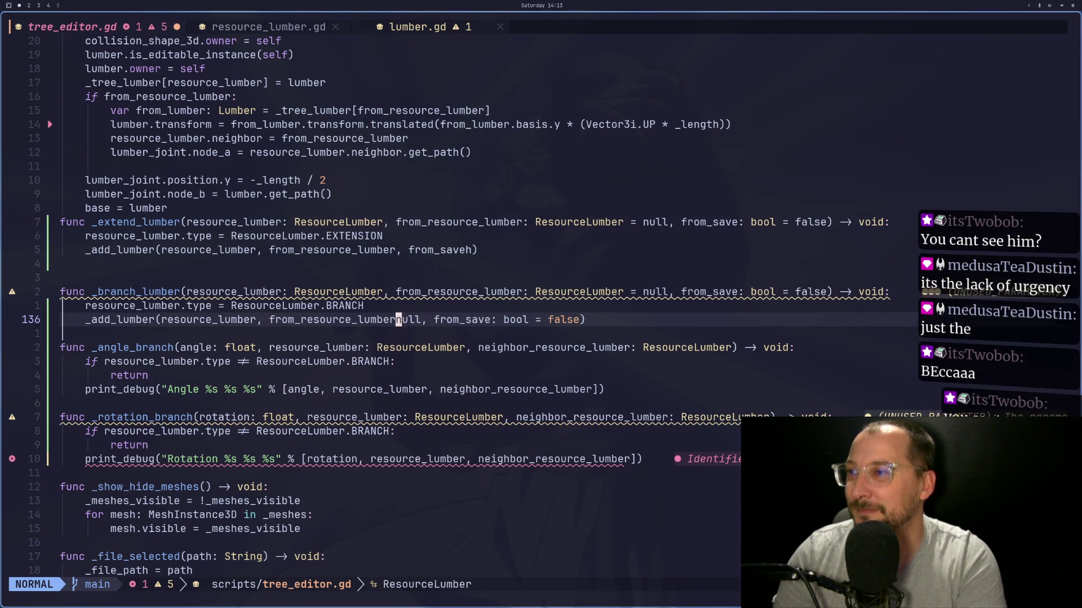
key("h")
key("x")
key("w")
key("w")
key("w")
key("d")
key("w")
key("h")
key("x")
key("h")
key("d")
key("w")
key("d")
key("w")
Step: Save tree_editor.gd with :w and switch to the Godot workspace
type(":w")
key("Return")
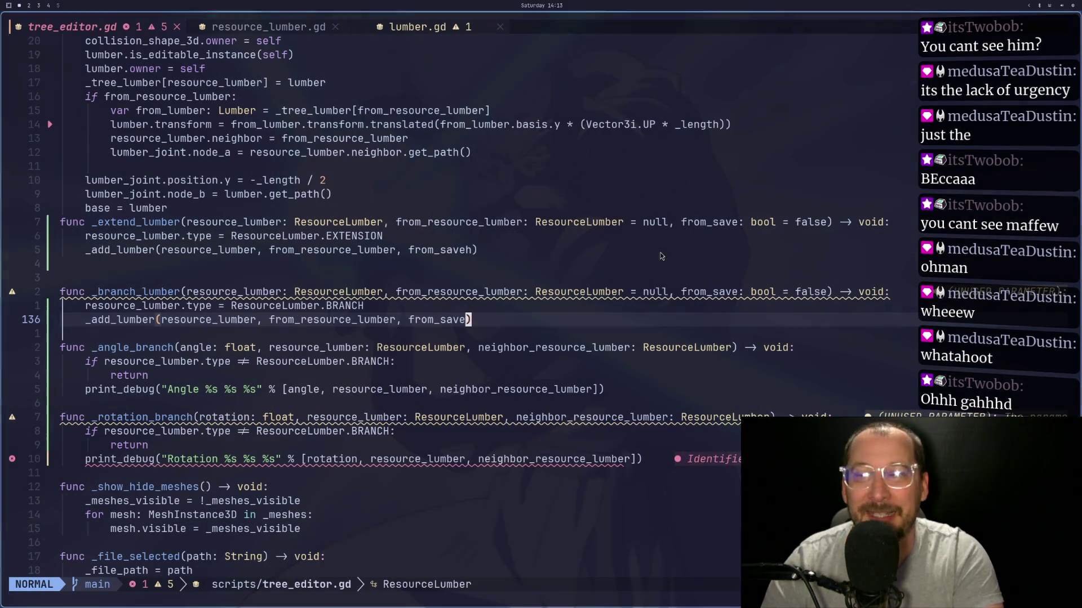
left_click(590, 260)
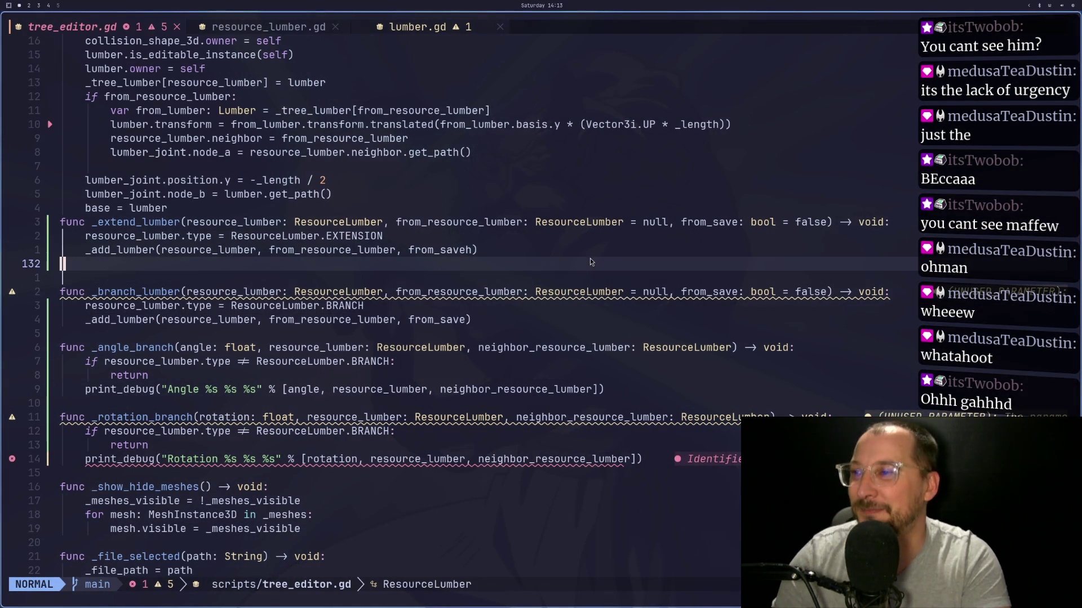
key("super+4")
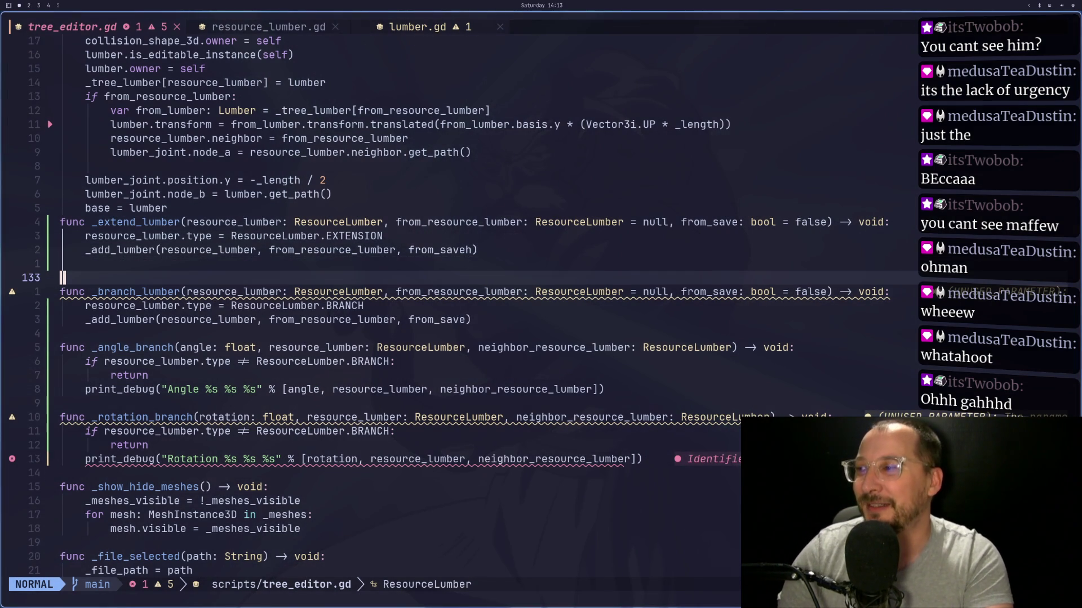
key("super+2")
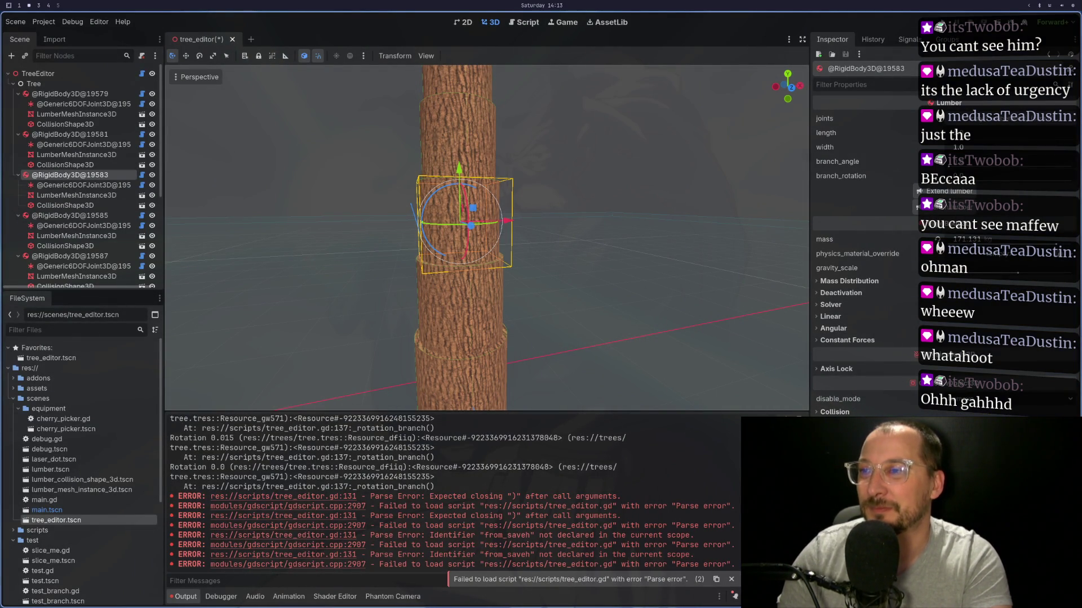
Step: Select TreeEditor and click Load, then cancel closing the unsaved tree_editor scene
left_click(38, 73)
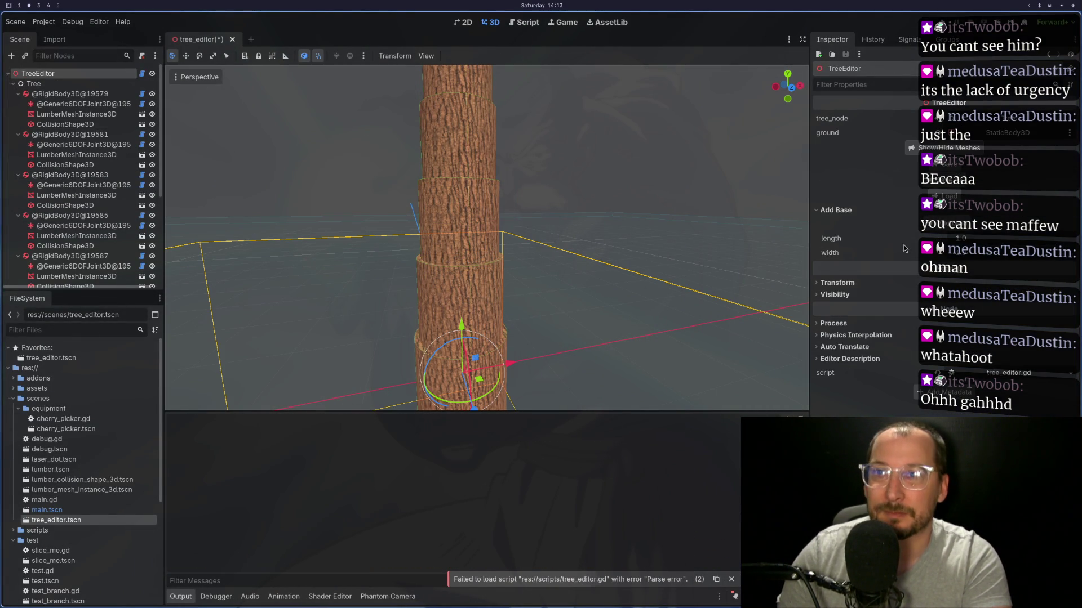
left_click(944, 192)
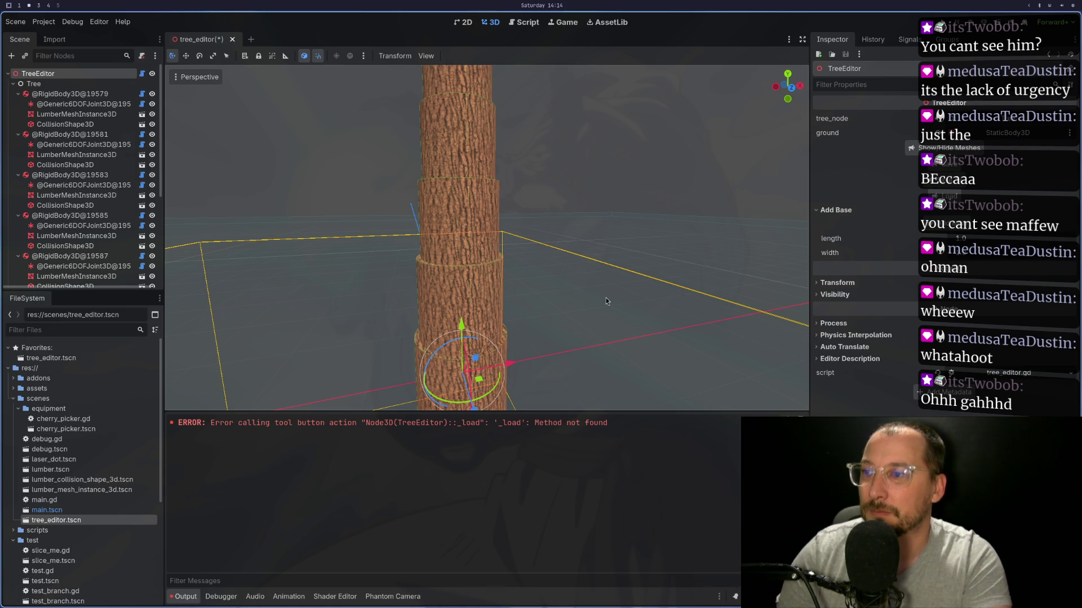
left_click(232, 38)
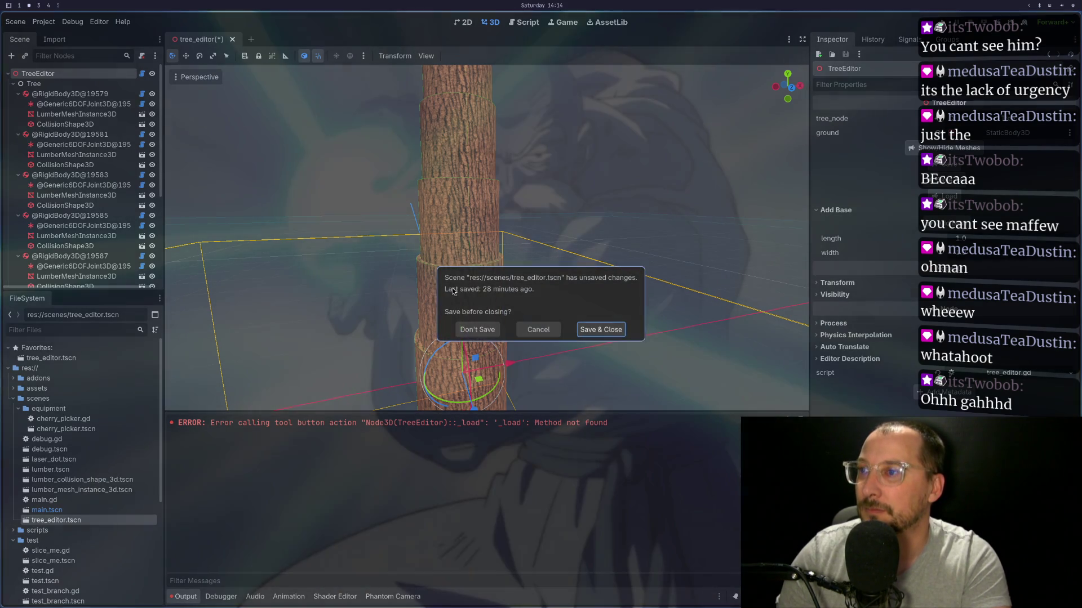
key("Escape")
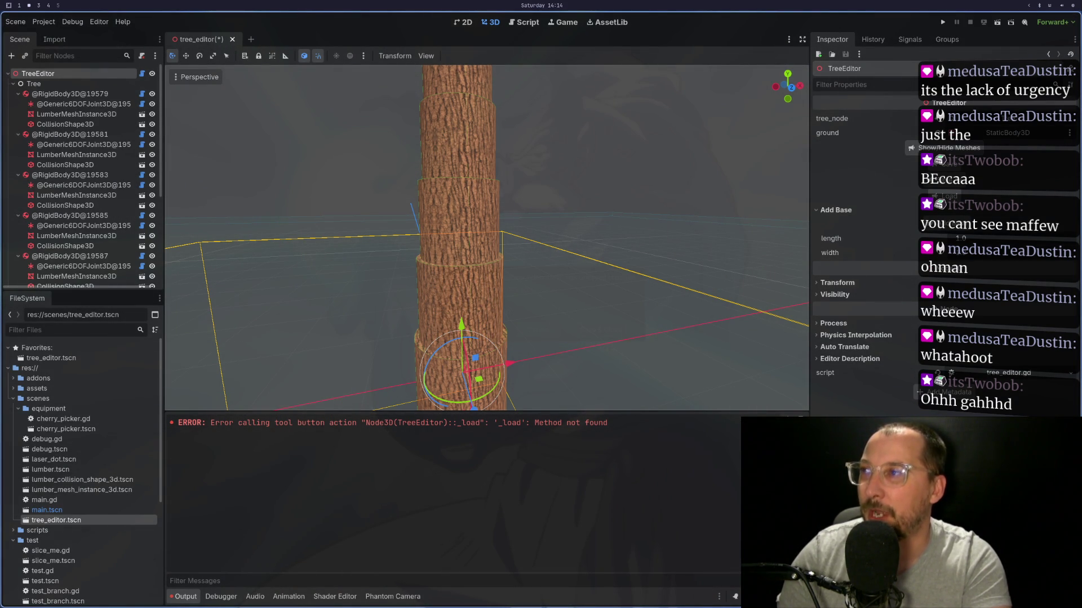
Step: In Neovim, add a blank line above _extend_lumber and remove the extra one before _branch_lumber
key("super+1")
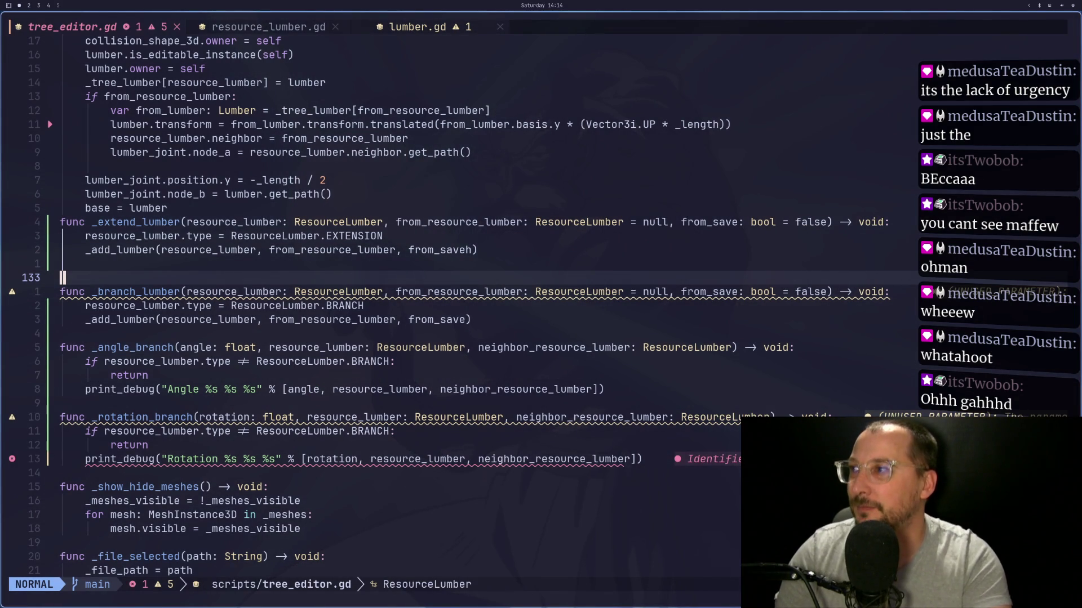
key("k")
key("k")
key("k")
key("o")
key("Escape")
key("j")
key("j")
key("j")
key("j")
key("j")
key("d")
key("d")
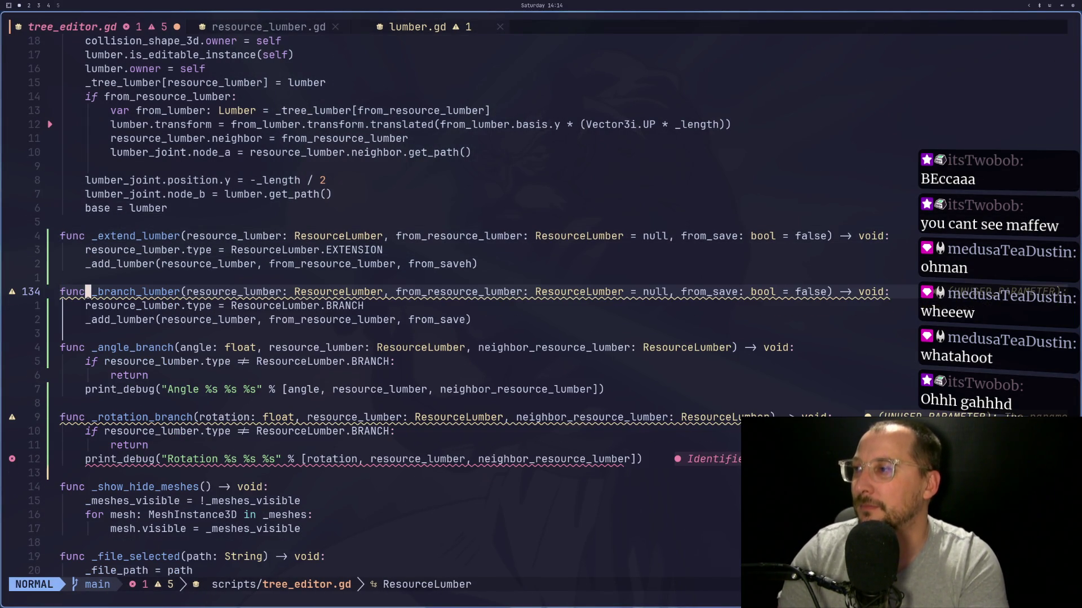
Step: Open and quit the btop system monitor, then return to the _rotation_branch signature in Neovim
key("super+2")
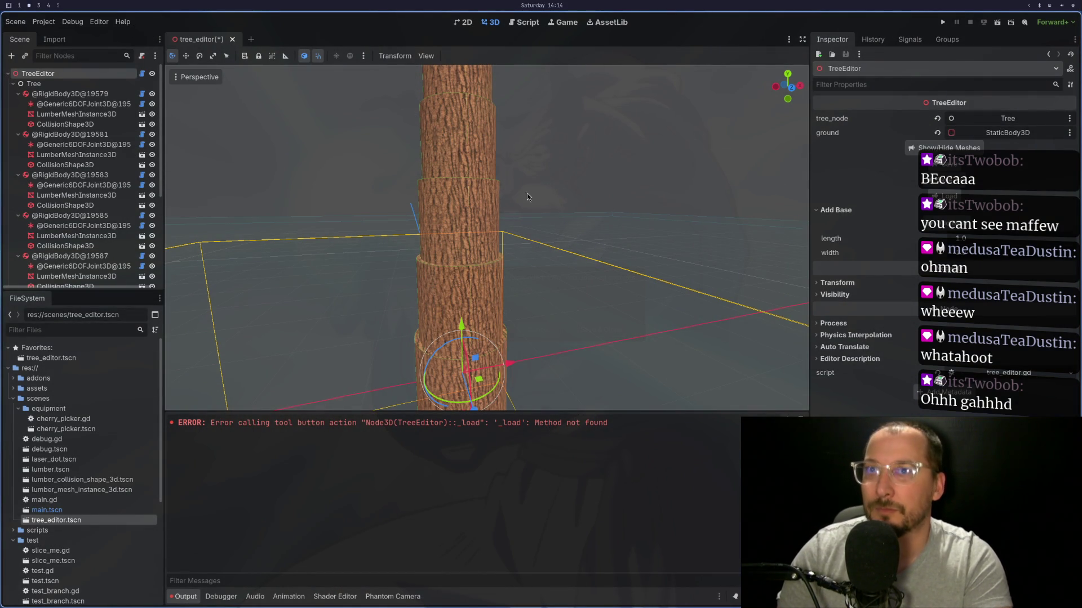
left_click(1073, 5)
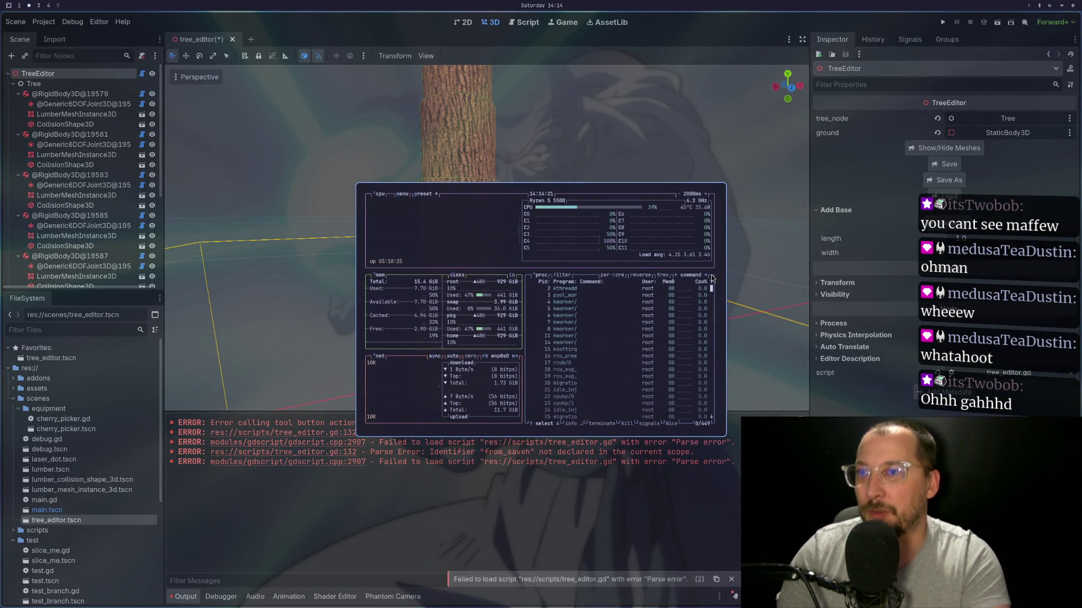
key("Escape")
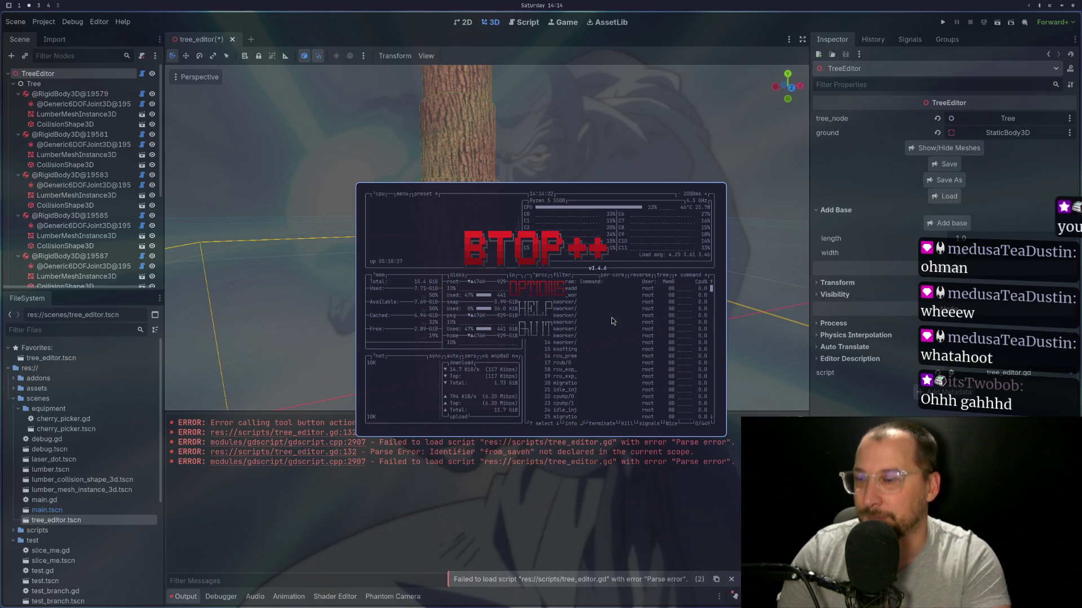
key("q")
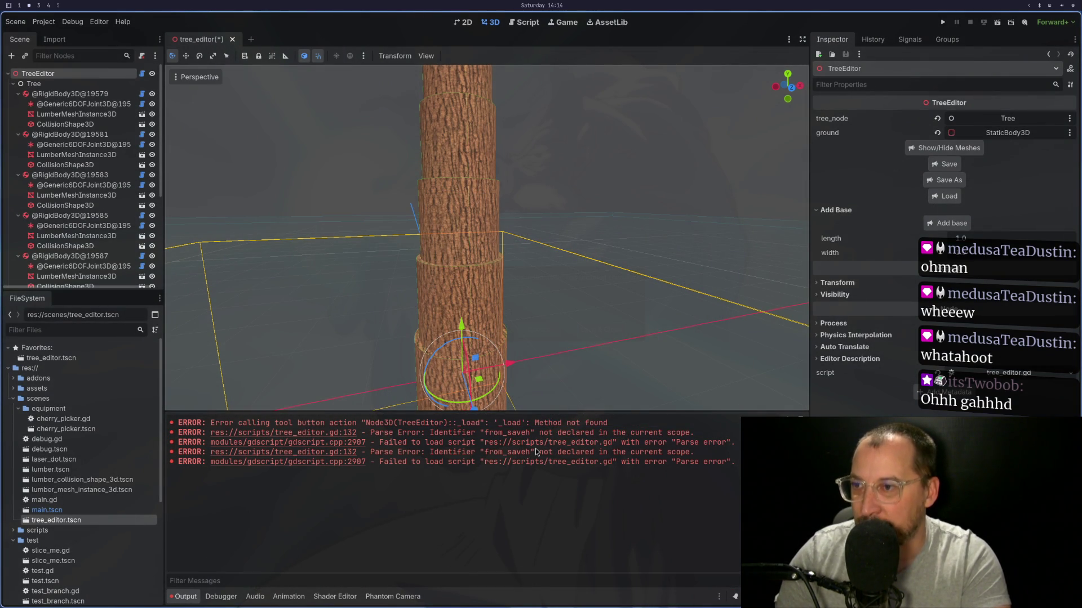
key("super+1")
left_click(652, 418)
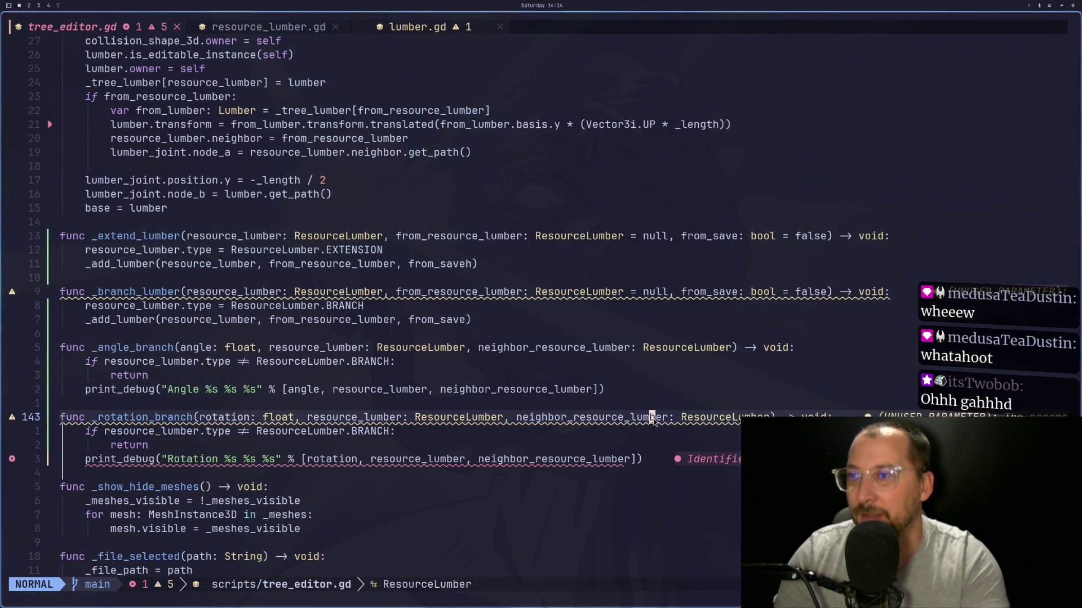
Step: Delete the stray 'h' from from_saveh on line 132, then switch to Godot
key("k")
key("k")
key("k")
key("j")
key("j")
key("j")
key("j")
key("j")
key("j")
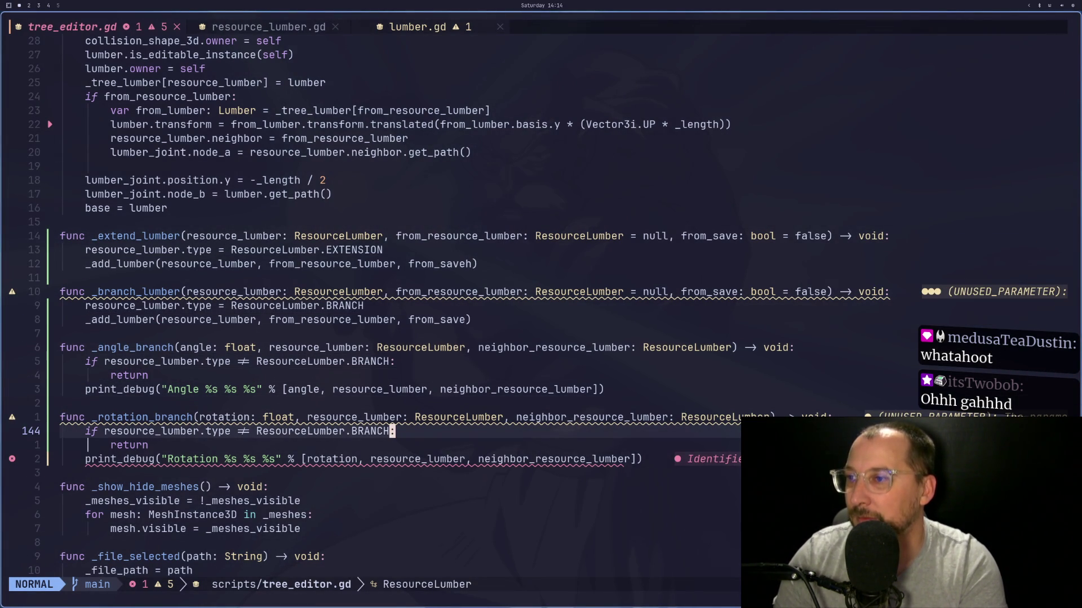
key("k")
key("k")
key("k")
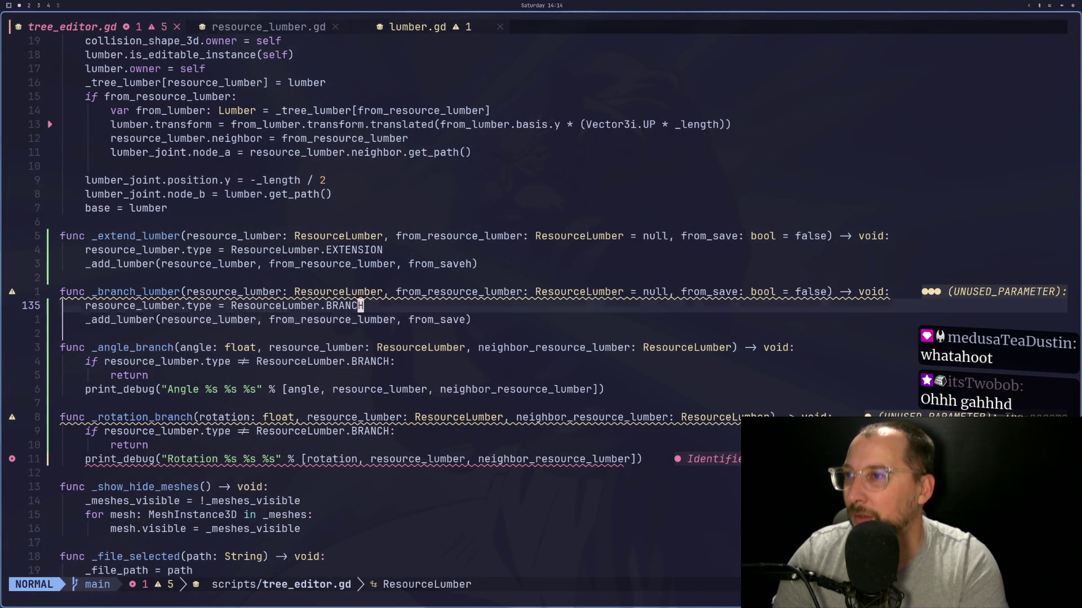
key("k")
key("$")
key("i")
key("BackSpace")
key("Escape")
key("super+2")
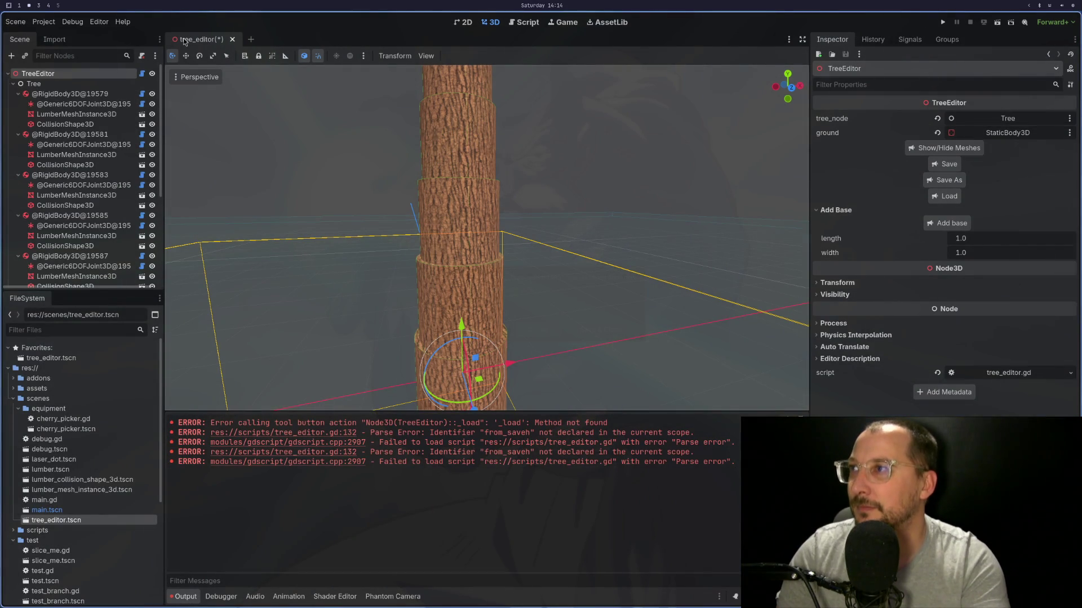
Step: Force-kill the hung Godot process with SIGKILL from the btop system monitor
key("super+1")
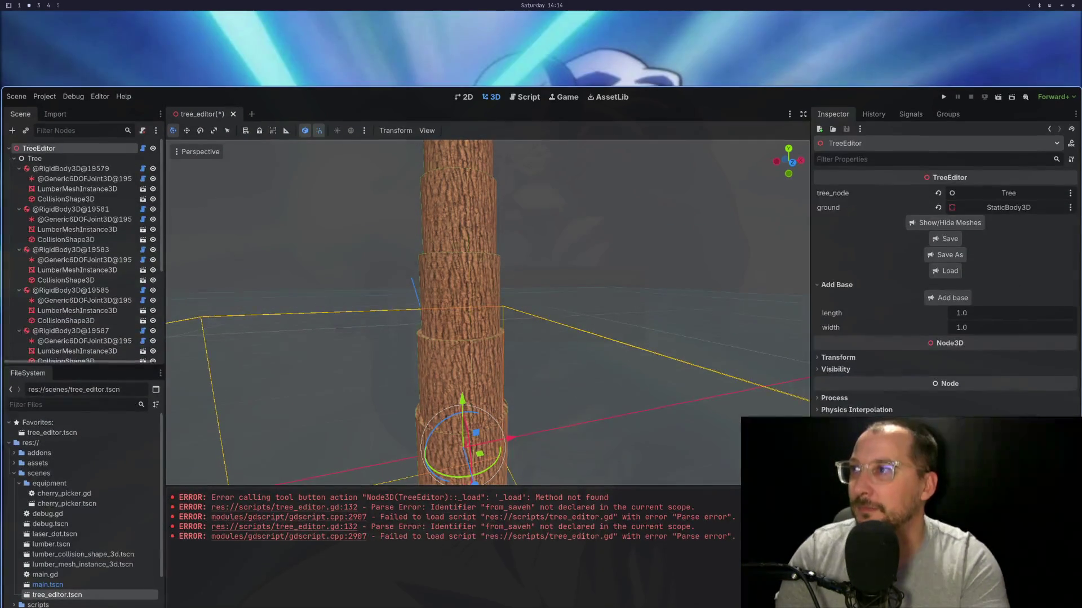
key("super+s")
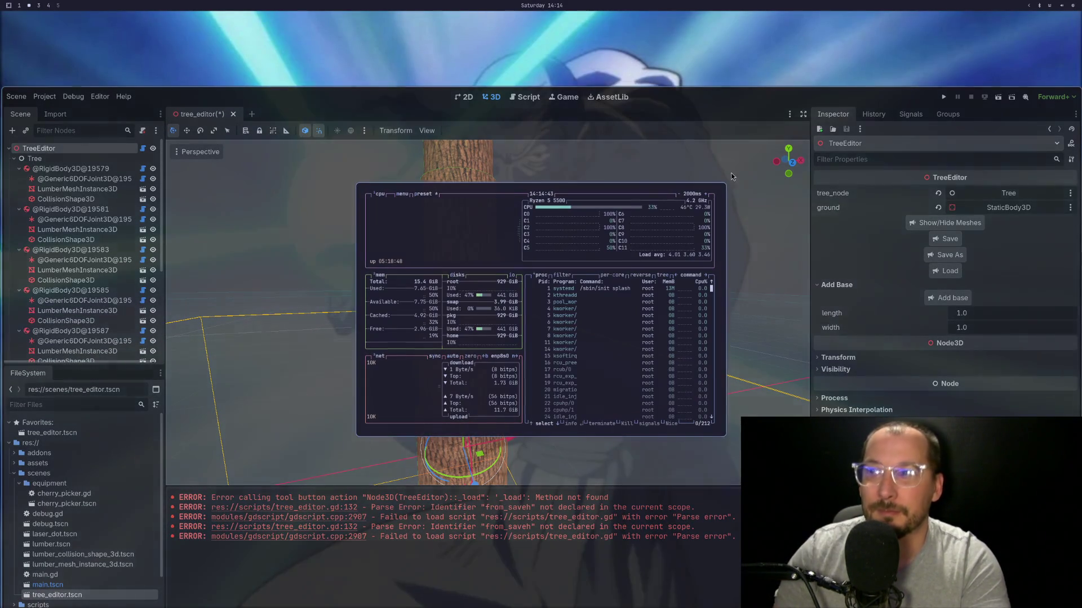
left_click(707, 275)
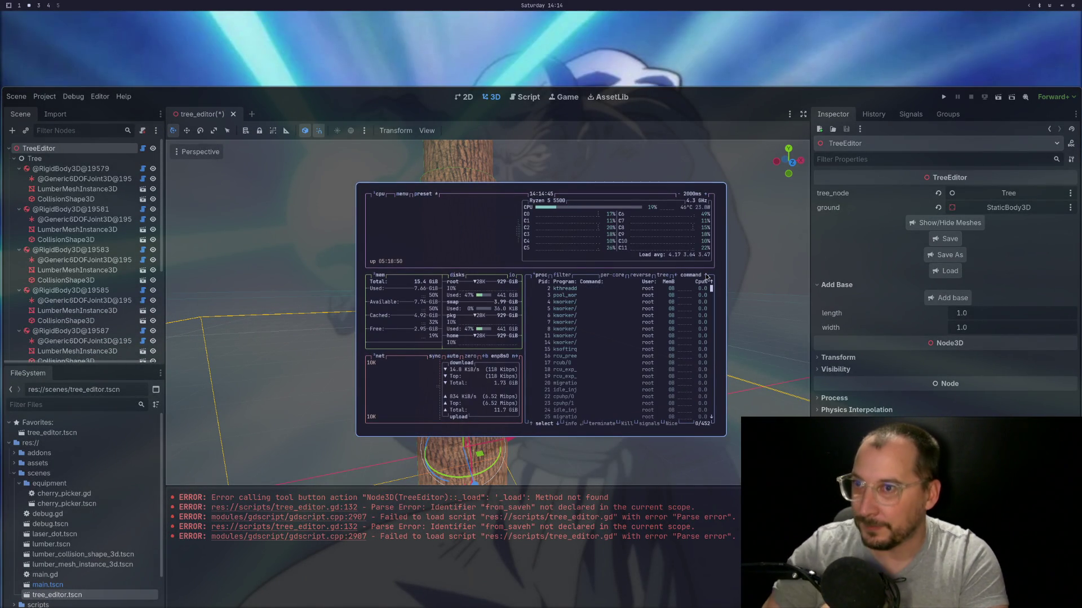
left_click(571, 317)
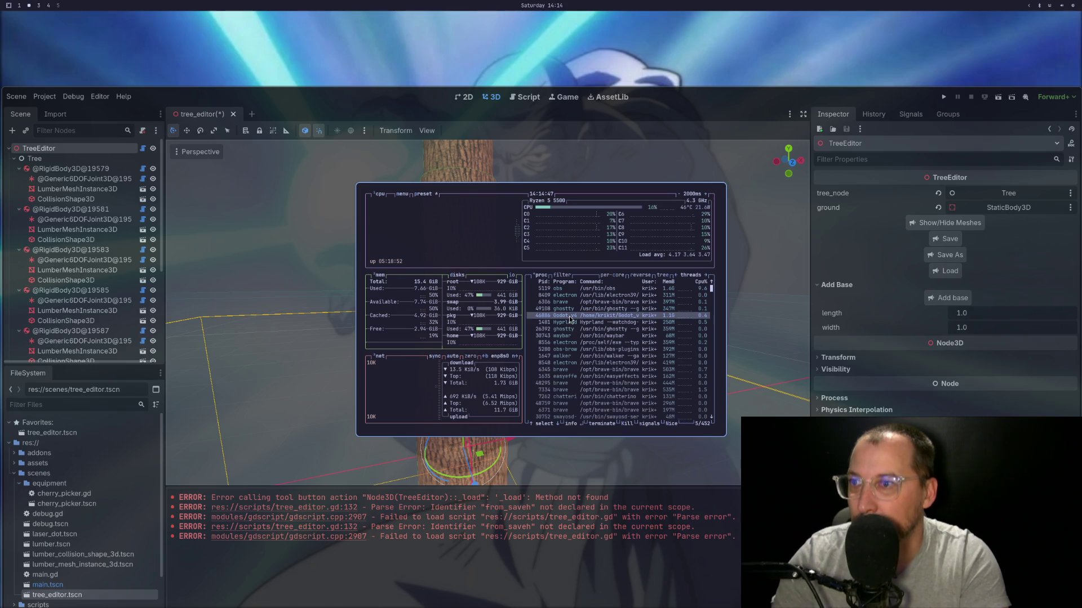
key("k")
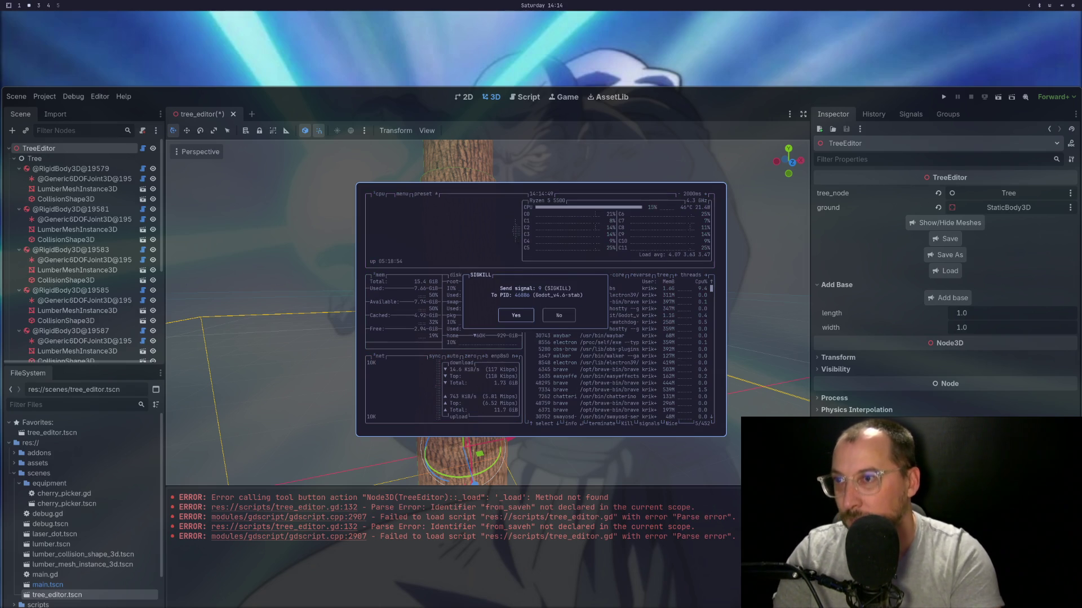
key("Return")
key("q")
Step: Relaunch Godot from the app launcher and open the Arborist project
key("super+d")
type("god")
key("Return")
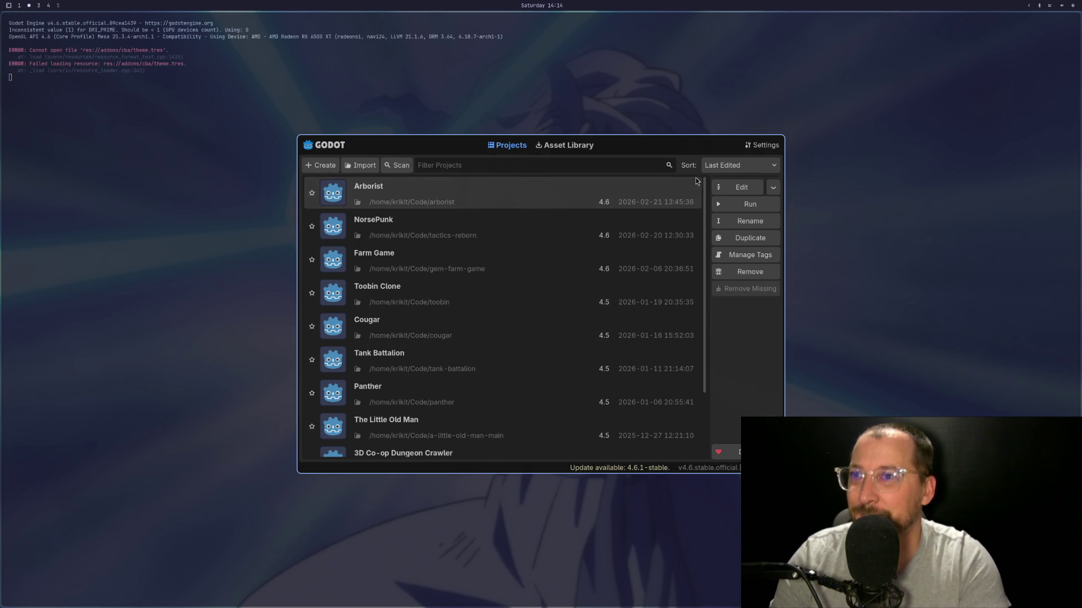
left_click(741, 185)
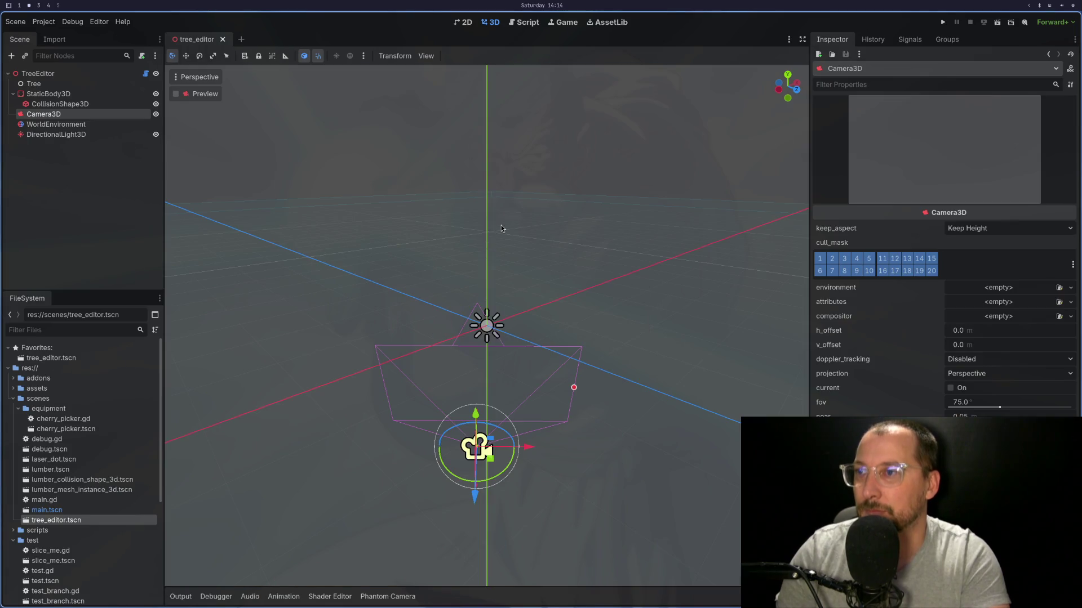
Step: Load tree.tres into the TreeEditor node, show the Output log, then return to Neovim
left_click(82, 74)
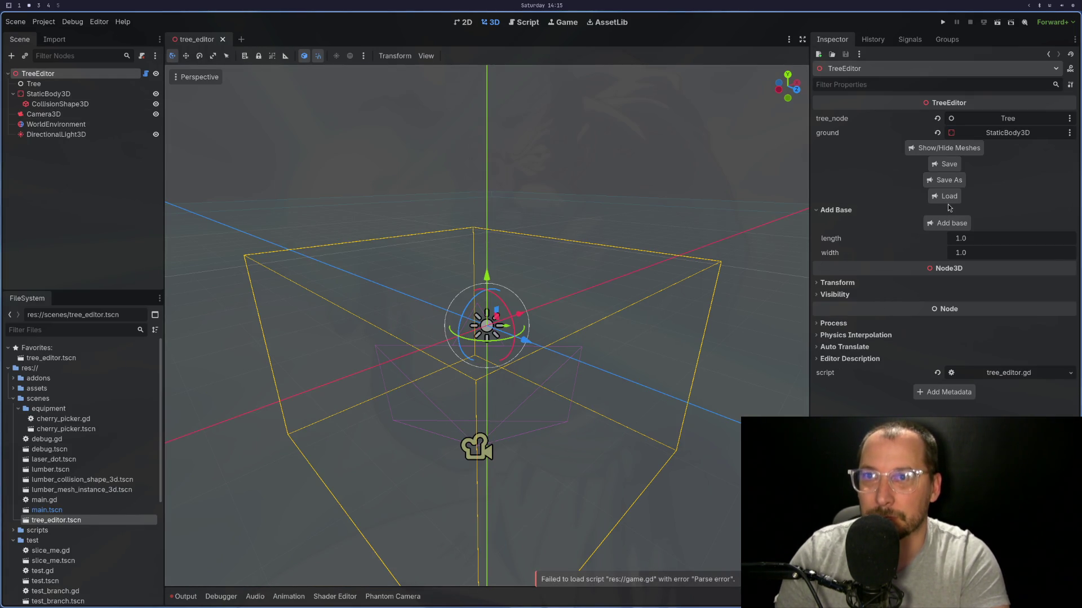
left_click(944, 196)
left_click(592, 369)
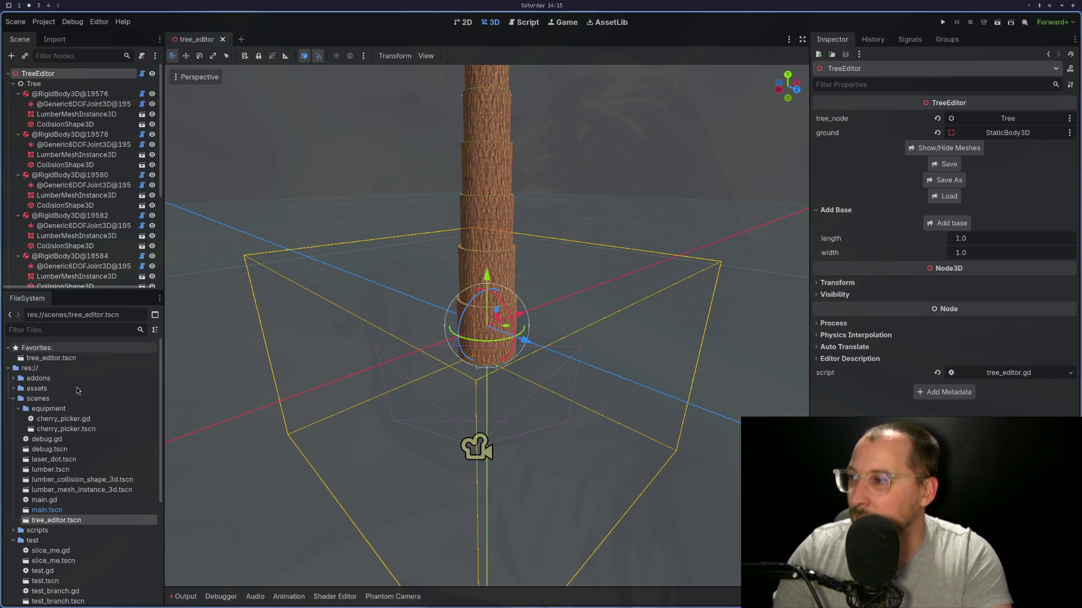
left_click(181, 595)
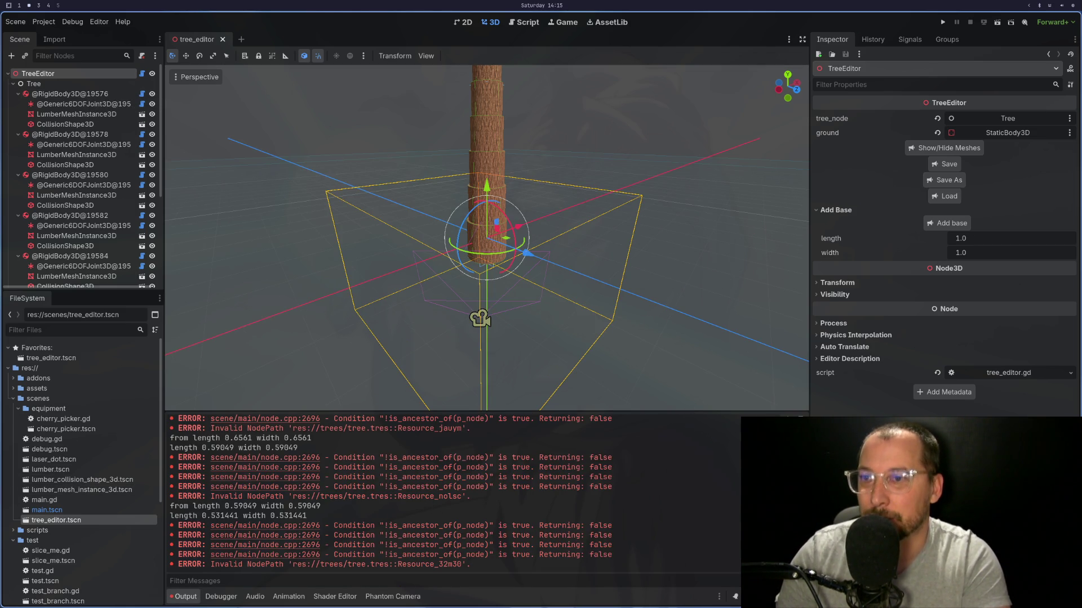
key("super+1")
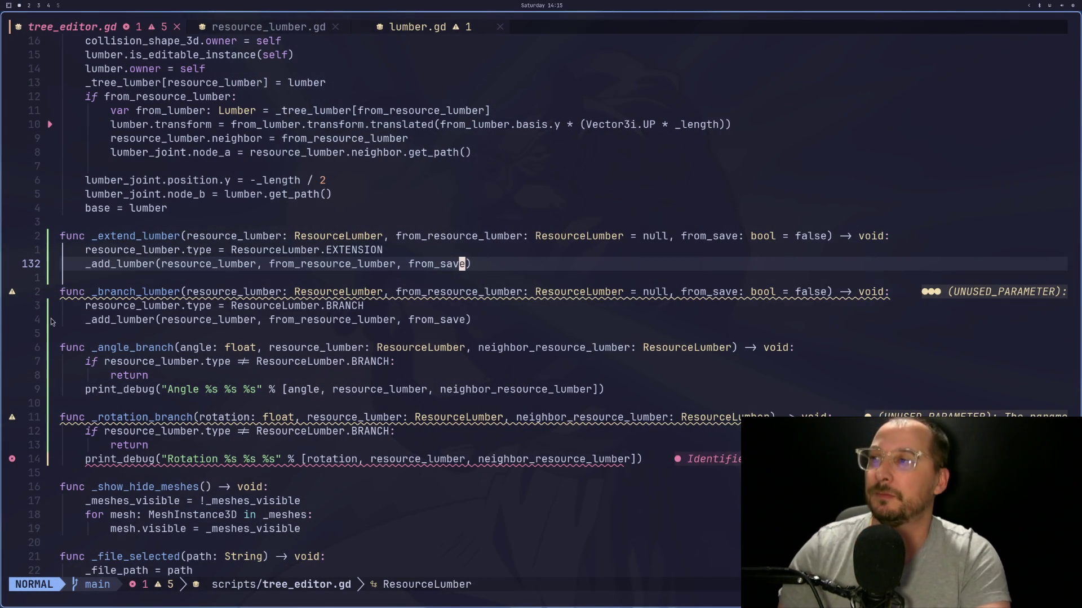
Step: Step through the _branch_lumber, _angle_branch and _rotation_branch lines before returning to Godot
left_click(334, 305)
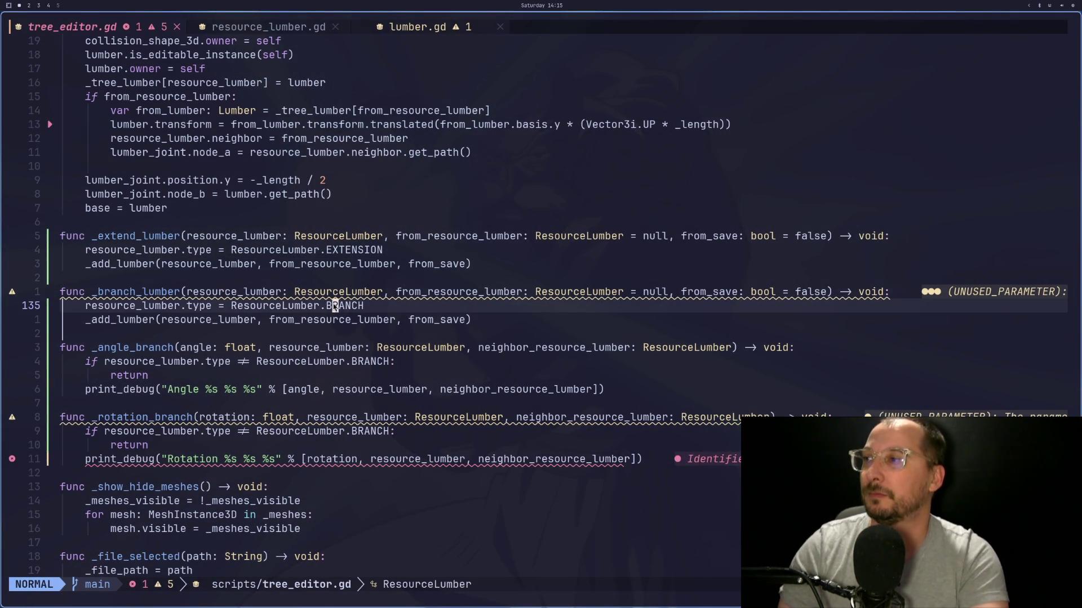
key("j")
key("j")
key("j")
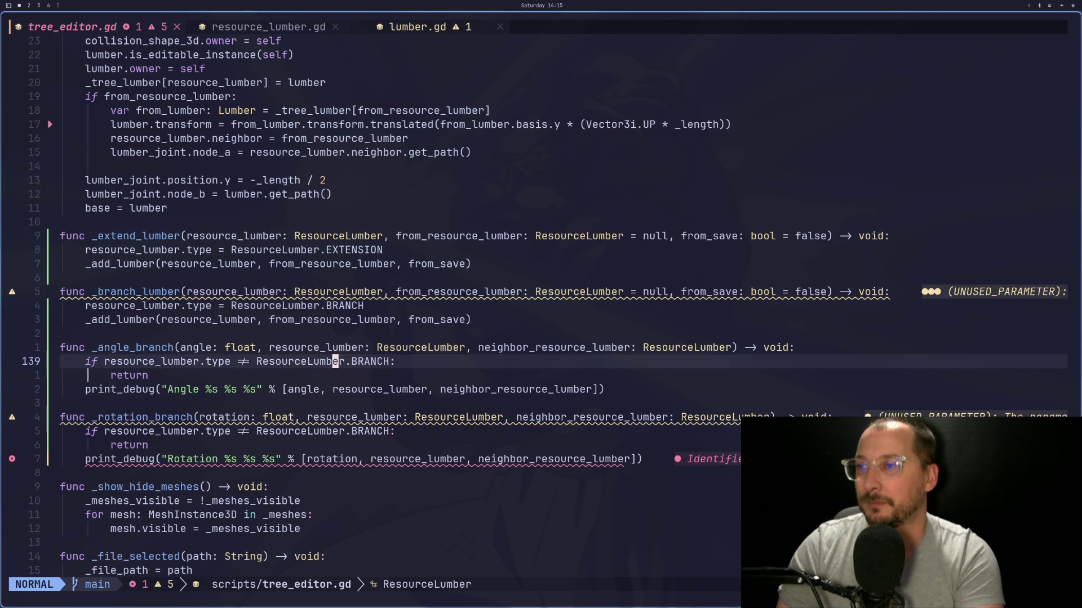
key("j")
key("j")
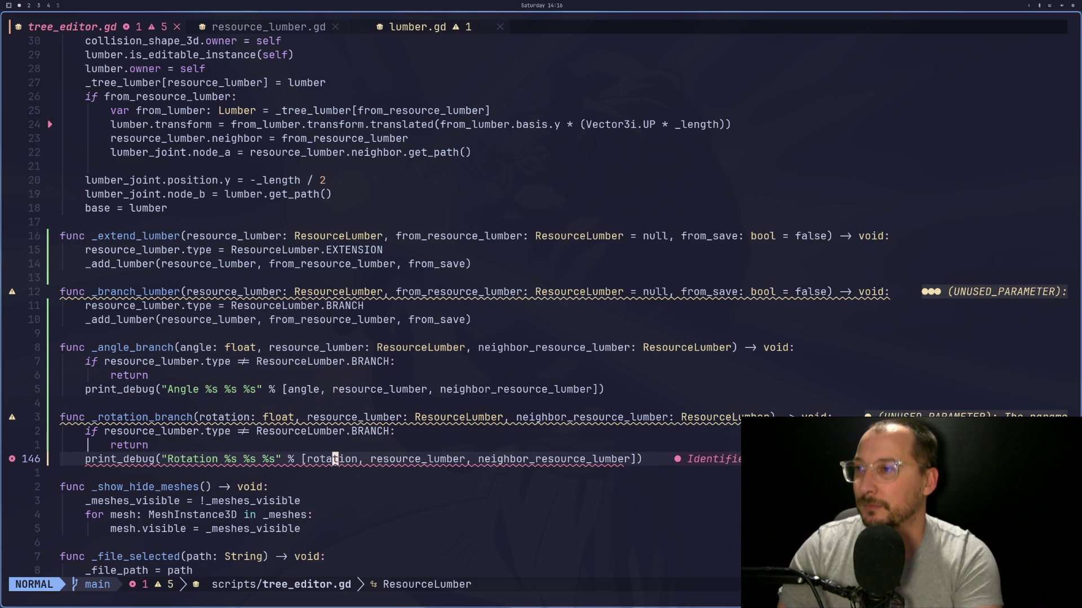
key("super+2")
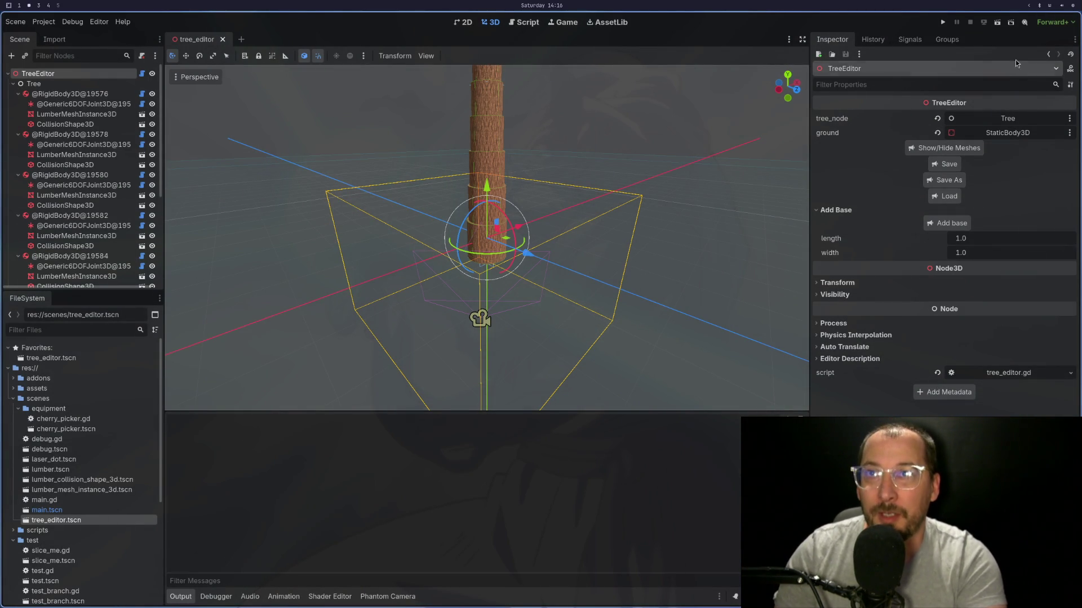
key("F6")
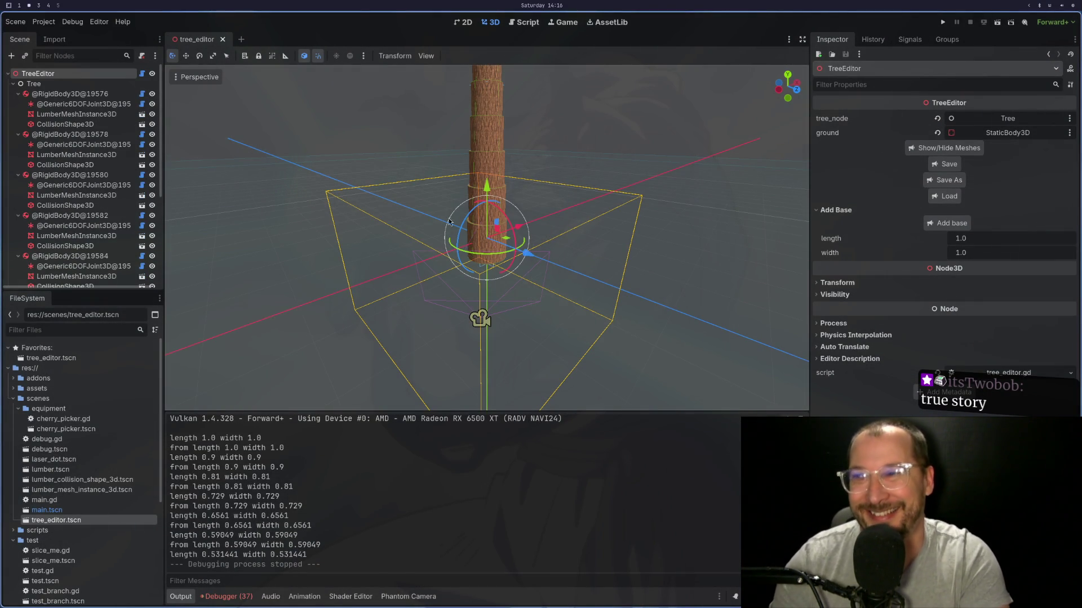
scroll(511, 129, "down", 3)
left_click(489, 128)
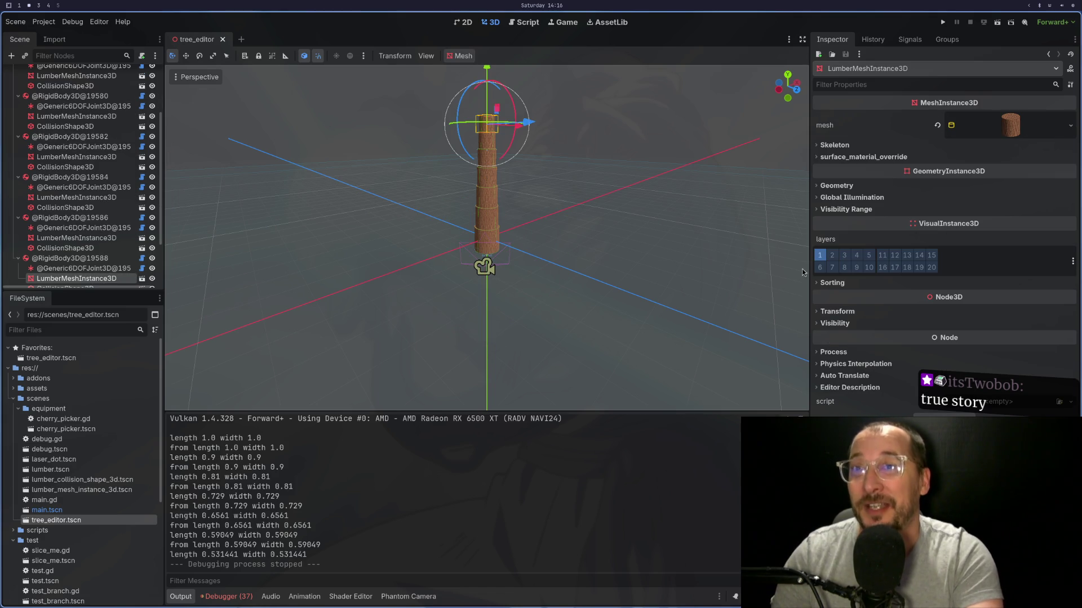
left_click(77, 269)
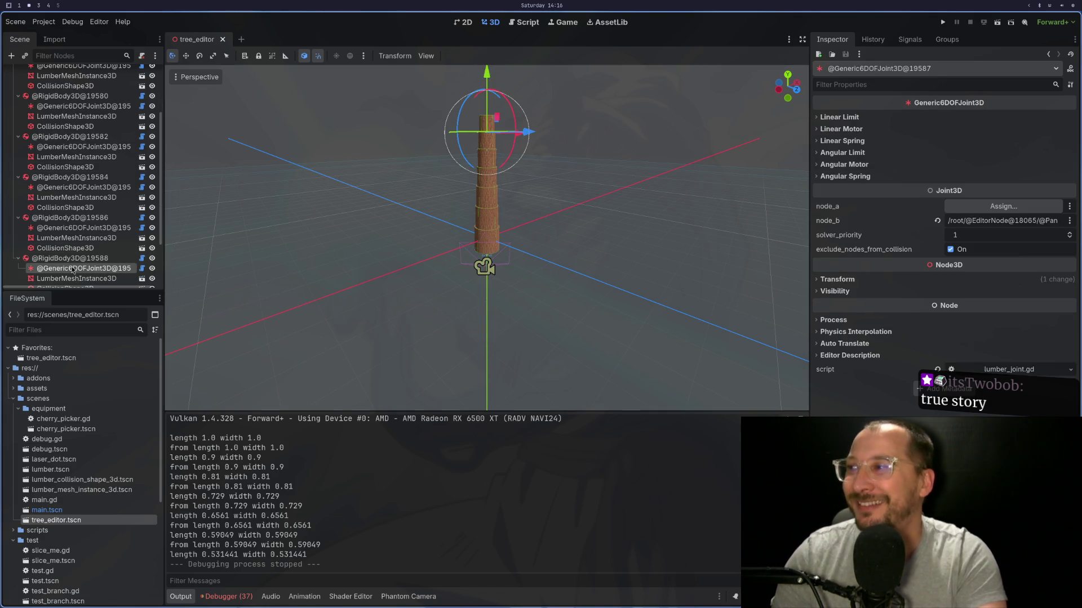
left_click(88, 259)
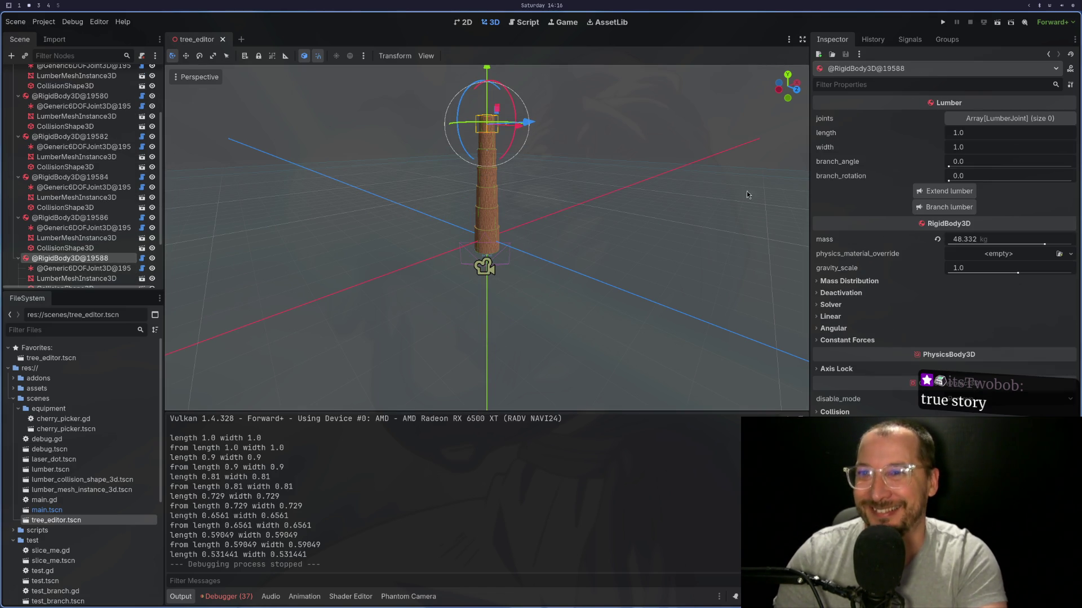
left_click(939, 192)
scroll(482, 191, "up", 5)
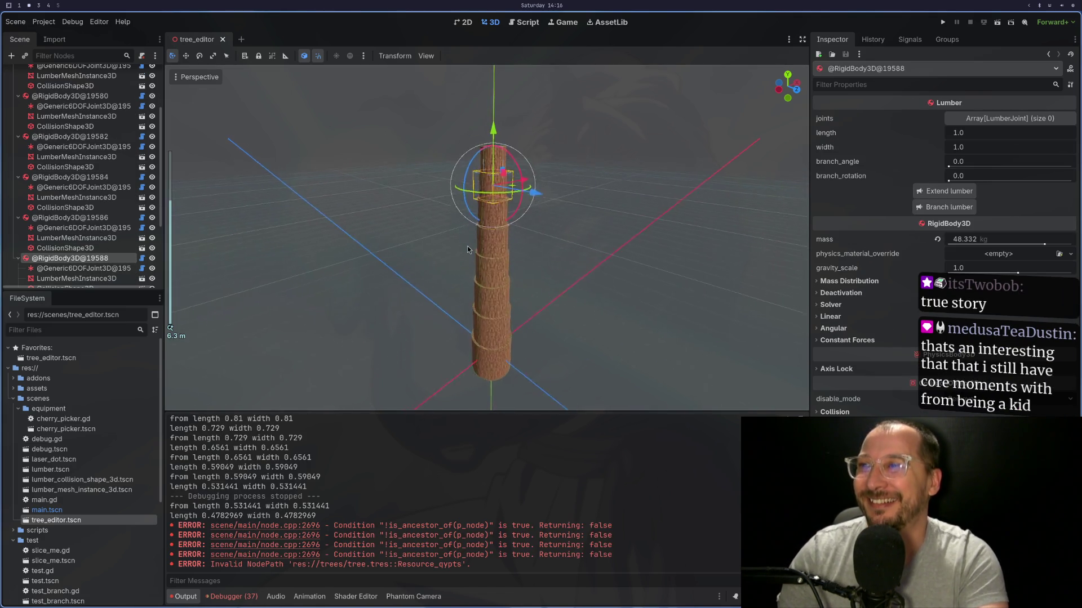
scroll(484, 193, "up", 2)
scroll(491, 197, "down", 2)
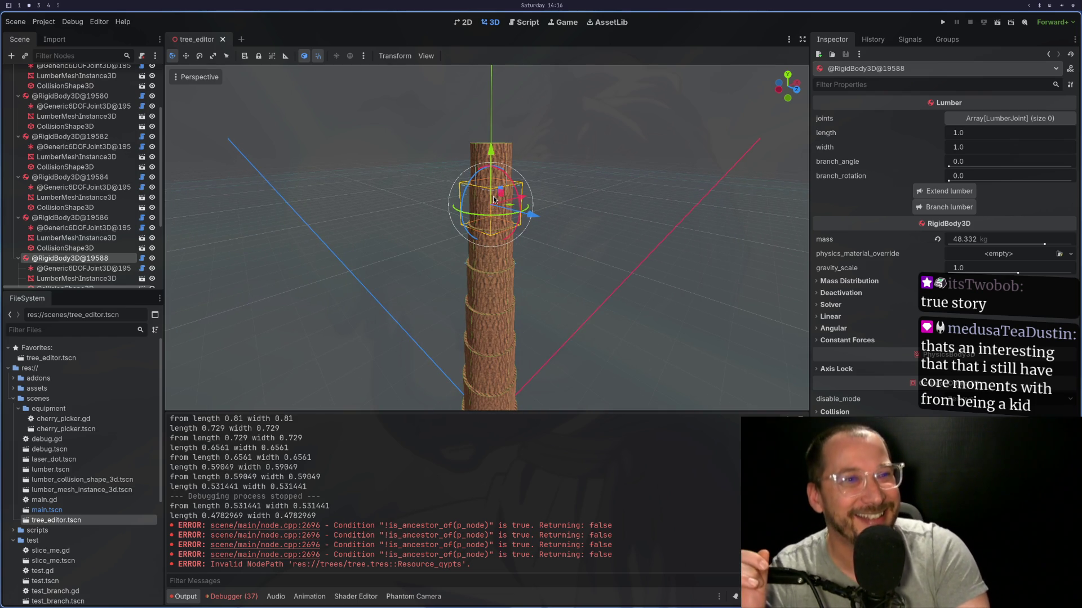
Step: Move the YouTube short beside Godot and start it playing
key("super+4")
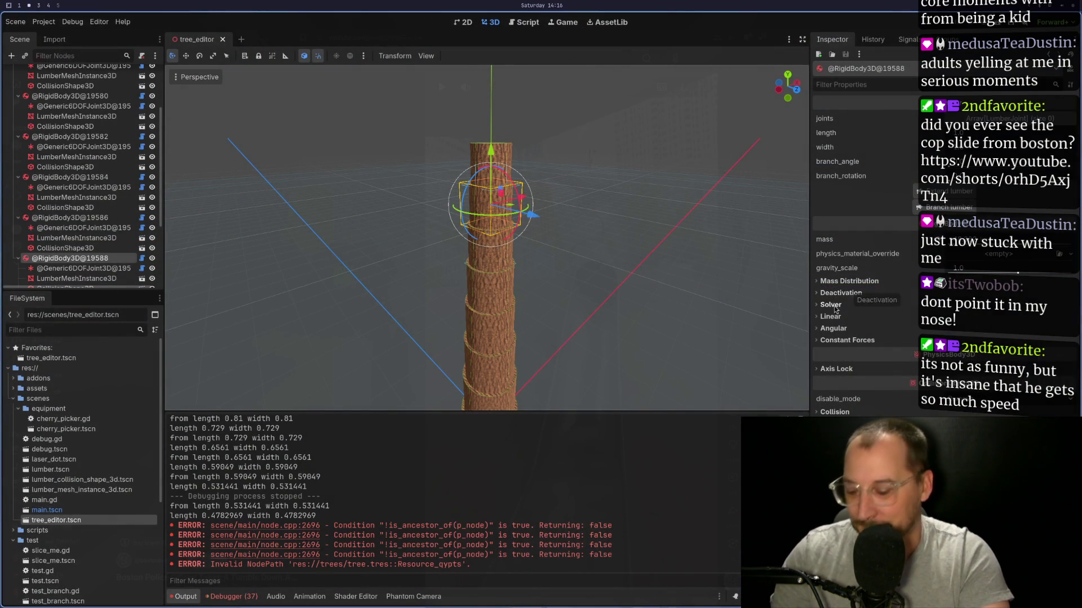
key("super+shift+2")
left_click(299, 368)
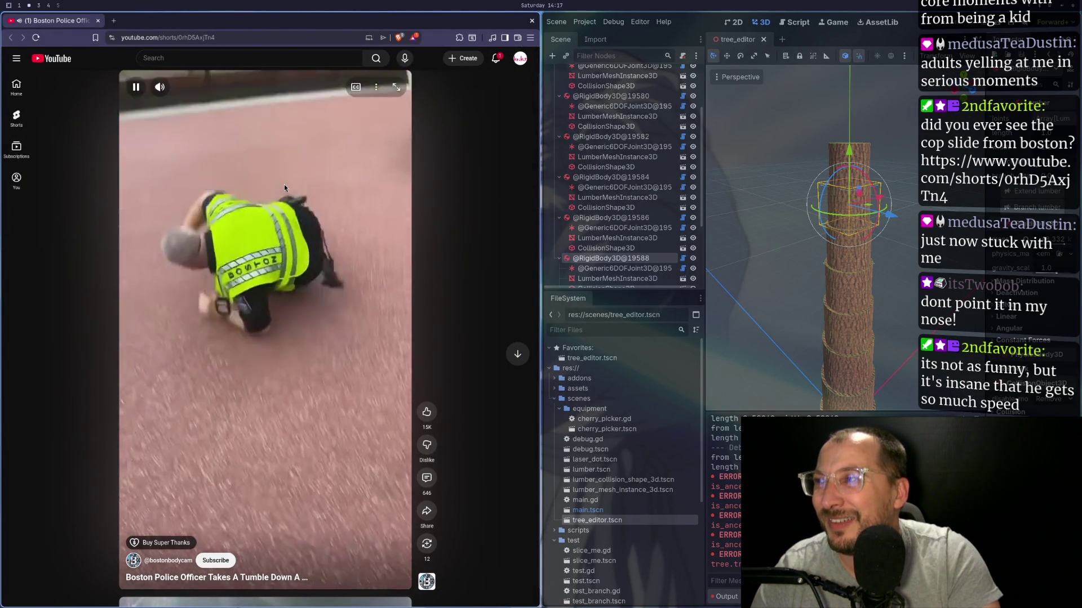
Step: Pause the police-officer short and return to the full-screen Godot workspace
left_click(284, 187)
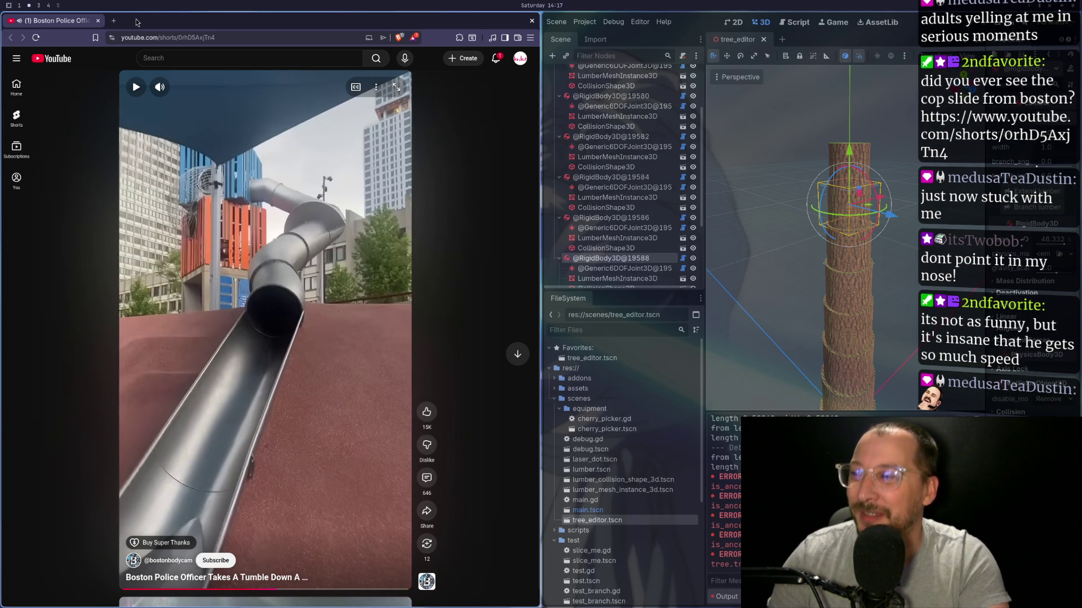
key("super+4")
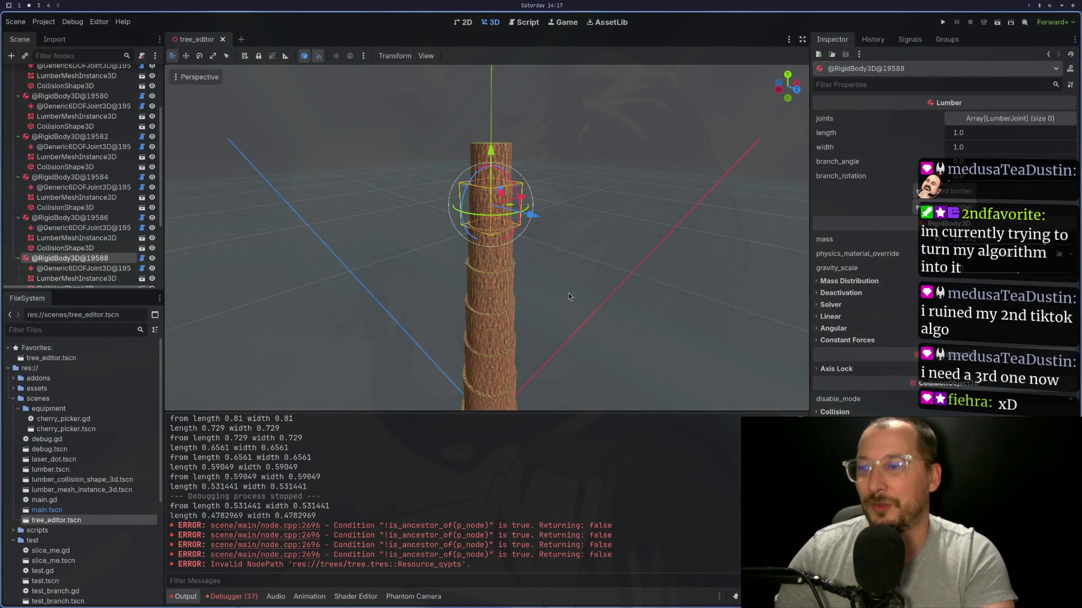
Step: Switch to the Neovim workspace showing tree_editor.gd
key("super+1")
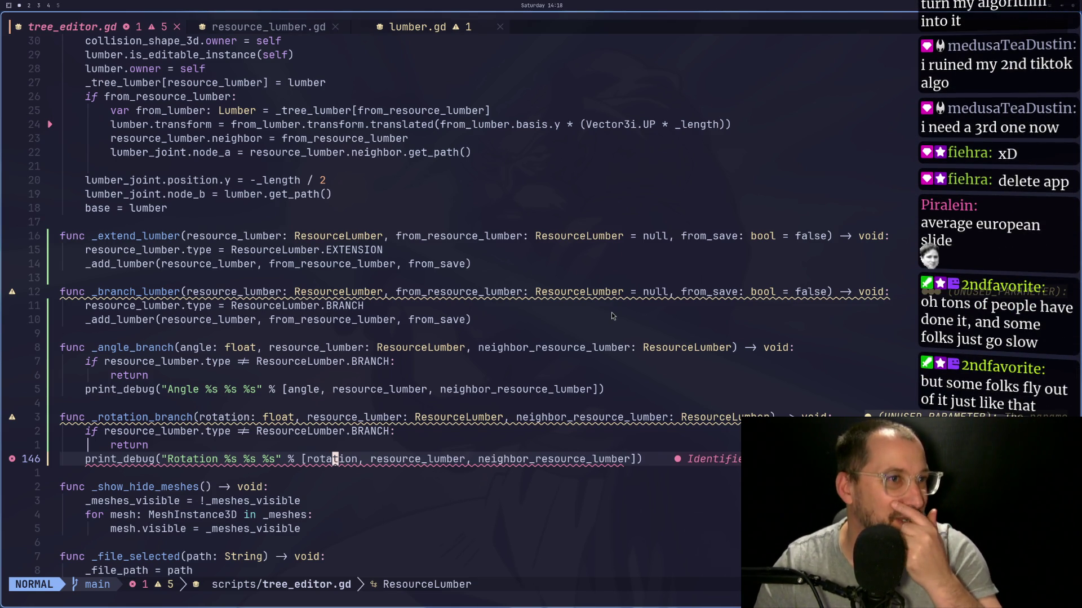
key("super+4")
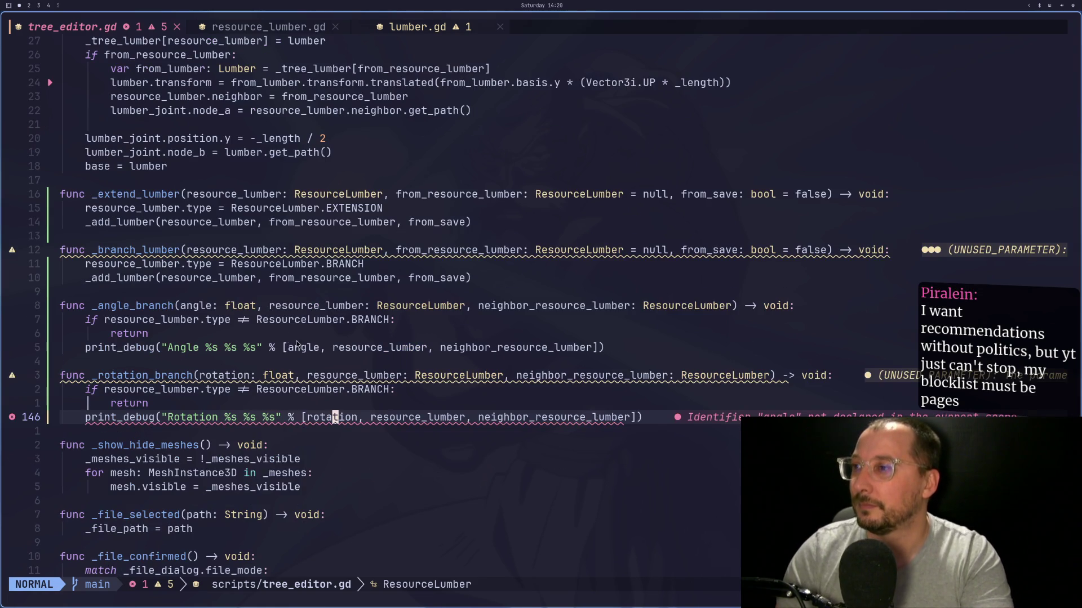
left_click(392, 362)
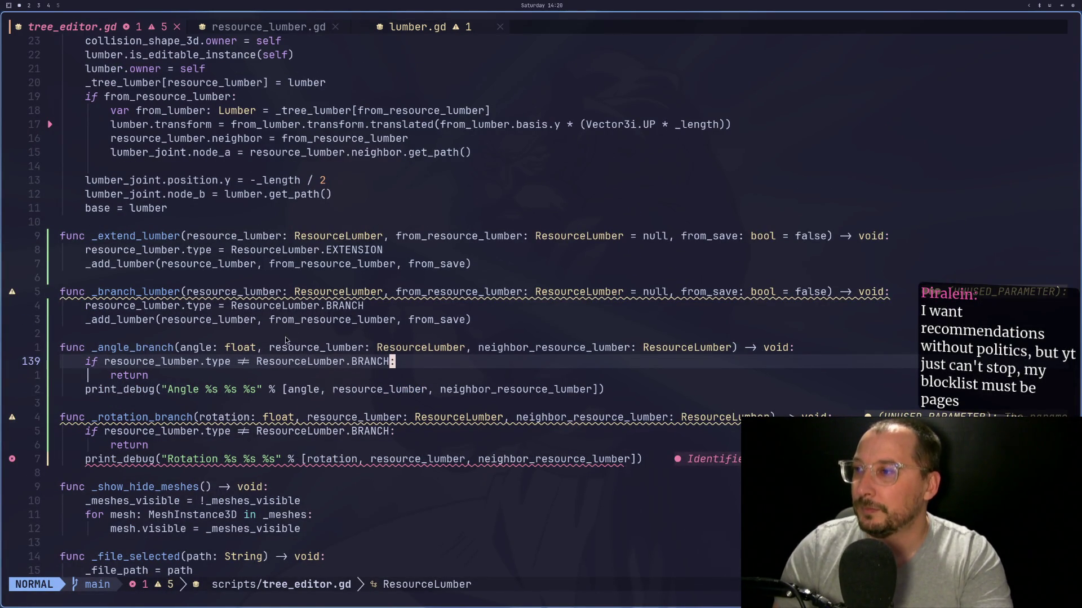
Step: Glance at Godot, then come back and move up to _branch_lumber in tree_editor.gd
key("super+2")
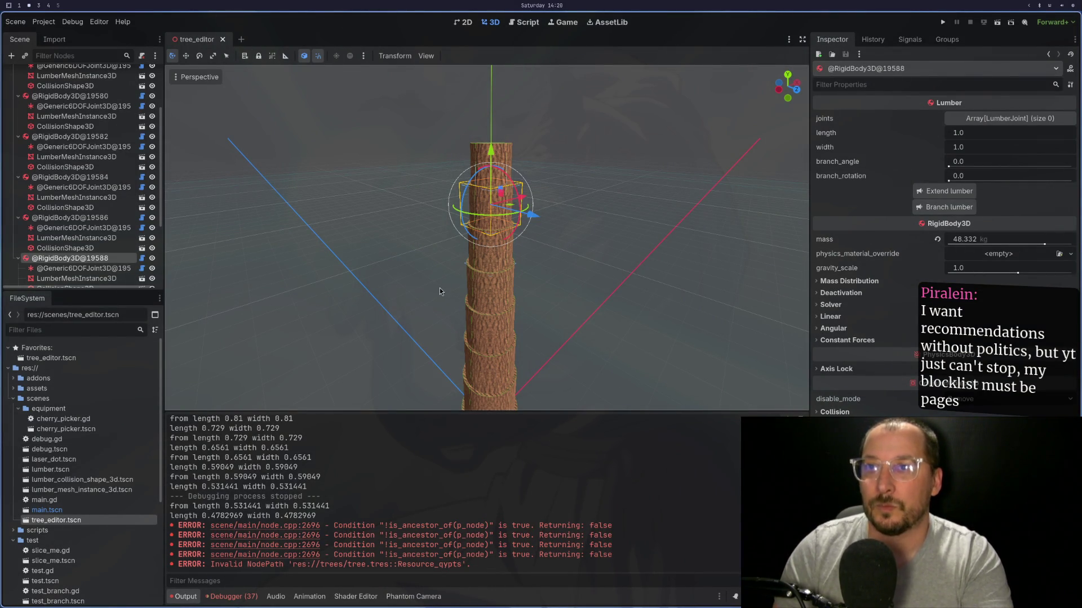
key("super+1")
key("k")
key("k")
key("k")
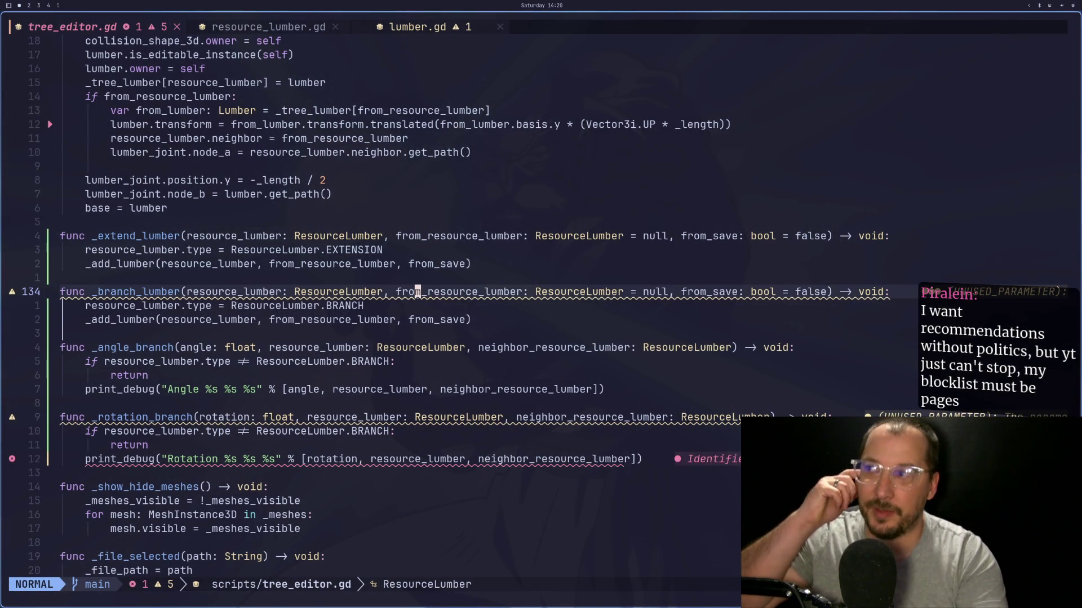
scroll(393, 306, "up", 2)
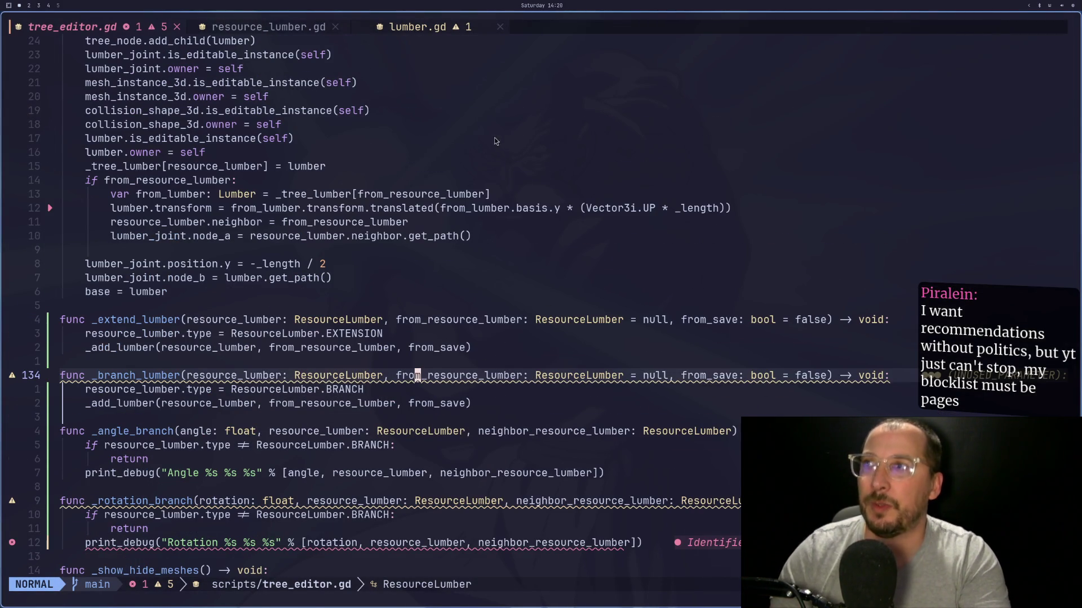
Step: Review the branch signal and tool button declarations in lumber.gd
left_click(297, 26)
key("g")
key("t")
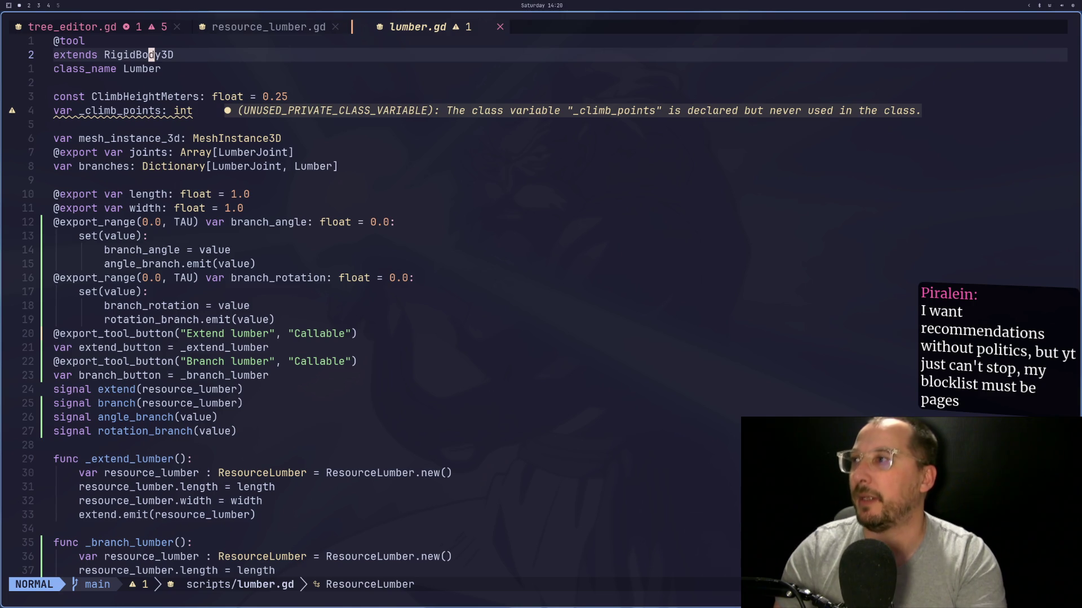
key("j")
key("j")
key("j")
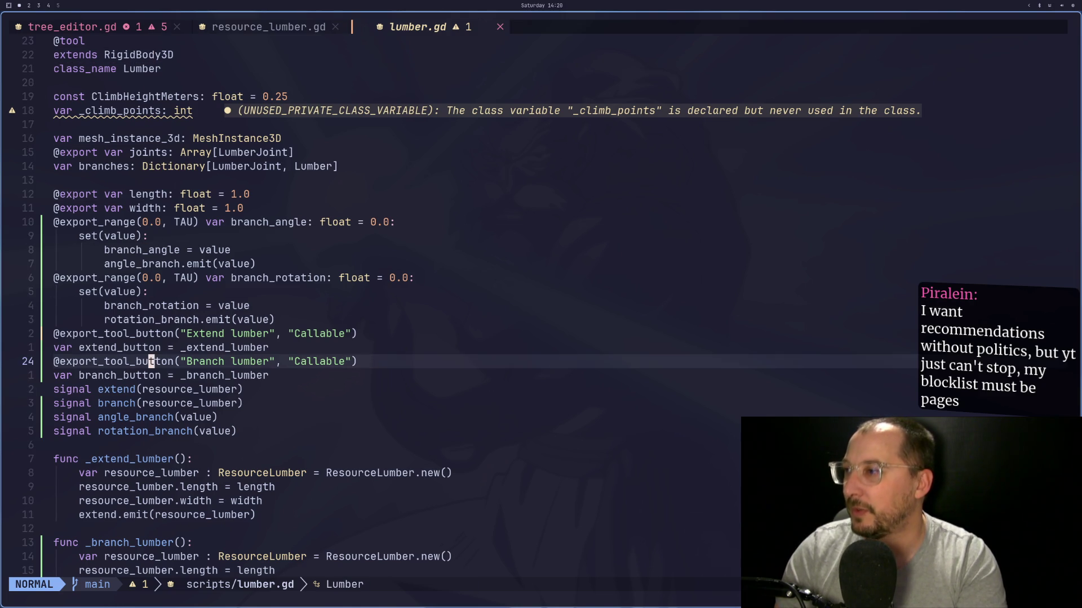
key("h")
key("0")
key("k")
key("k")
key("j")
key("j")
key("j")
key("j")
Step: Cycle tabs back to tree_editor.gd, check Godot, and return to Neovim
key("k")
key("k")
key("k")
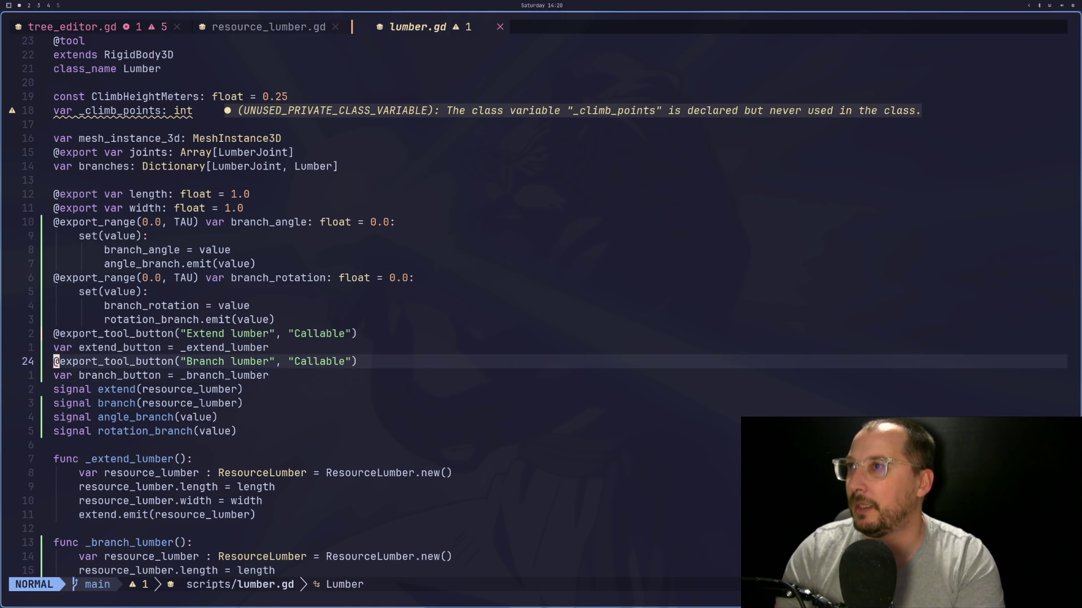
key("g")
key("t")
key("g")
key("t")
key("g")
key("shift+t")
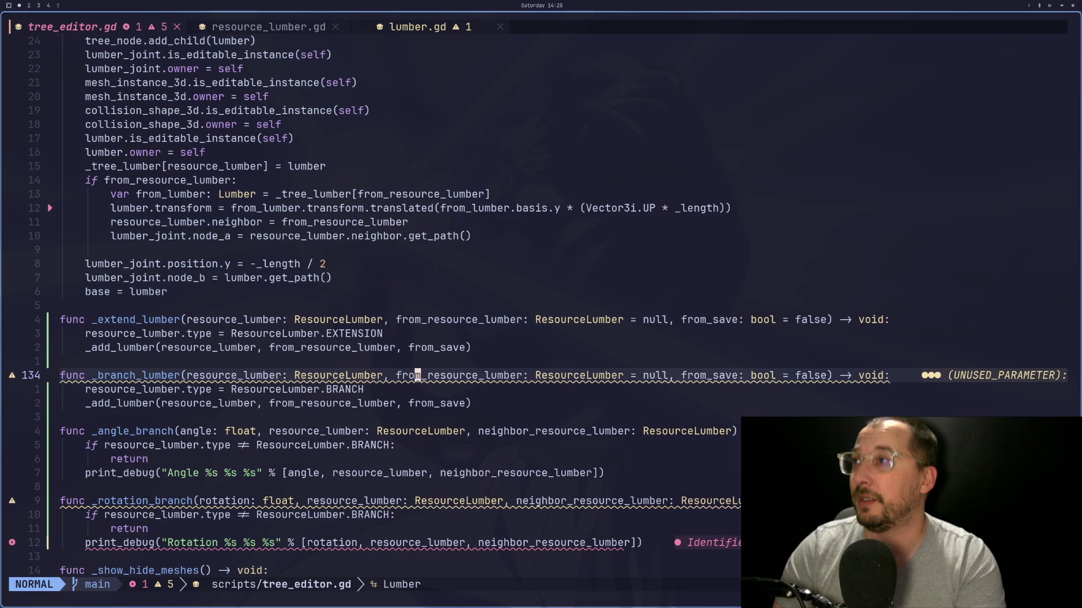
key("super+2")
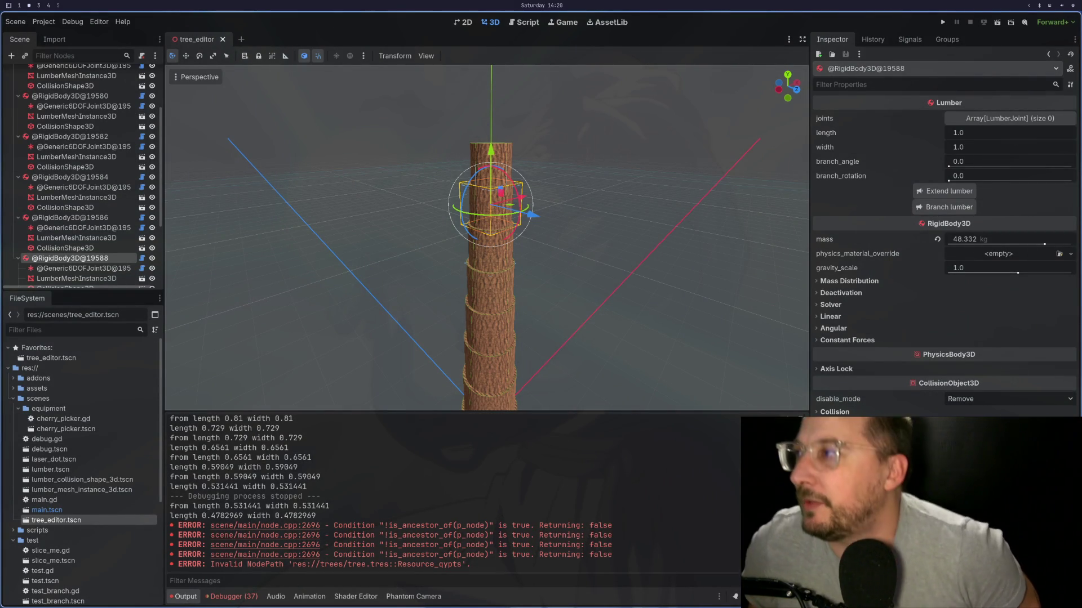
key("super+1")
Step: Change the _add_lumber return type from void to Lumber
key("k")
key("k")
key("k")
key("j")
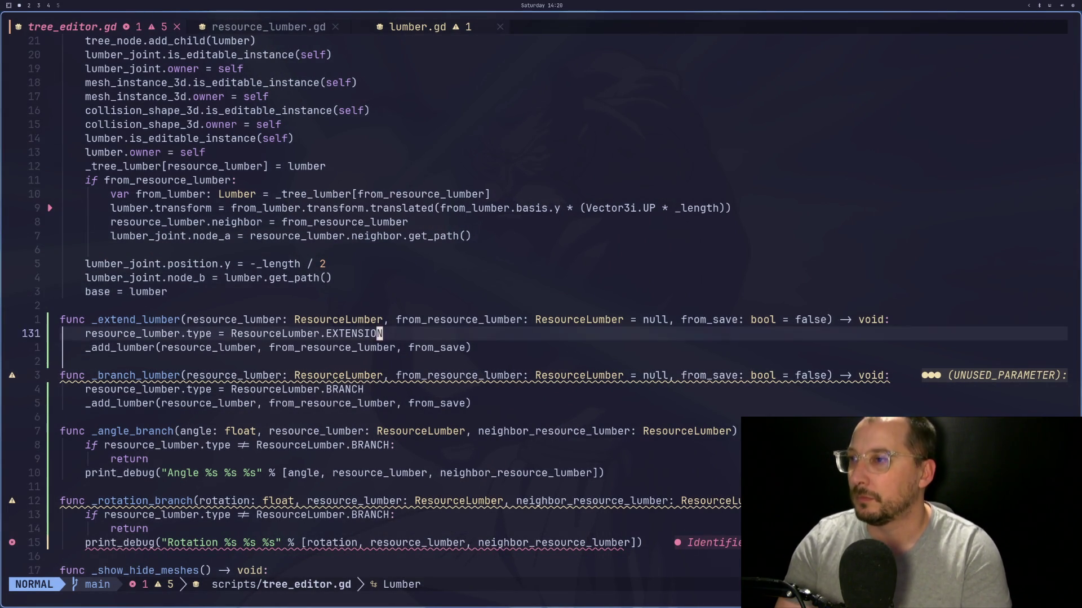
key("k")
key("k")
key("k")
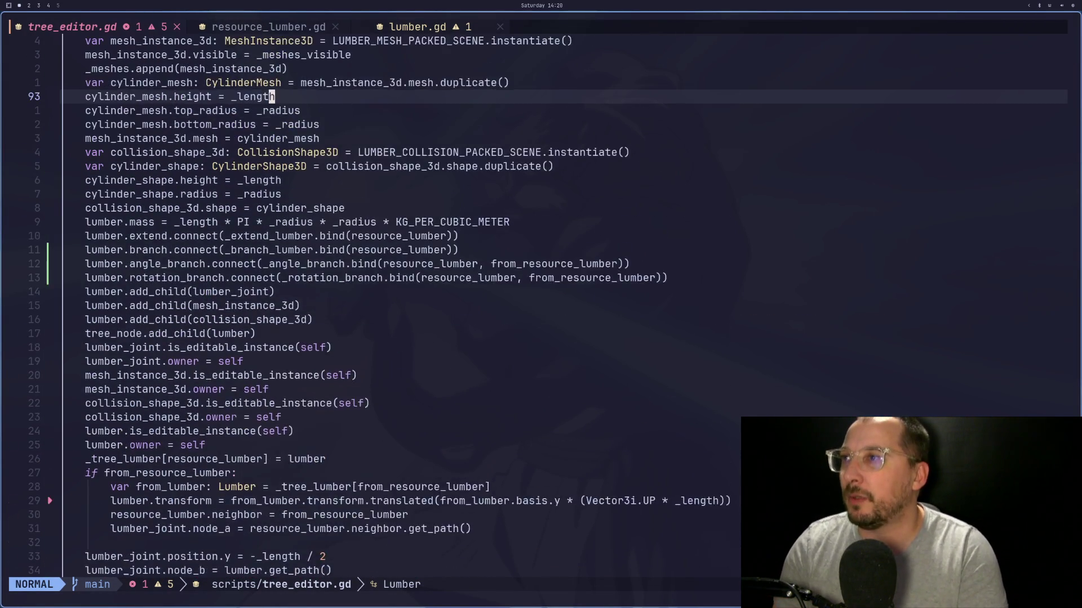
key("k")
key("k")
key("k")
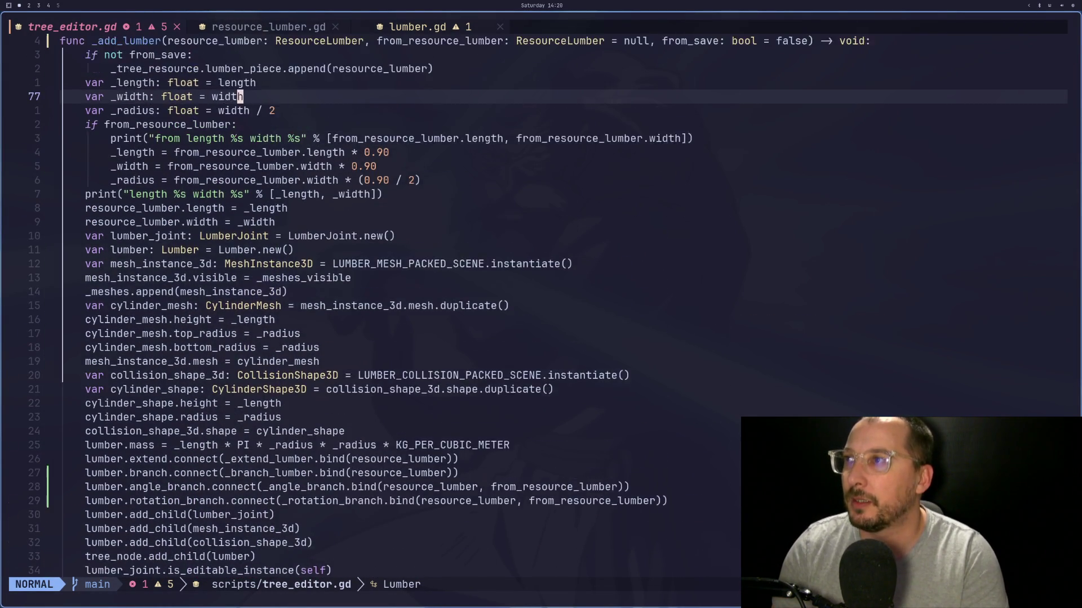
key("k")
key("w")
key("w")
key("w")
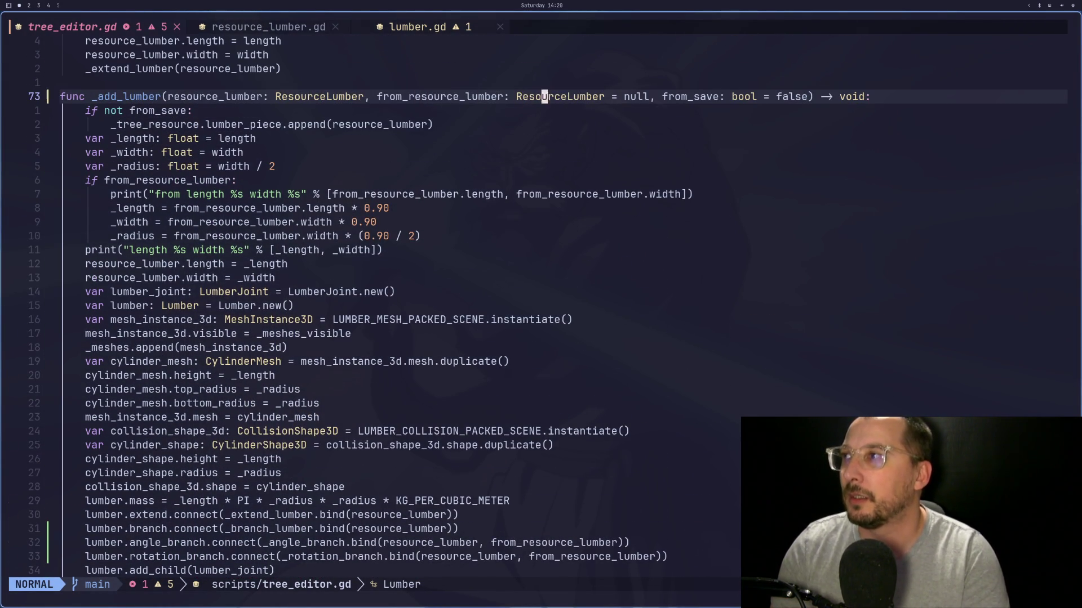
type("cw")
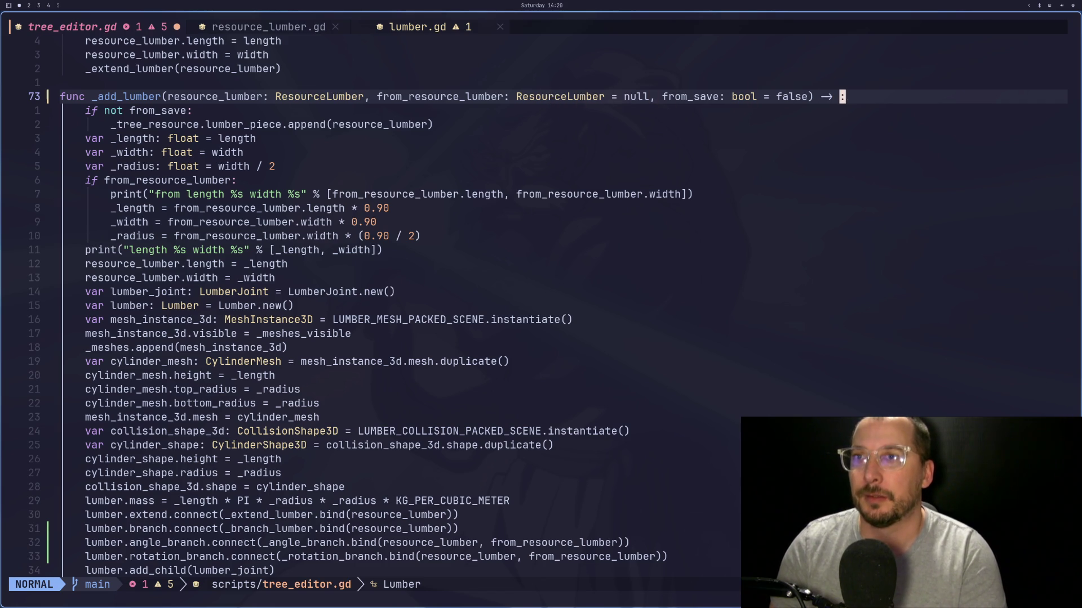
type("lumber")
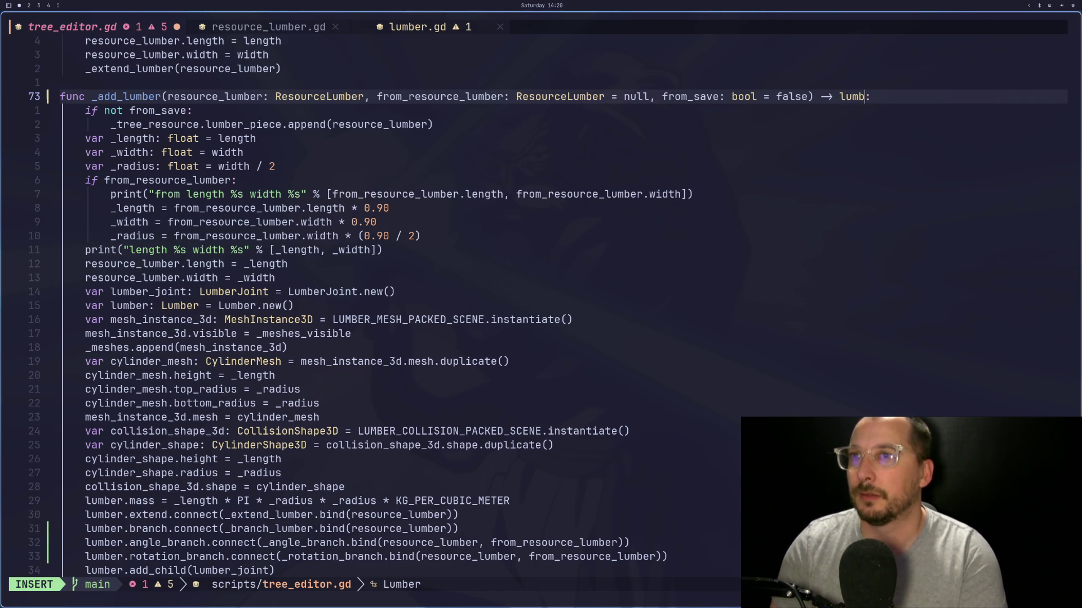
key("ctrl+w")
type("Lumber")
key("Escape")
key("colon")
key("Escape")
Step: Add 'return lumber' after base = lumber at the end of _add_lumber
key("j")
key("j")
key("j")
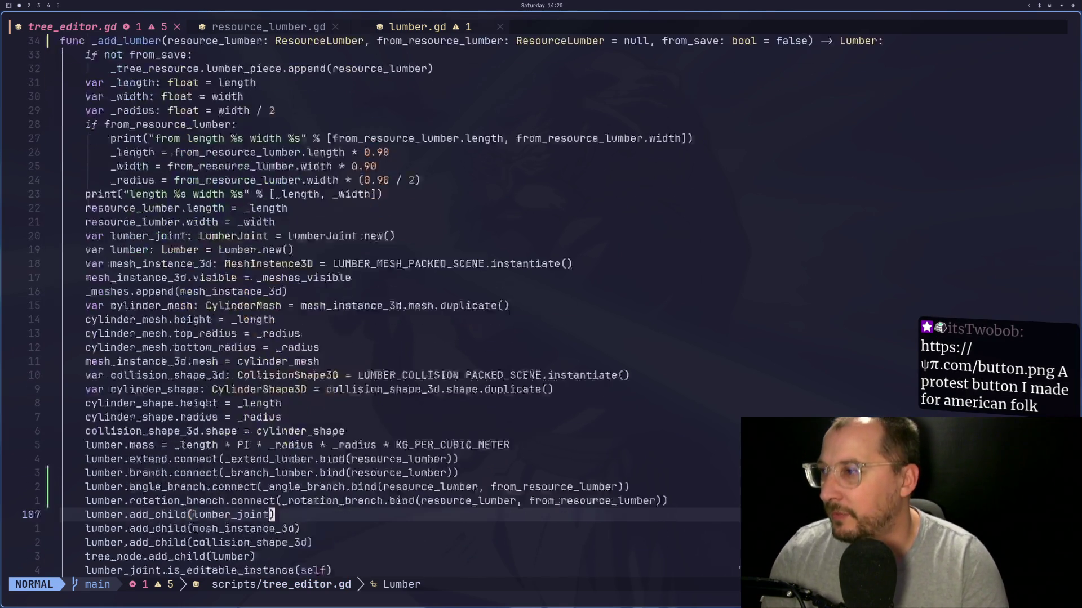
key("h")
key("h")
key("h")
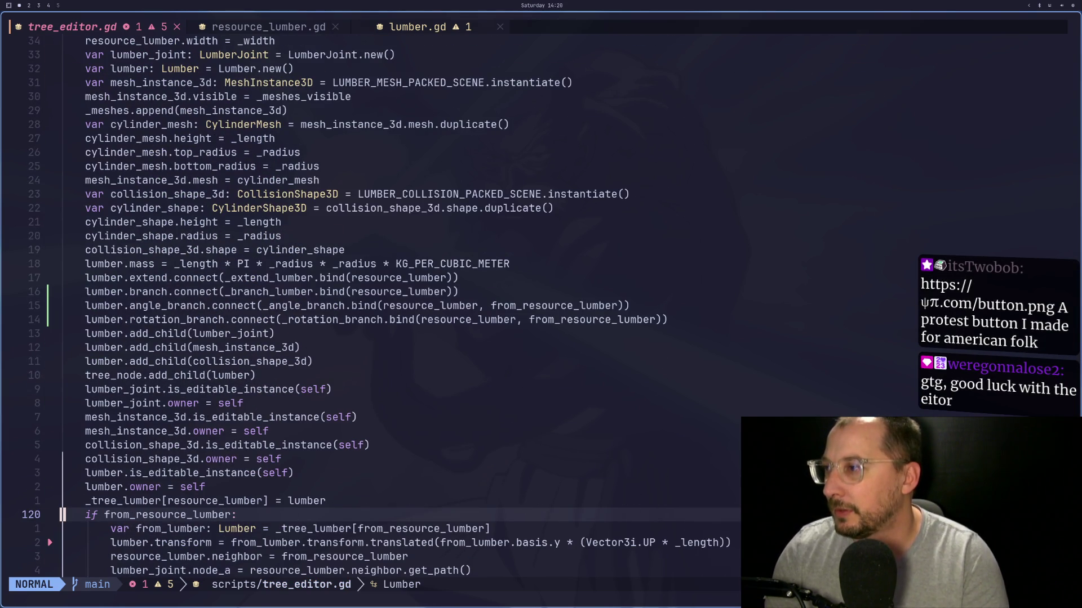
key("j")
key("j")
key("j")
type("Oreturn")
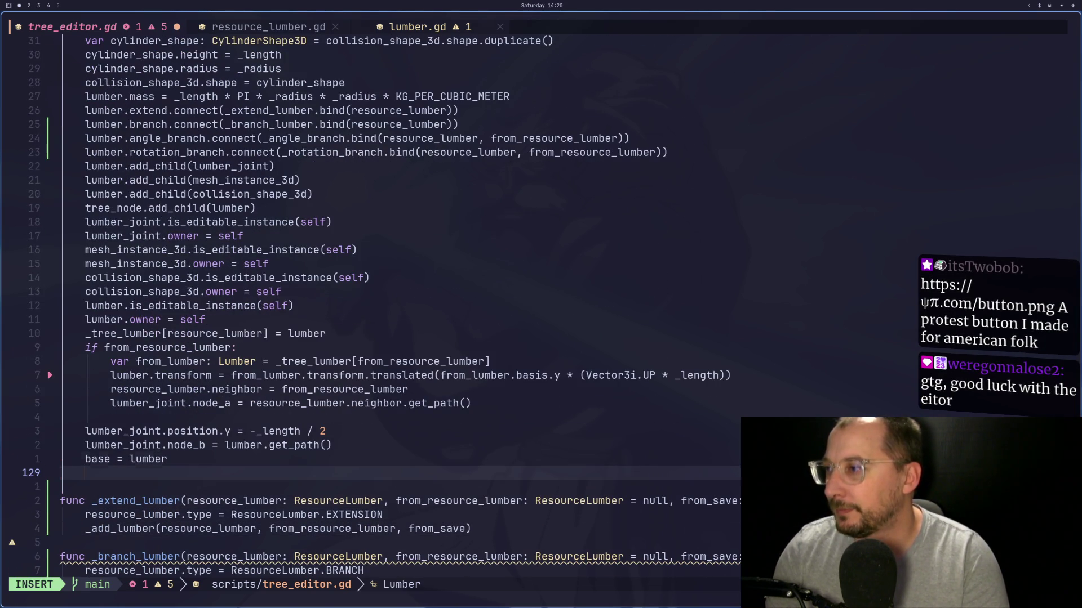
type("lumber")
key("Escape")
Step: In _extend_lumber, assign the call to 'var lumber =' and set lumber.name = "Extension", then save
key("j")
key("j")
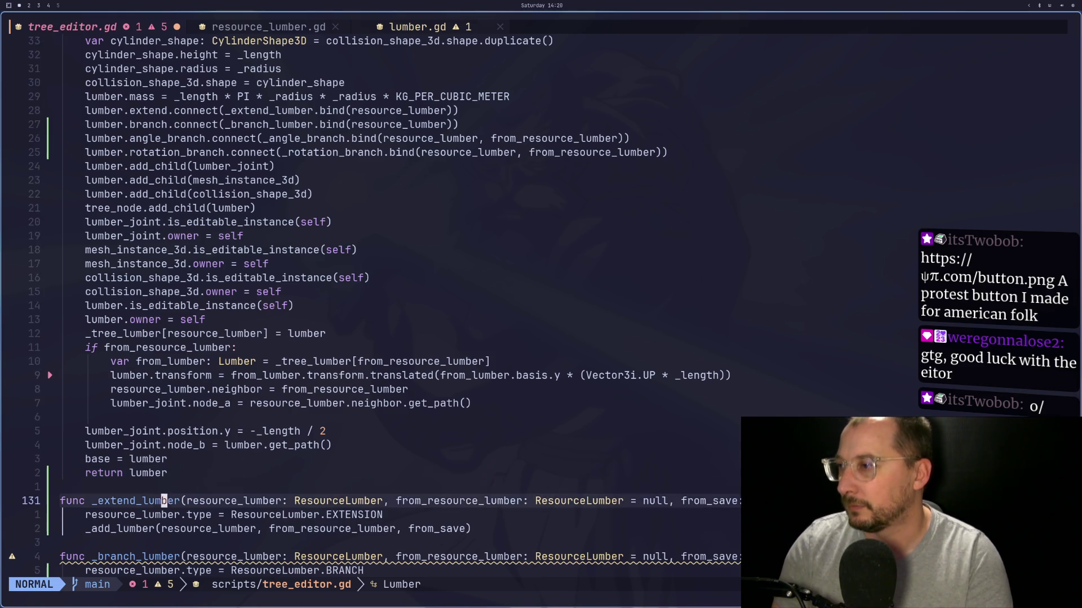
key("j")
key("j")
key("b")
key("b")
key("b")
type("ib")
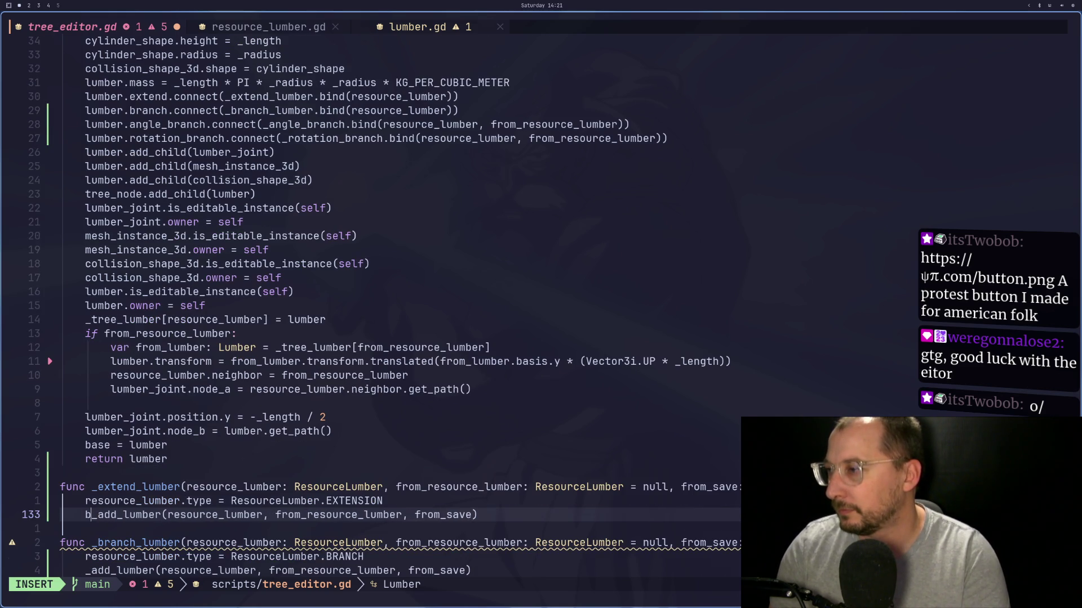
key("BackSpace")
type("var lumber =")
key("Escape")
key("o")
key("Escape")
key("colon")
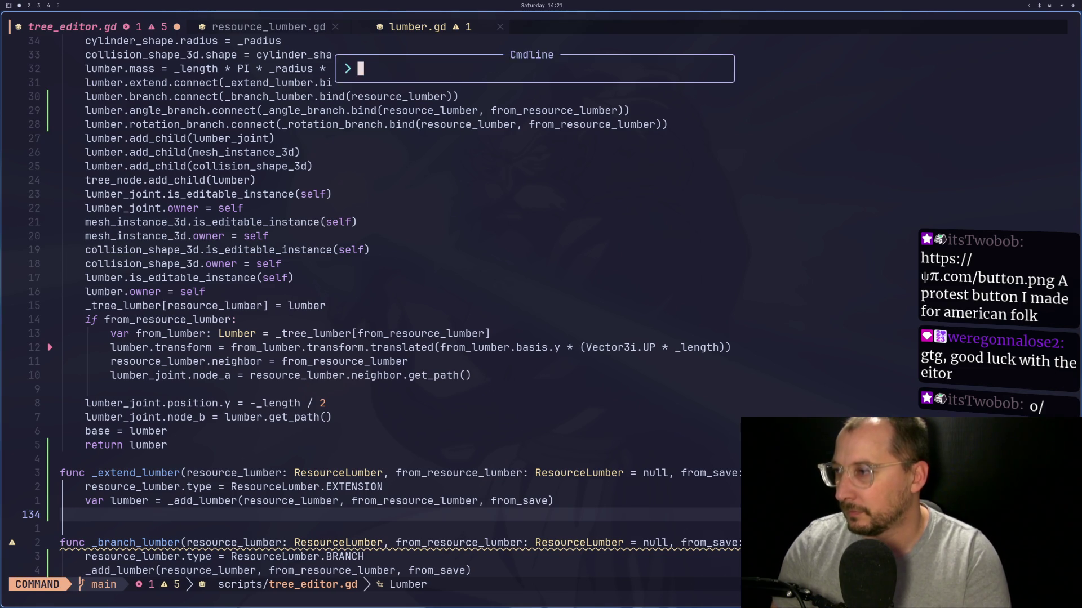
key("Escape")
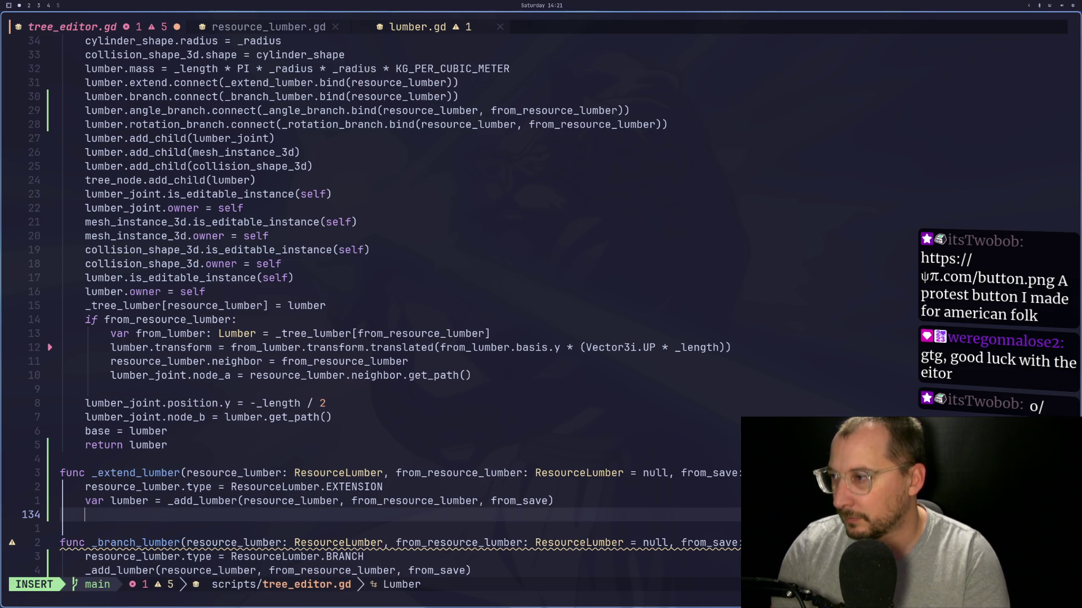
type("lumb")
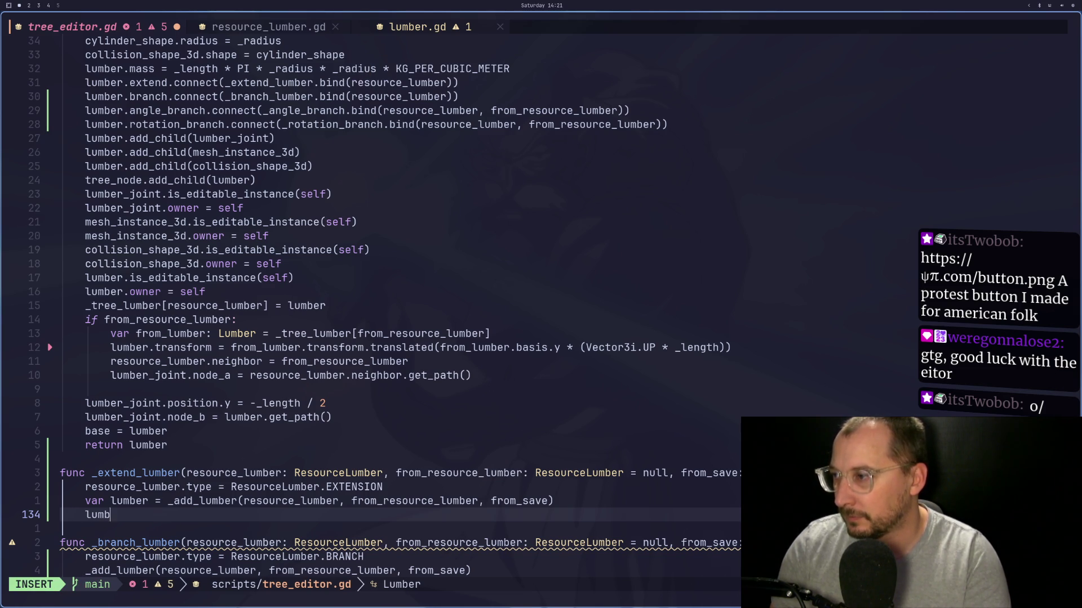
type("er.name = \"")
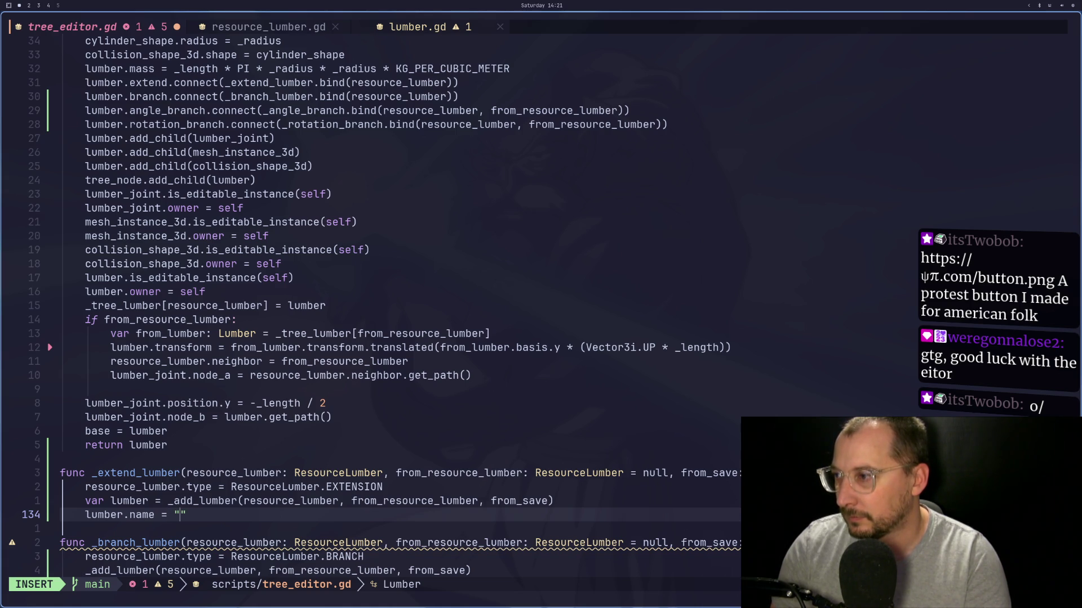
type("Ext")
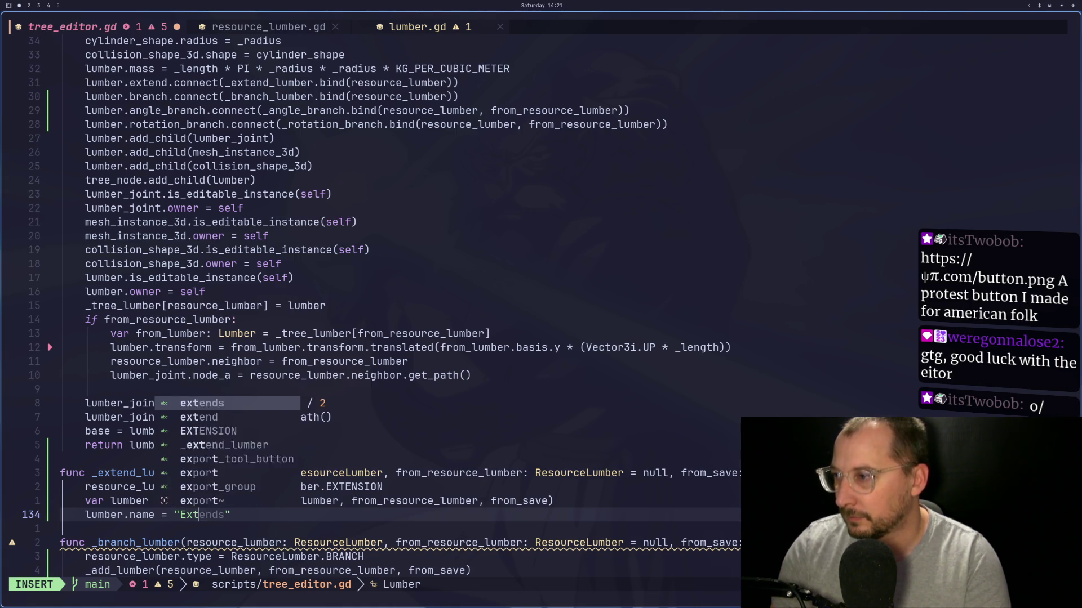
type("ension")
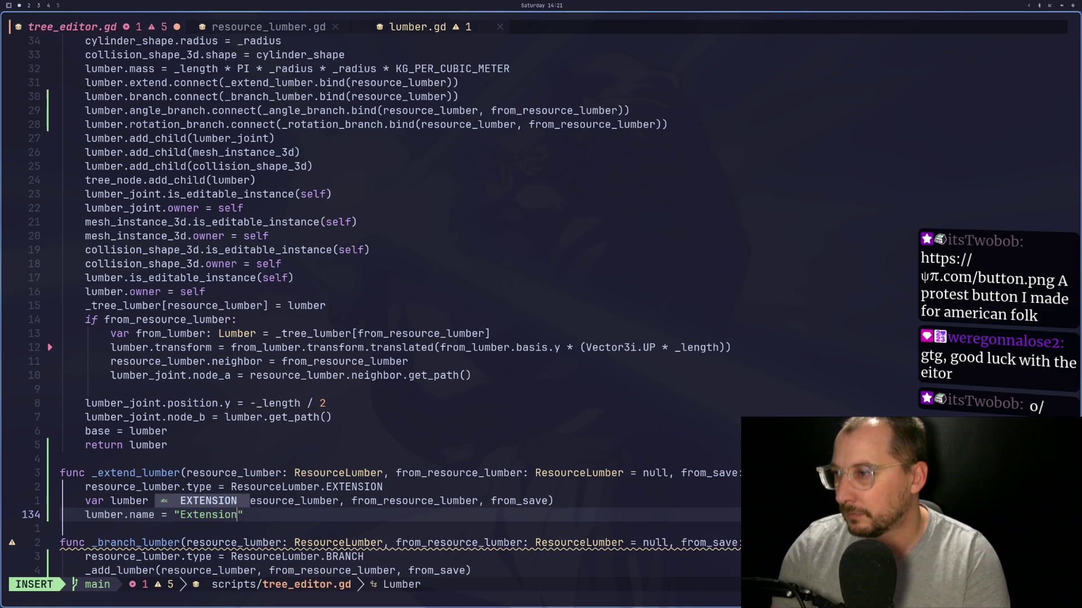
key("Escape")
key("ctrl+s")
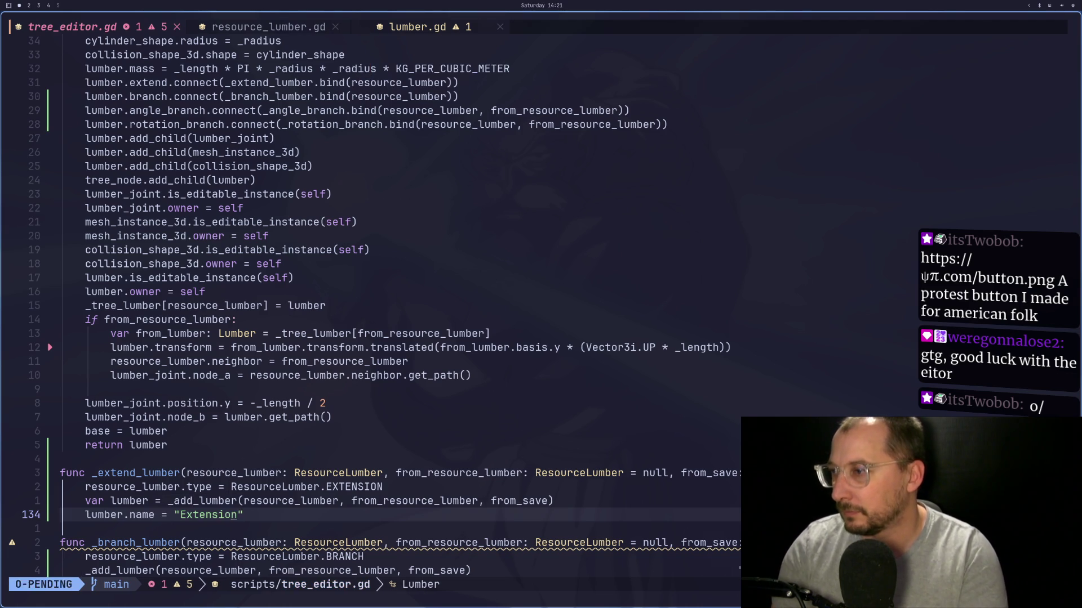
Step: Copy the 'var lumber =' prefix onto the _add_lumber call in _branch_lumber
key("j")
key("j")
key("j")
key("k")
key("k")
key("k")
key("j")
key("j")
key("j")
key("h")
key("b")
key("b")
key("k")
key("k")
key("k")
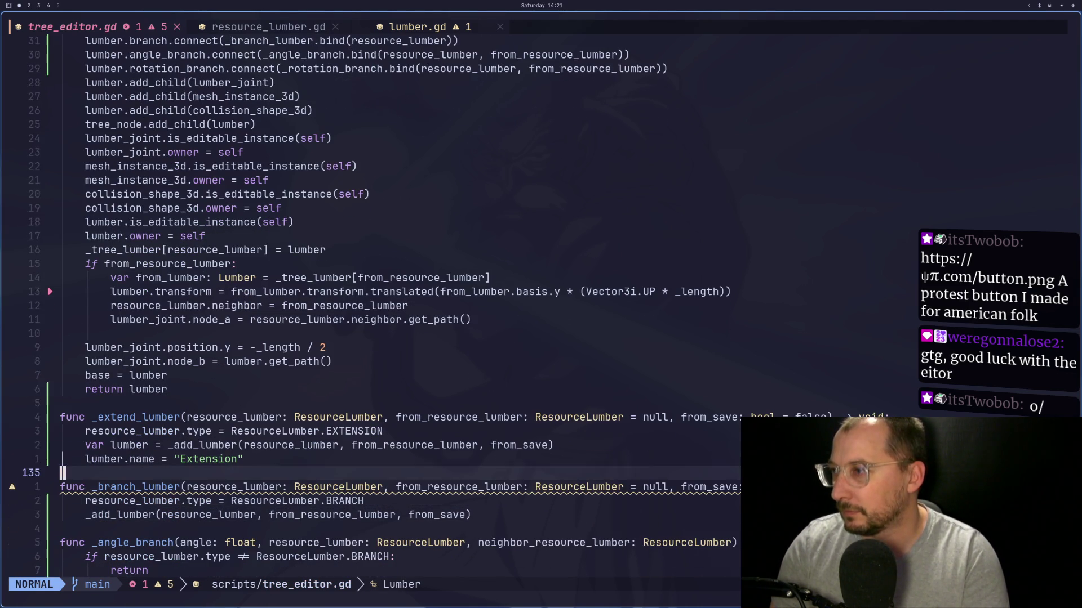
key("w")
key("v")
key("l")
key("w")
key("w")
key("y")
key("j")
key("j")
key("j")
key("P")
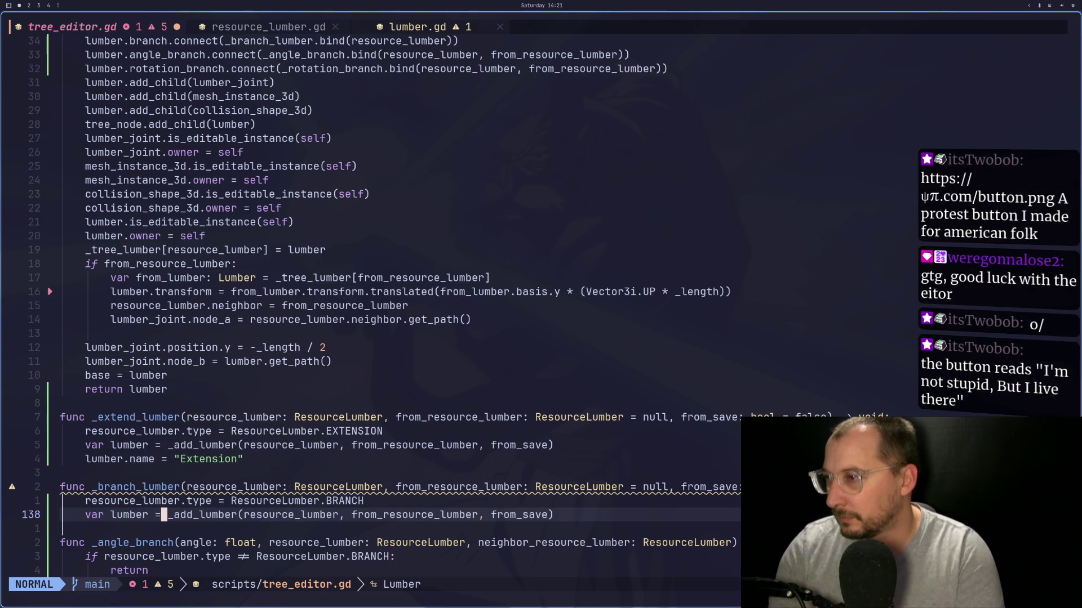
Step: Duplicate the name line into _branch_lumber, change it to "Branch", and save with :w
key("k")
key("k")
key("k")
key("k")
key("j")
key("j")
key("j")
key("j")
key("p")
key("l")
key("l")
key("l")
key("f")
key("quotedbl")
key("l")
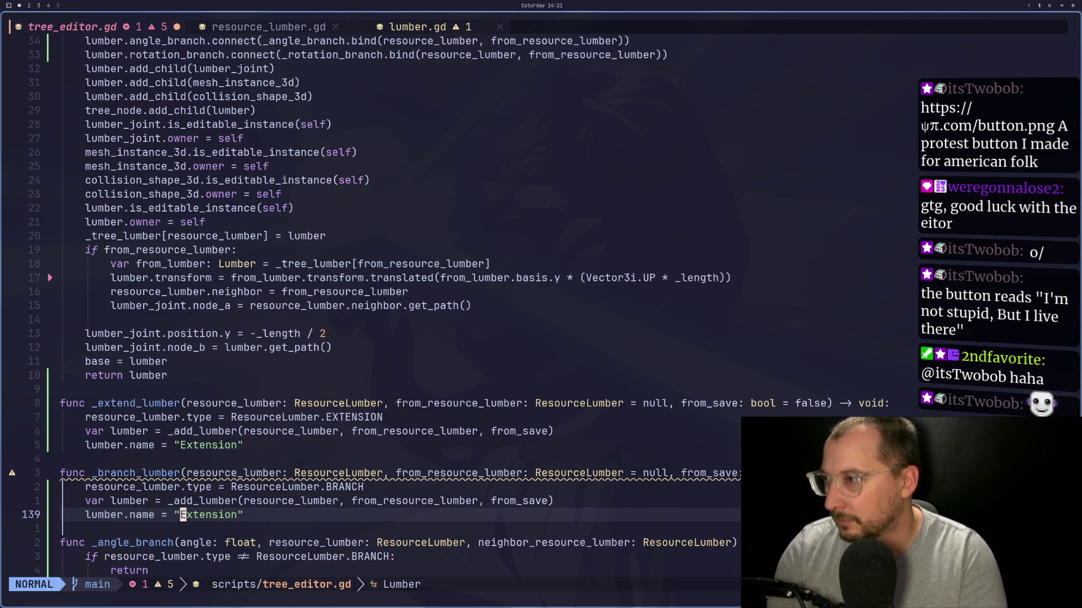
key("c")
key("i")
key("quotedbl")
type("Branch")
key("Escape")
type(":w")
key("Return")
key("super+2")
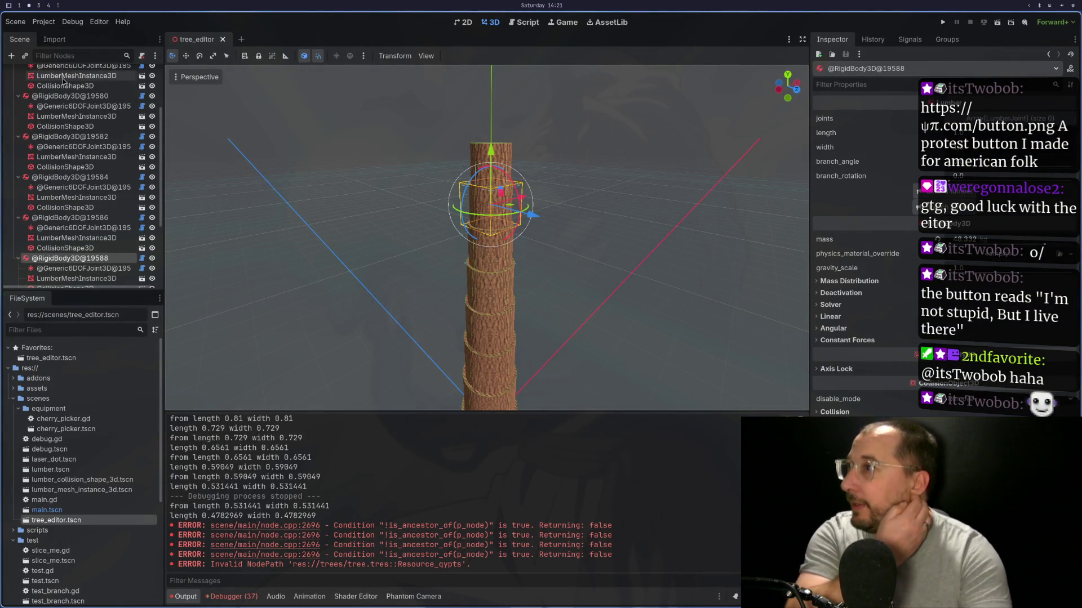
Step: Select the TreeEditor root and choose tree.tres in the Inspector's Load dialog
scroll(64, 80, "up", 3)
left_click(77, 74)
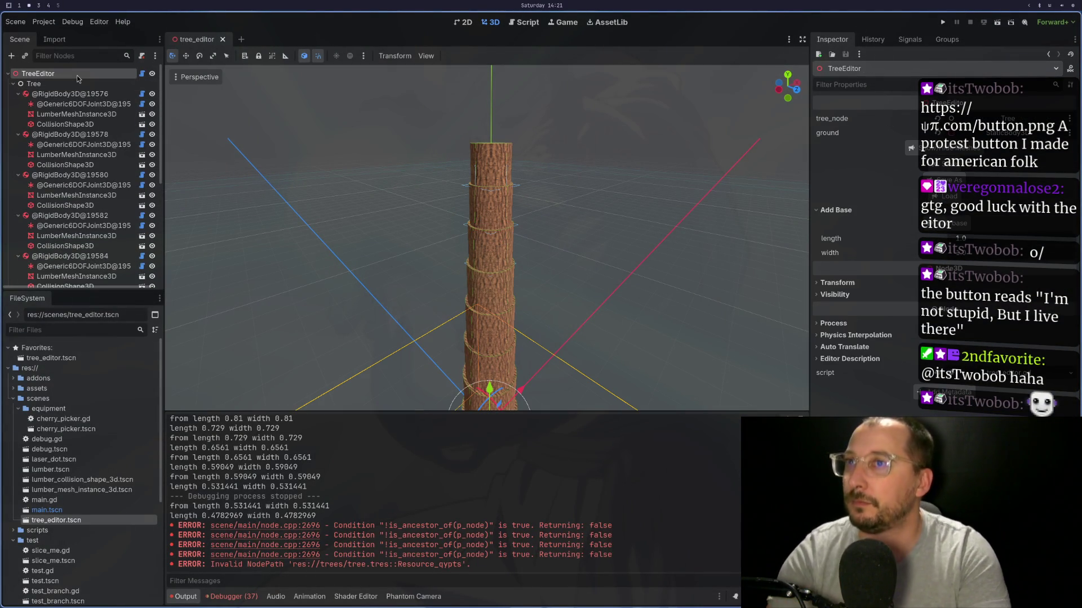
left_click(819, 230)
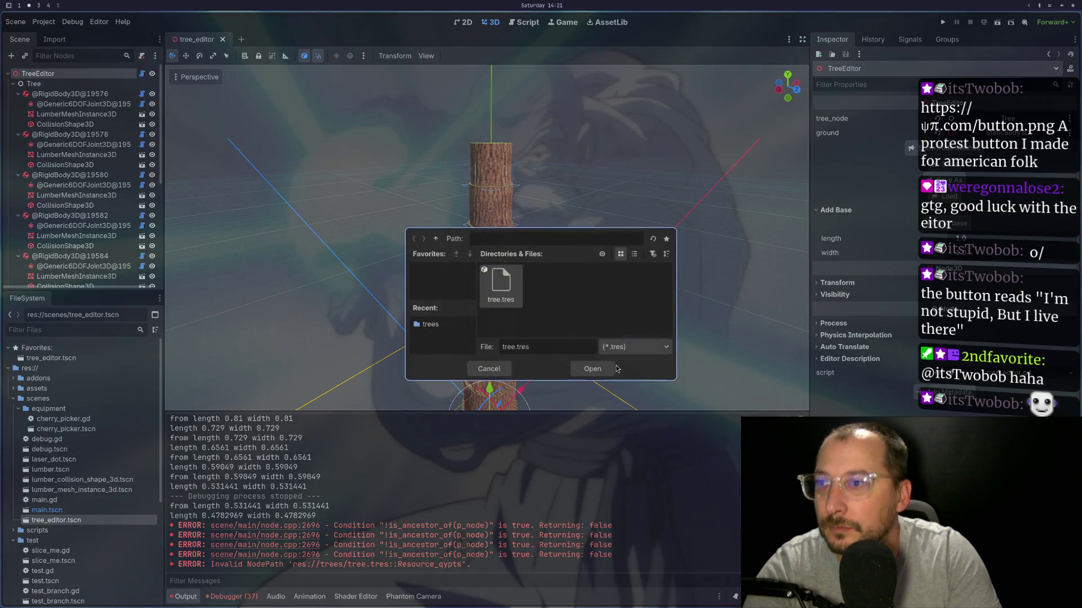
left_click(610, 369)
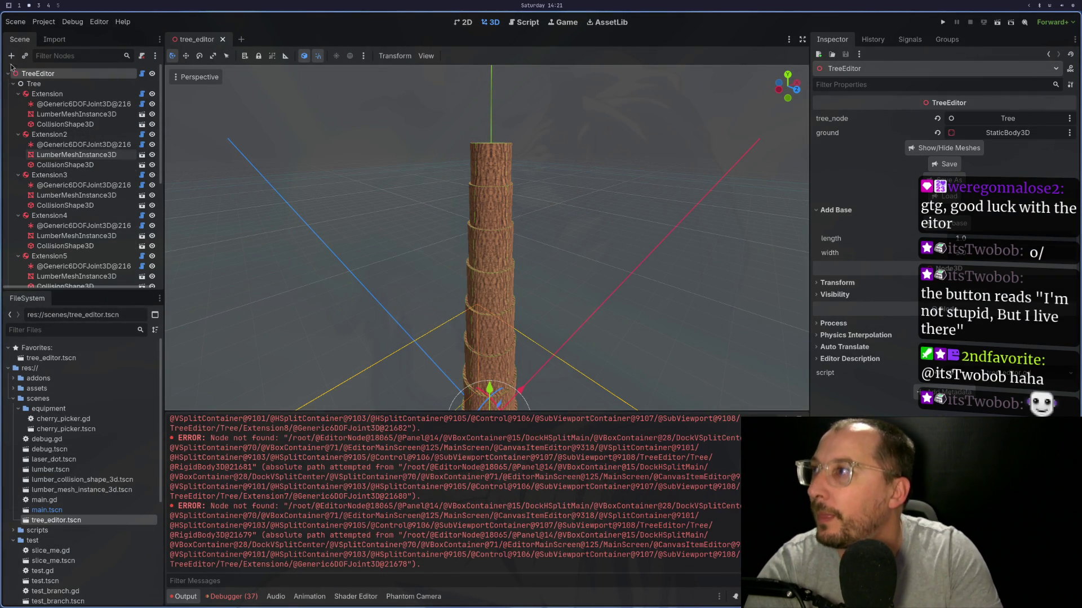
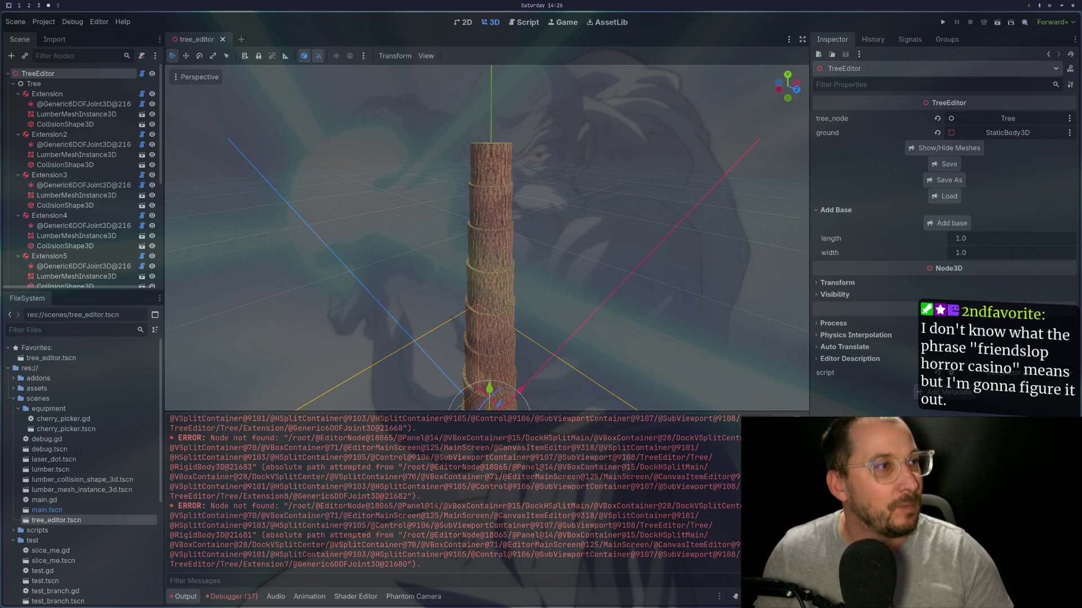
Step: Inspect the first Extension node, its Generic6DOFJoint3D and TreeEditor, then close tree_editor.tscn
key("super+2")
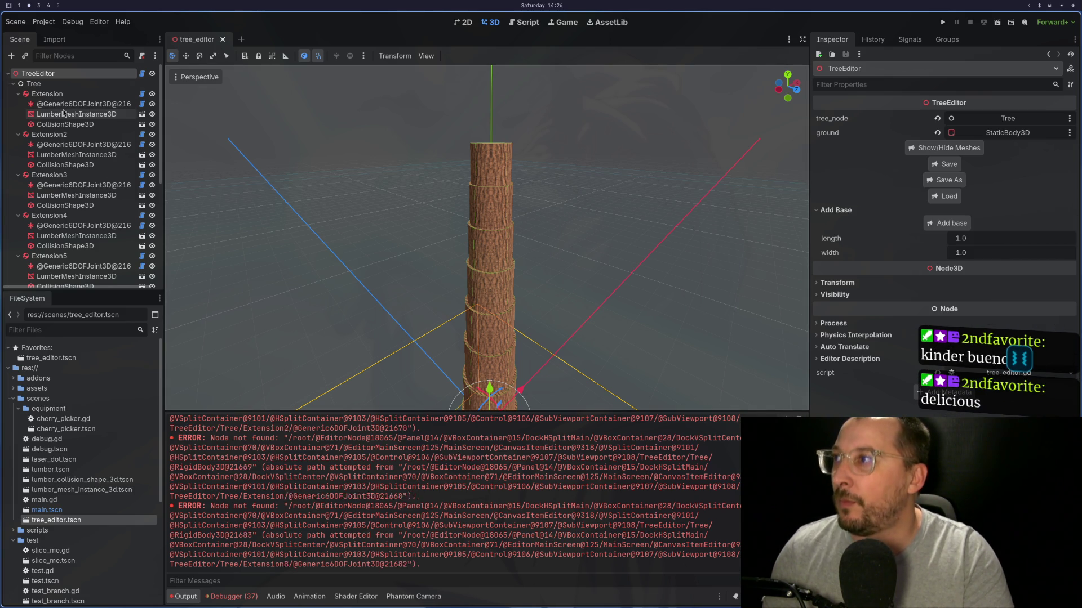
left_click(79, 96)
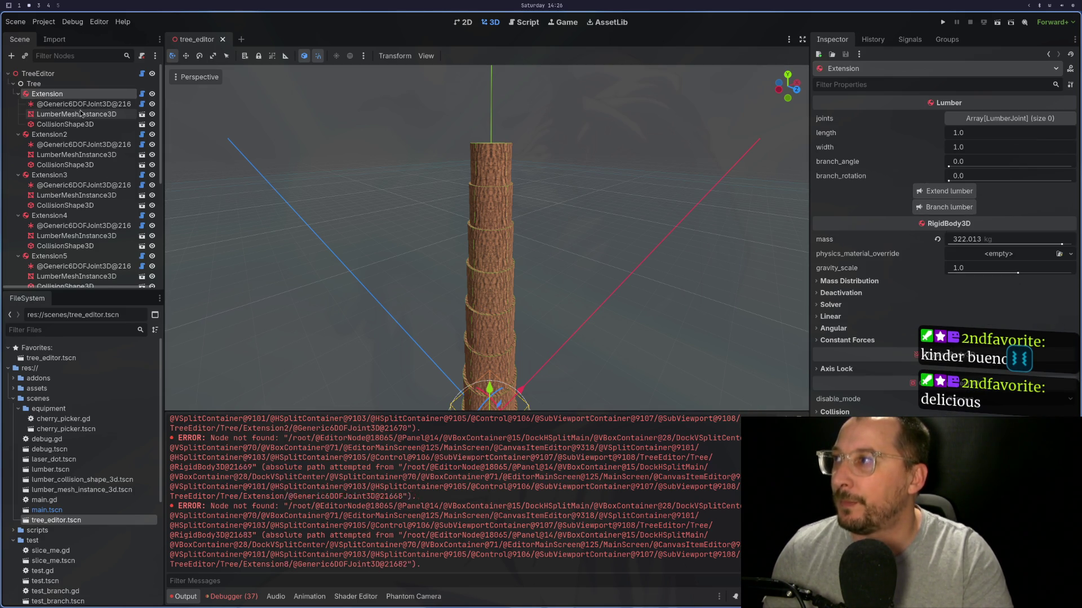
left_click(86, 105)
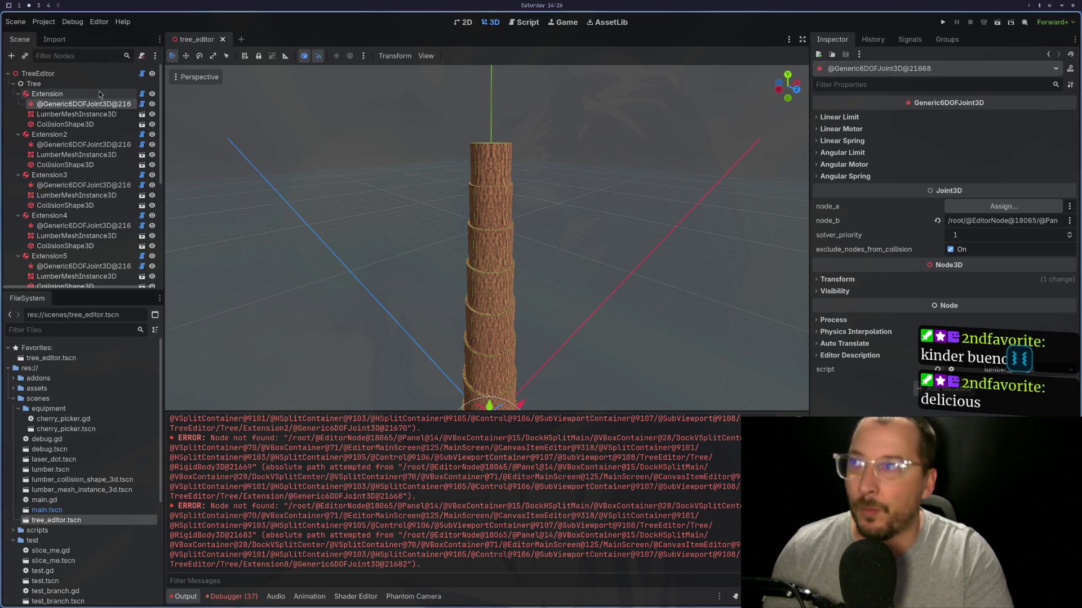
left_click(123, 74)
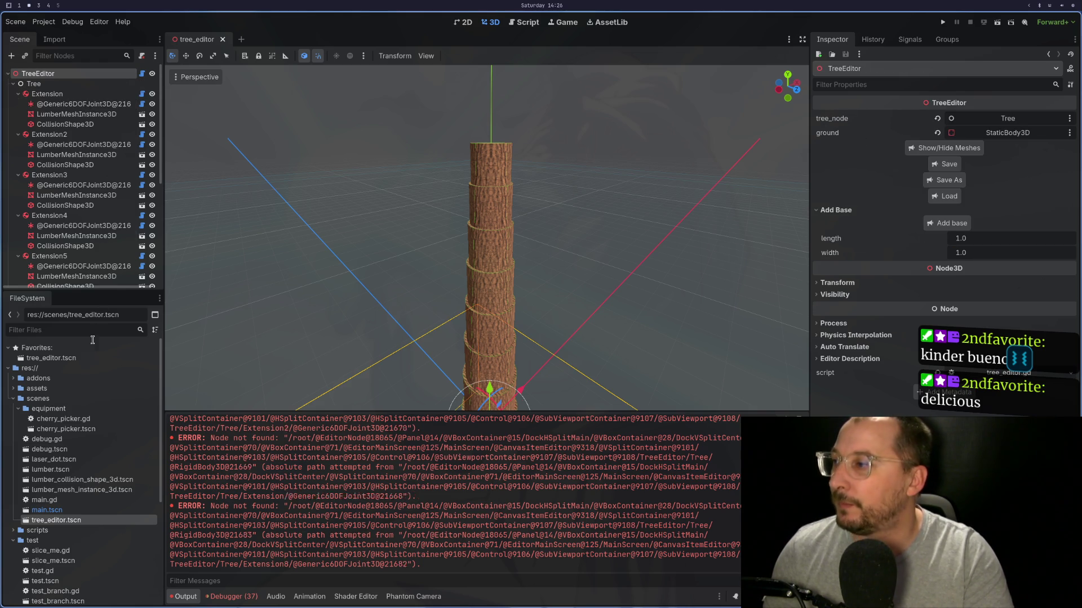
left_click(85, 519)
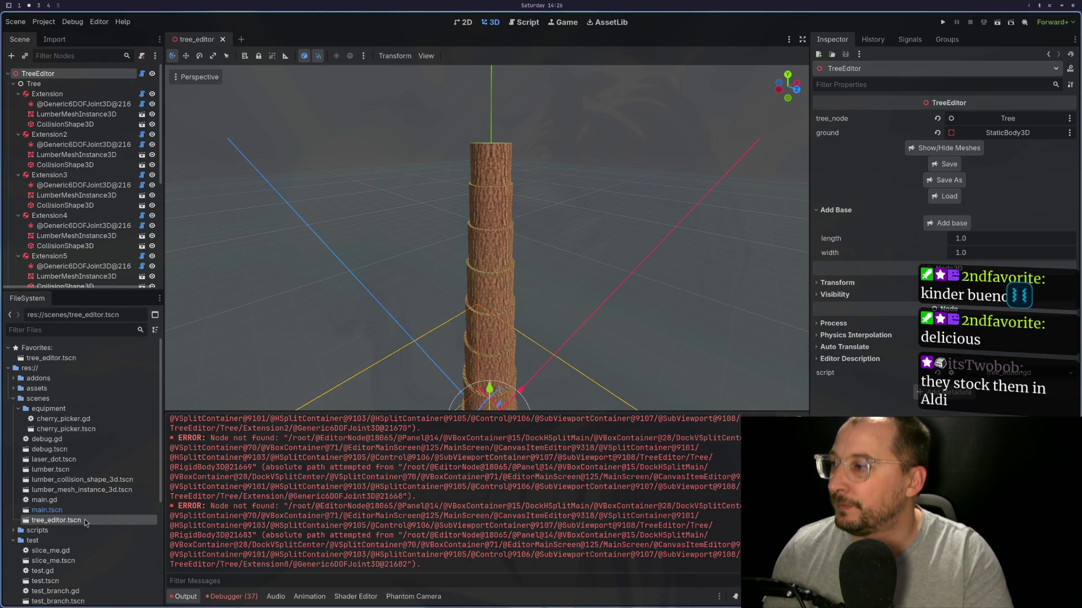
left_click(222, 39)
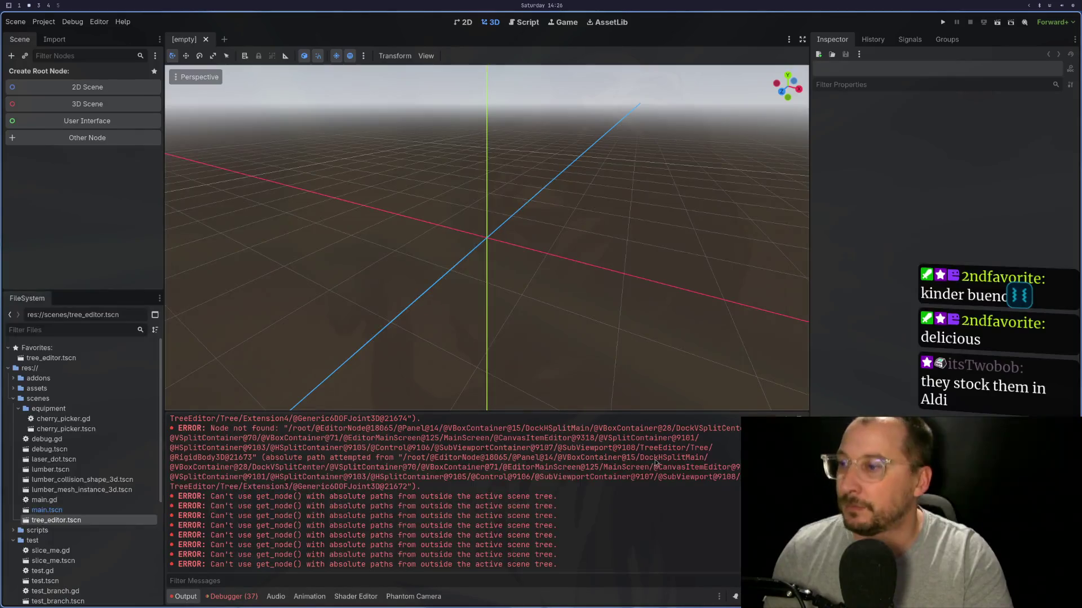
Step: Clear the output errors, reopen tree_editor.tscn, and bring up the saved-tree load dialog
left_click(800, 421)
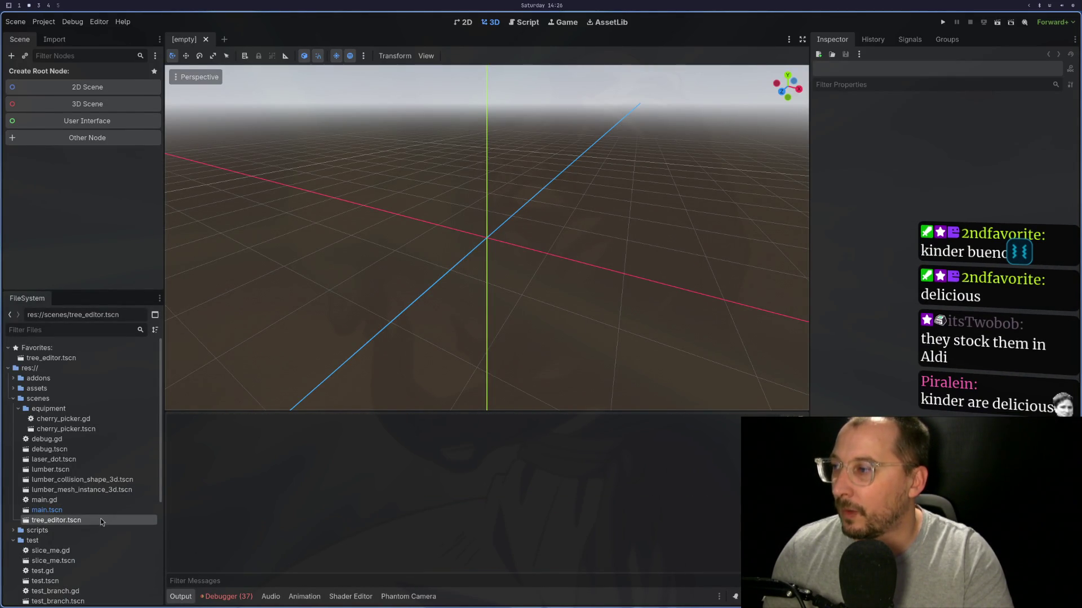
double_click(100, 522)
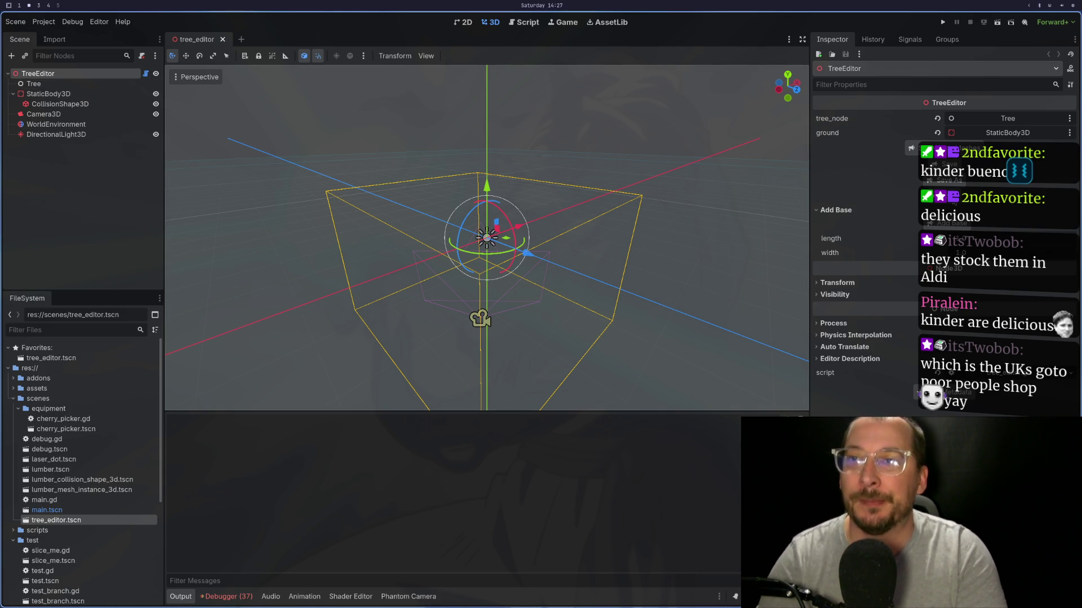
left_click(946, 147)
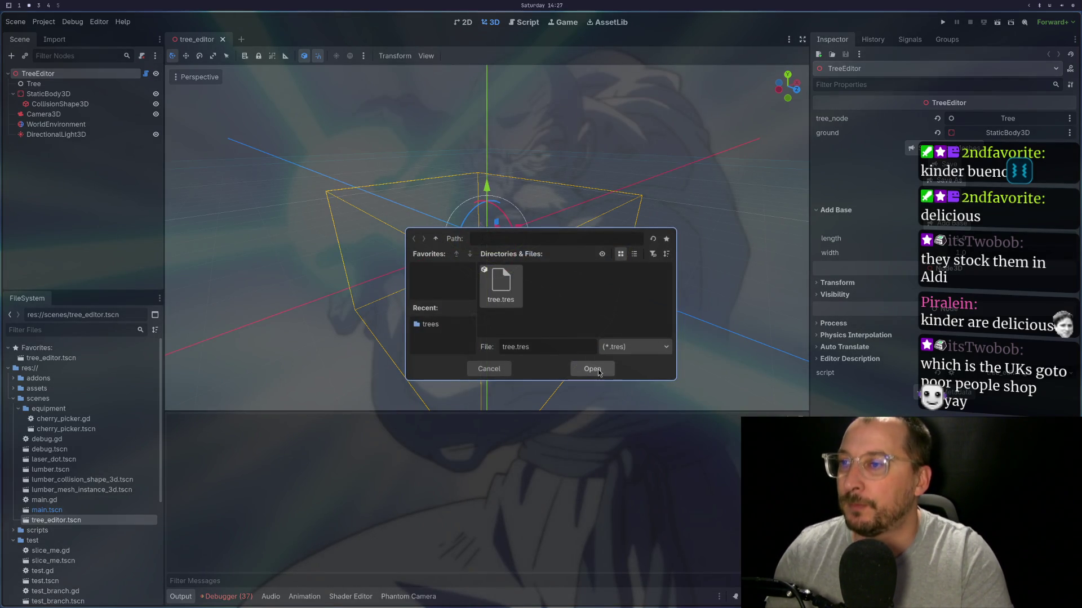
Step: Open tree.tres to rebuild the Extension pieces, then run and stop the game to test it
left_click(593, 370)
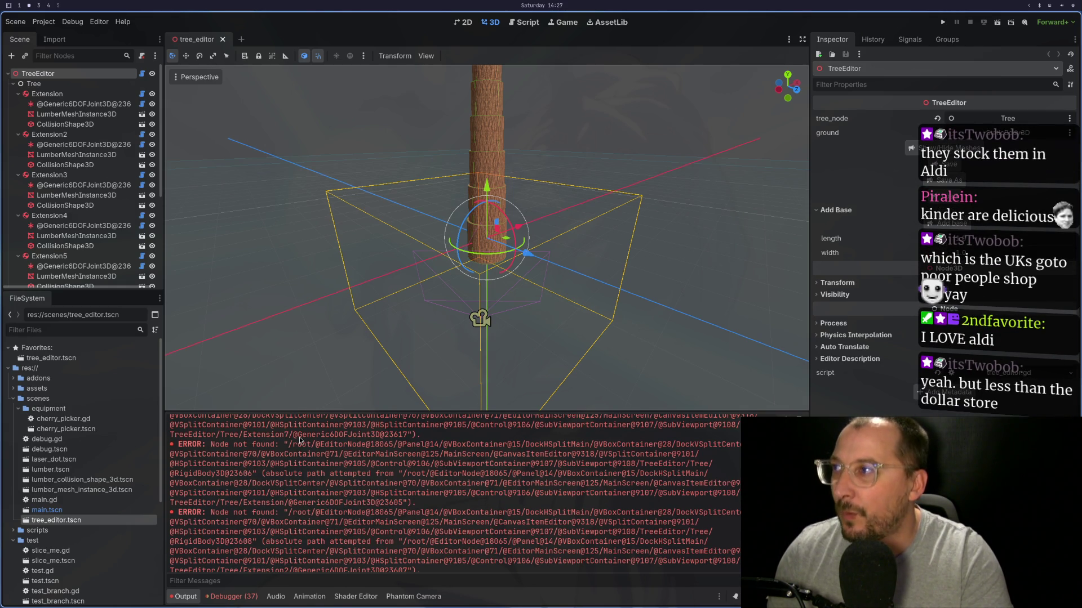
scroll(84, 169, "down", 5)
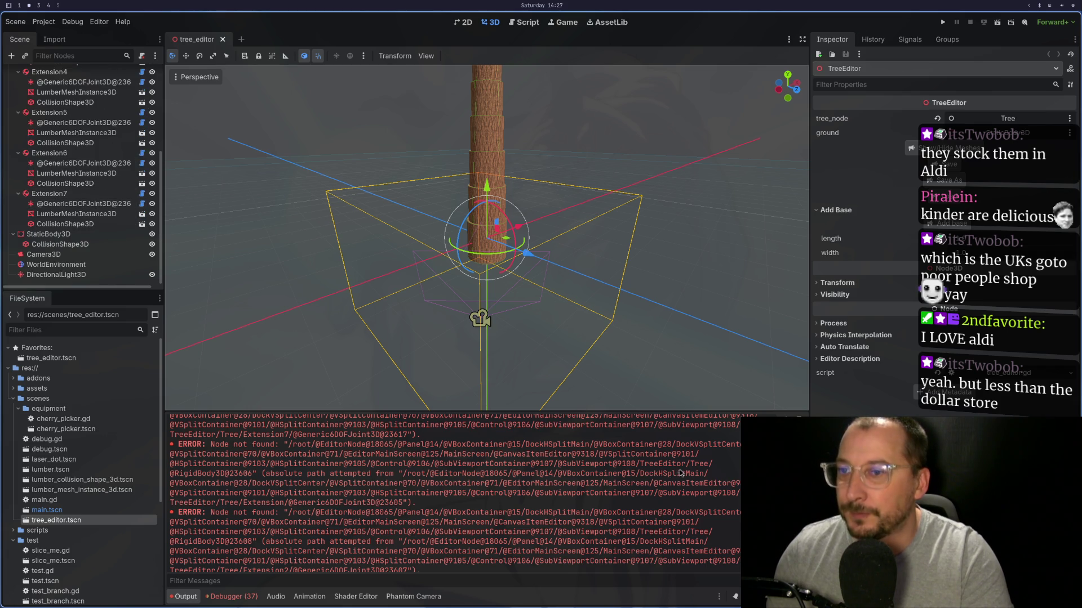
left_click(998, 23)
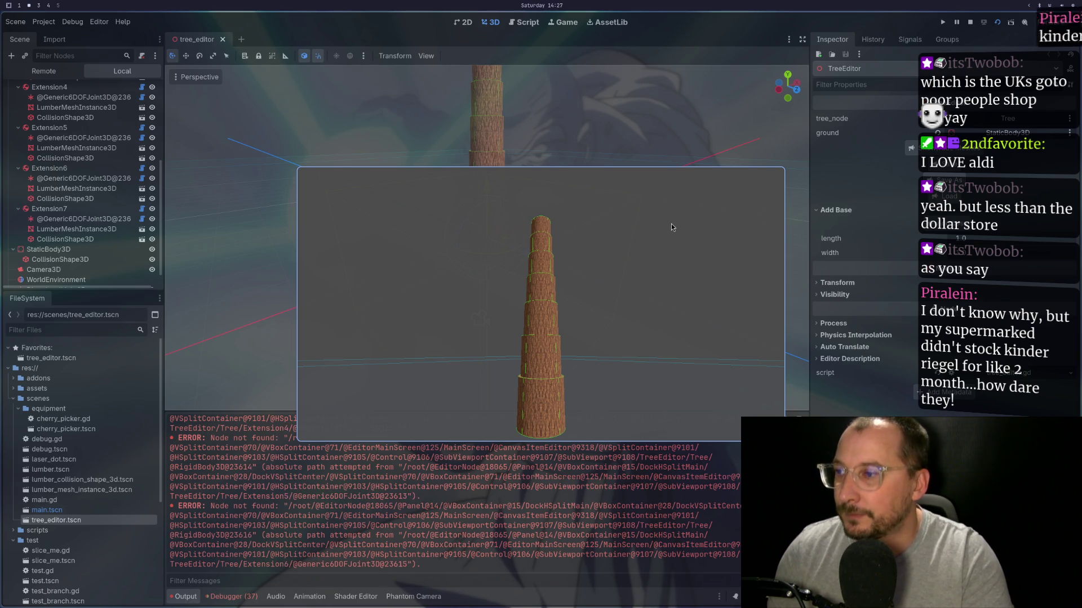
left_click(971, 23)
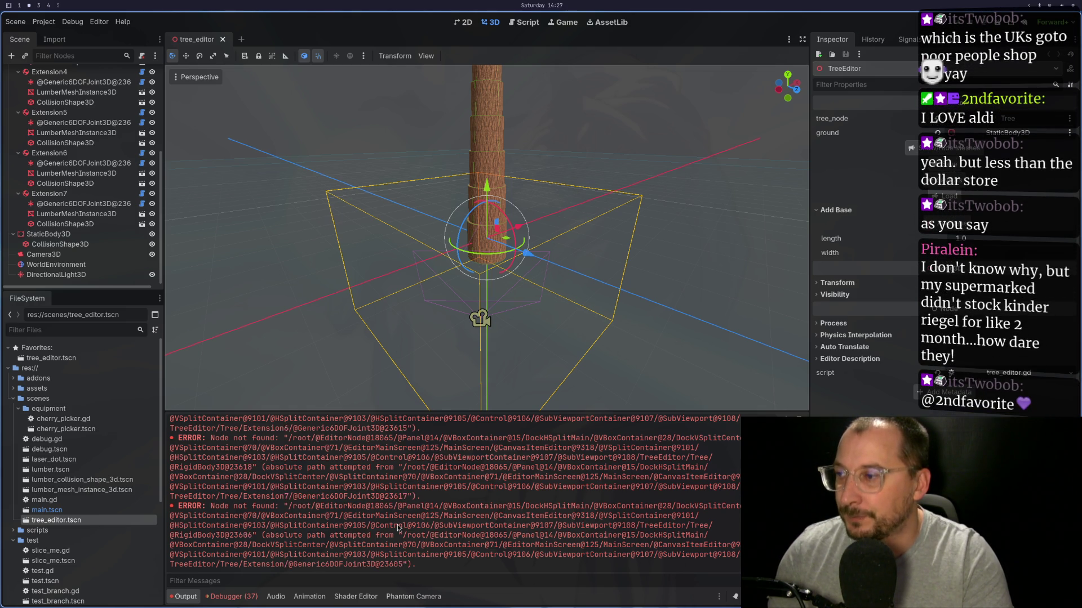
key("super+1")
Step: Move through tree_editor.gd's lumber-building code to the node_a assignment on line 124
left_click(364, 349)
key("k")
key("k")
key("k")
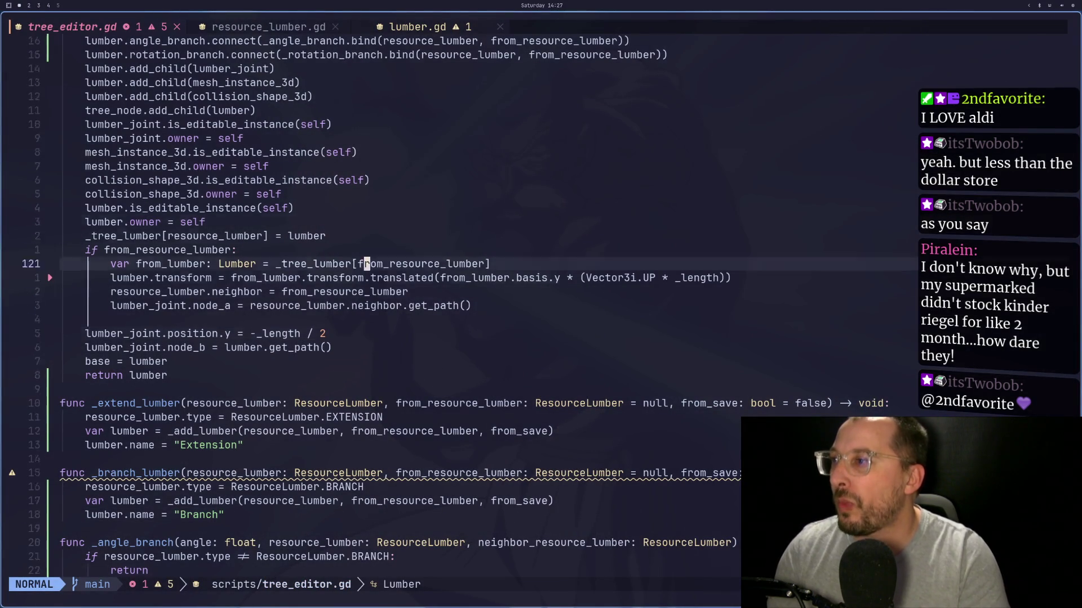
key("j")
key("j")
key("j")
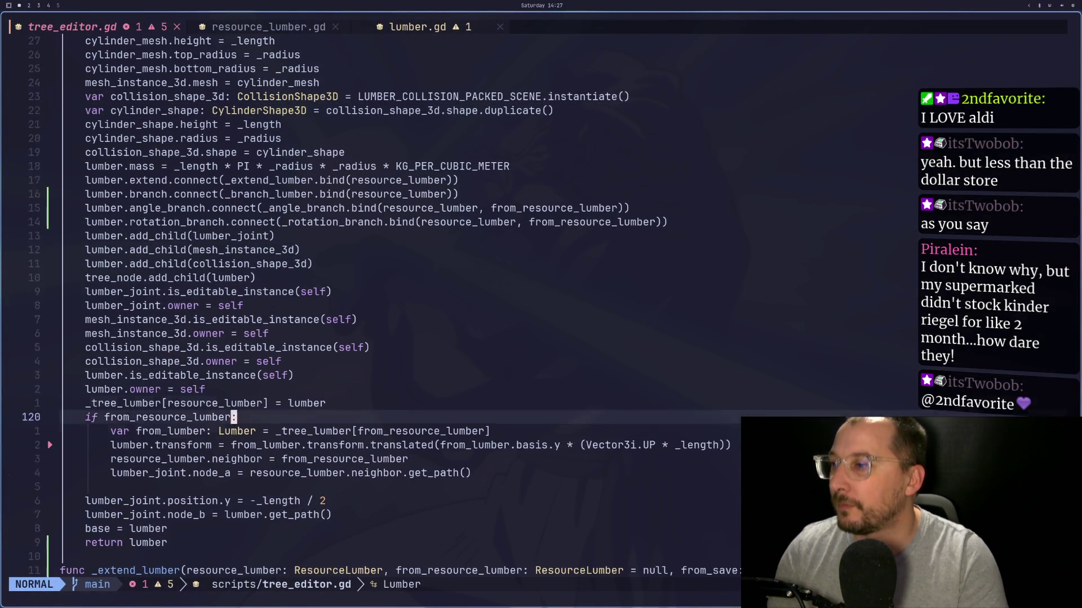
key("b")
key("b")
key("j")
key("j")
key("k")
key("k")
key("k")
key("k")
key("k")
key("j")
key("j")
key("j")
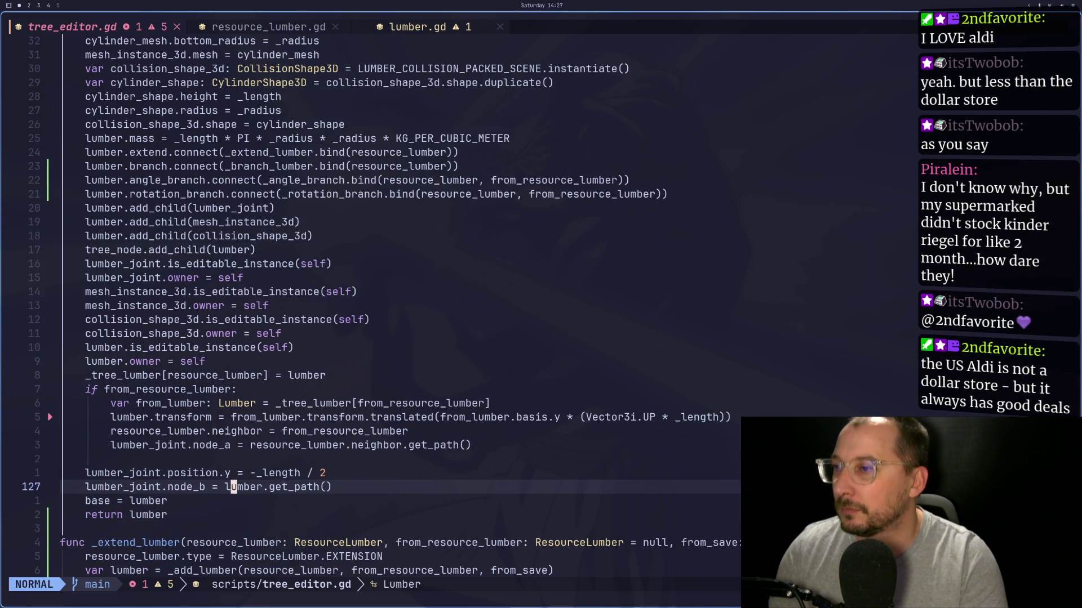
key("k")
key("k")
key("k")
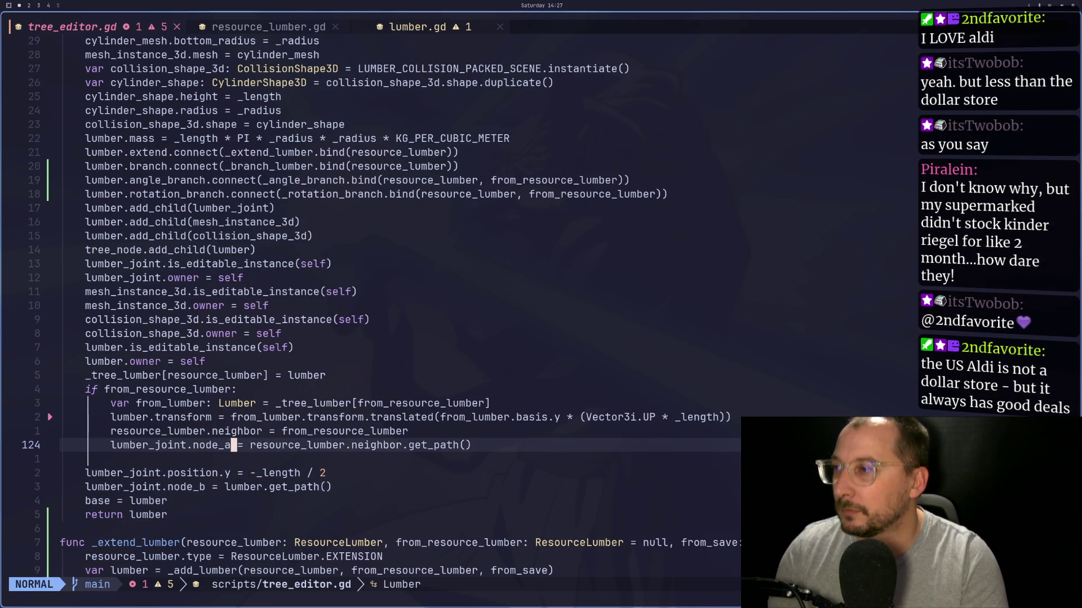
key("alt+Tab")
key("alt+Tab")
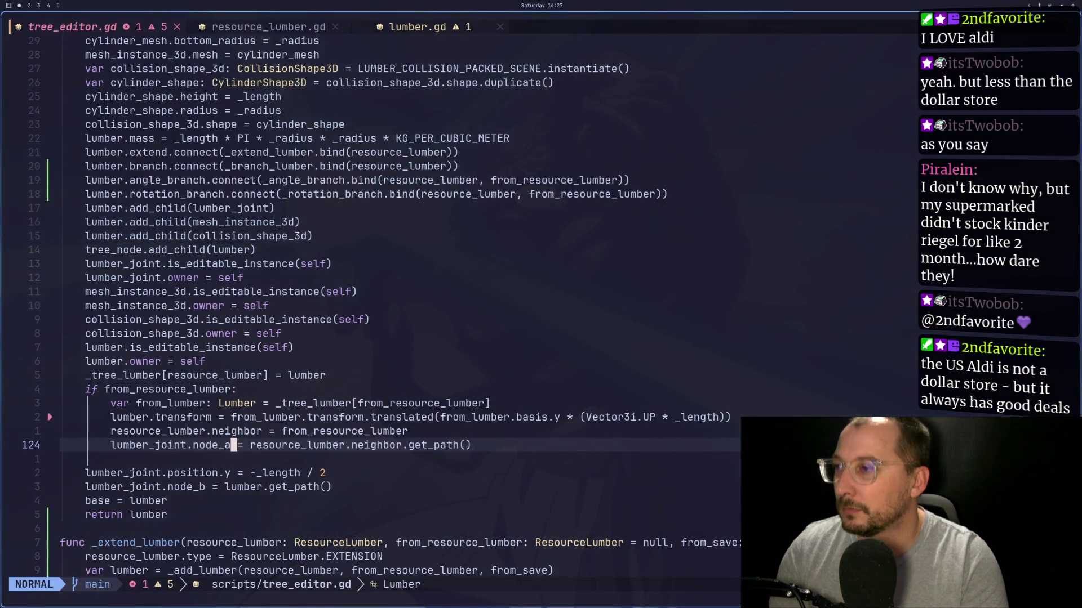
key("w")
key("w")
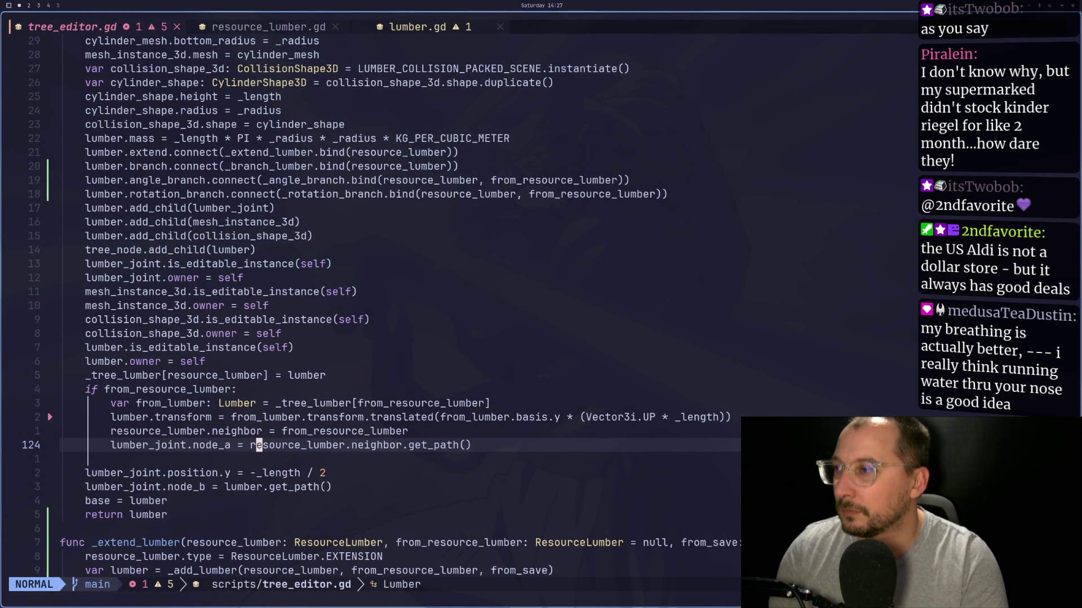
key("k")
key("k")
key("k")
key("j")
key("j")
key("j")
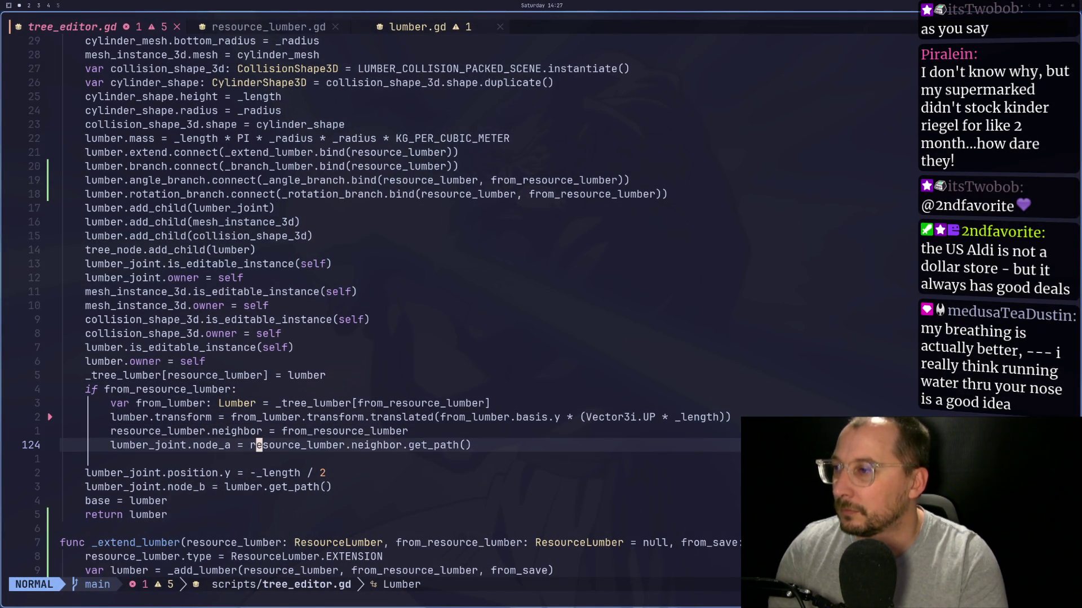
Step: Search for other uses of resource_lumber and from_lumber, then return to the node_a line
key("asterisk")
key("Escape")
key("k")
key("k")
key("k")
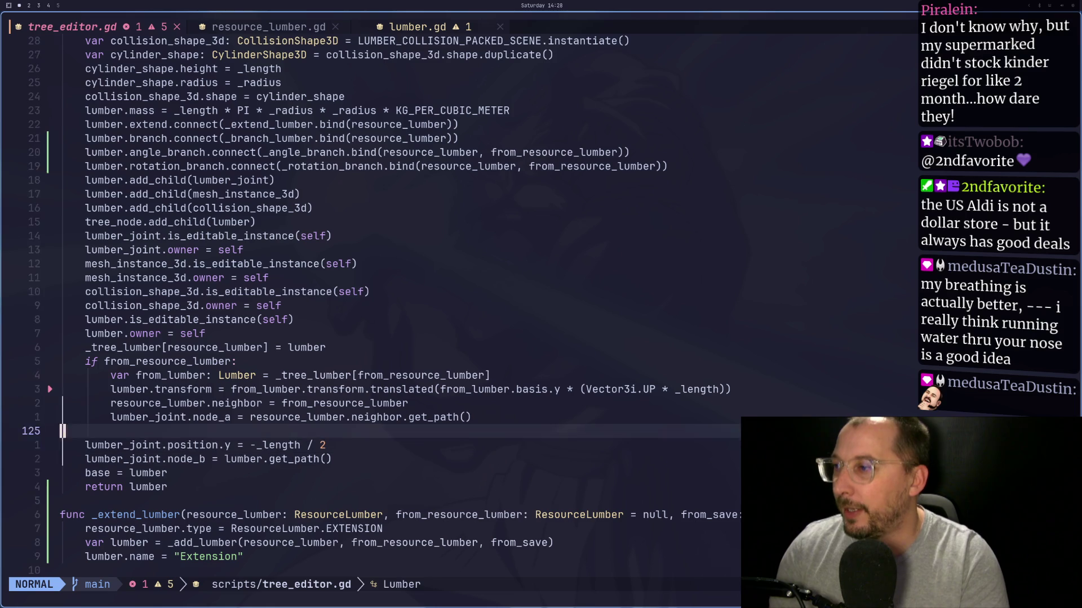
key("k")
key("k")
key("k")
key("k")
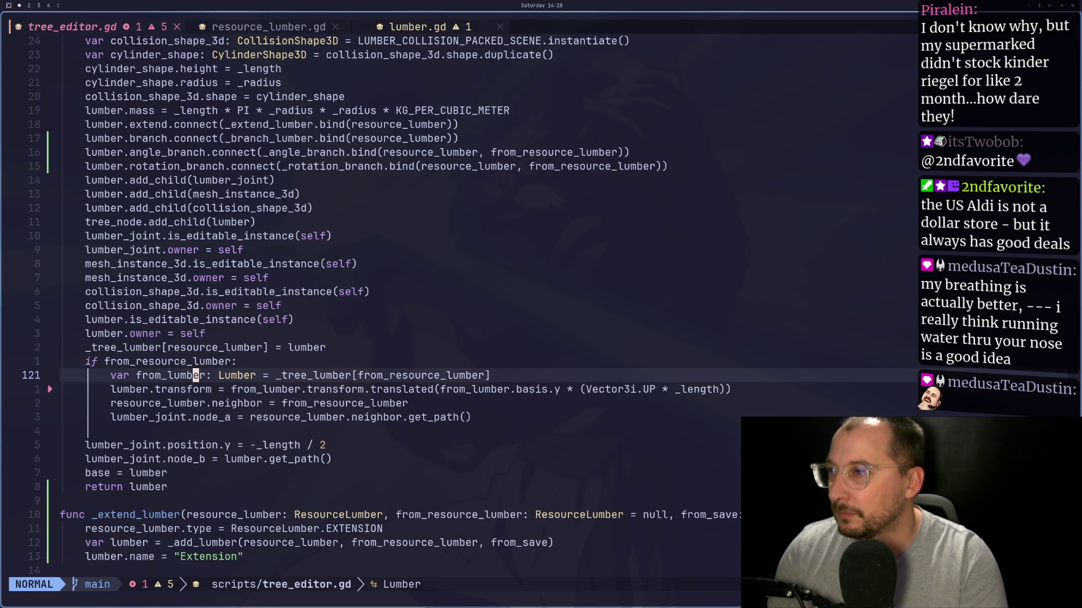
key("asterisk")
key("Escape")
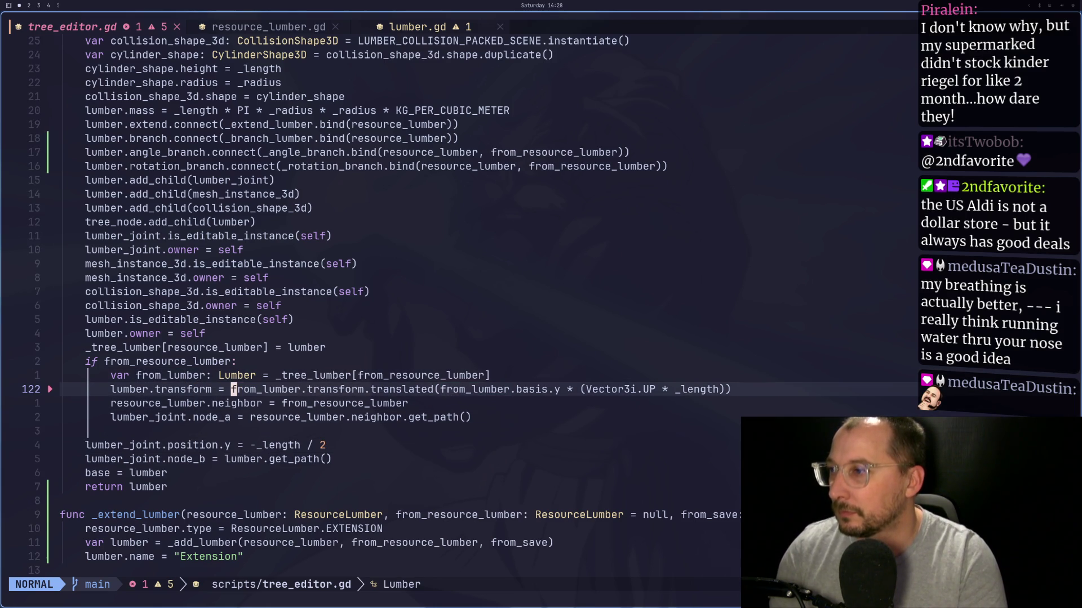
key("h")
key("h")
key("h")
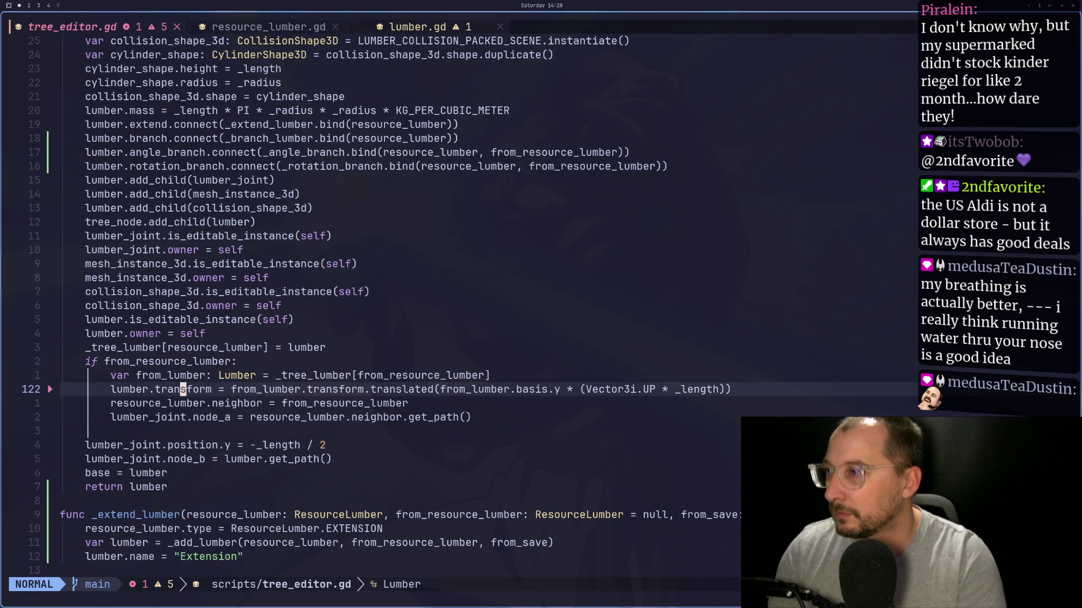
key("h")
key("h")
key("j")
key("j")
key("j")
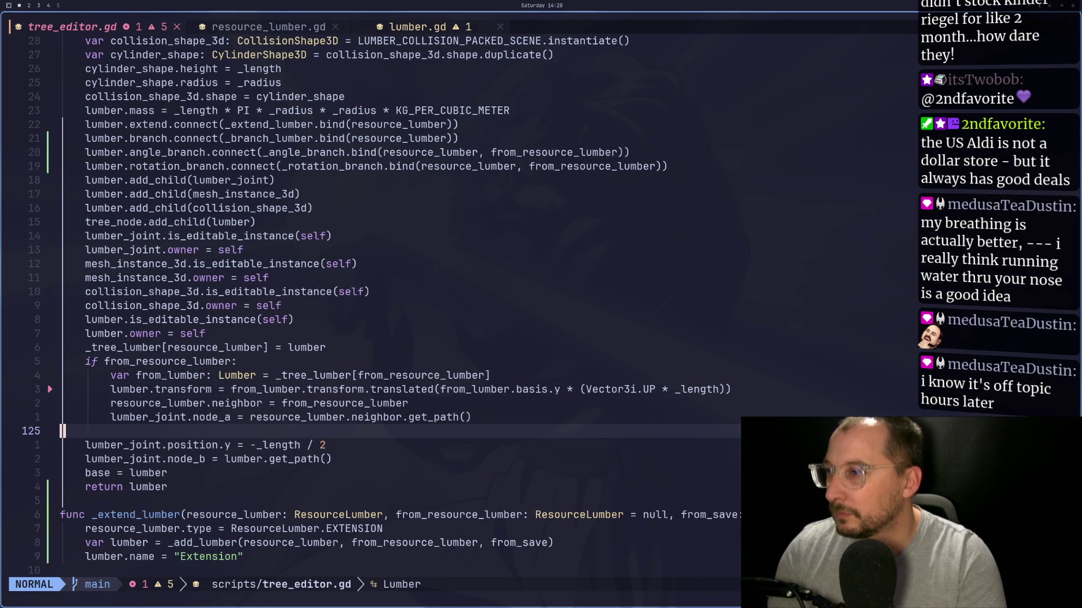
key("k")
Step: Replace resource_lumber.neighbor with from_lumber in node_a's value and save with :w
key("E")
key("W")
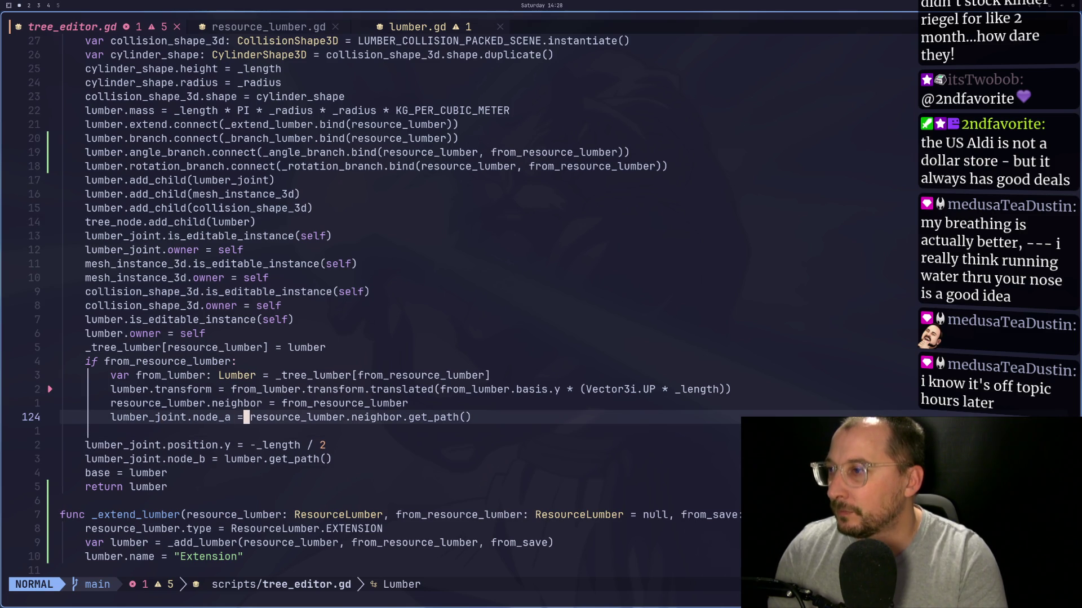
key("d")
key("f")
key("period")
key("d")
key("t")
key("period")
type("int.node_a = fr")
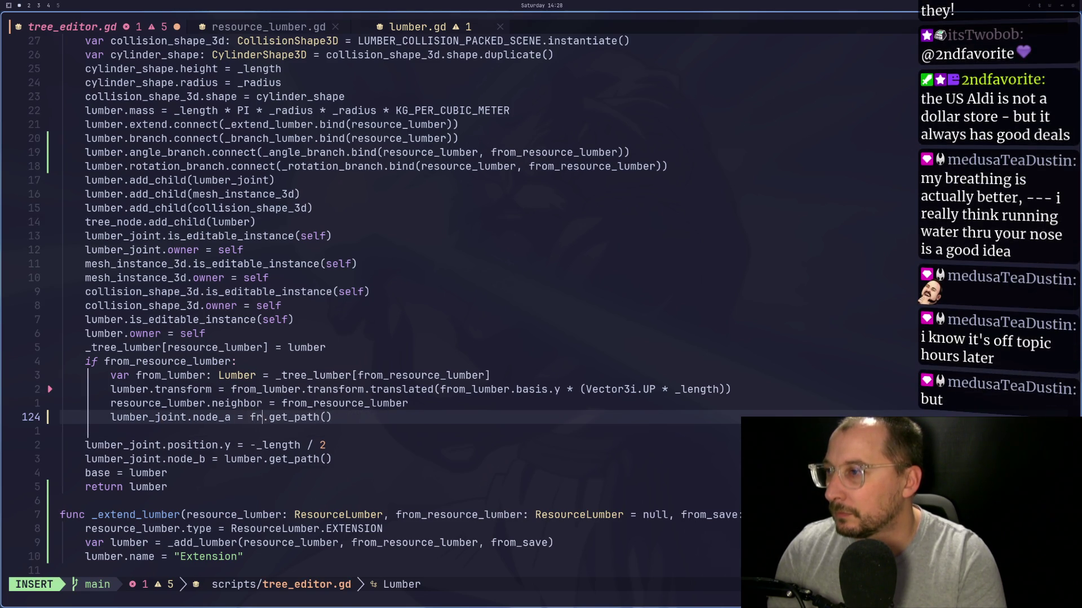
type("om")
type("_lumber")
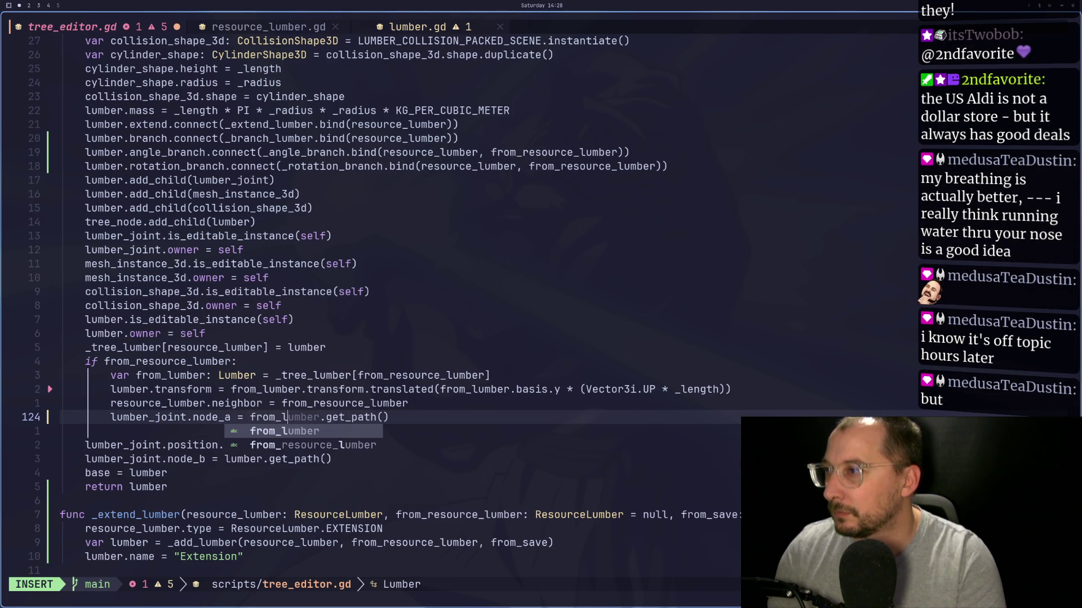
key("Escape")
type(":w")
key("Return")
key("super+2")
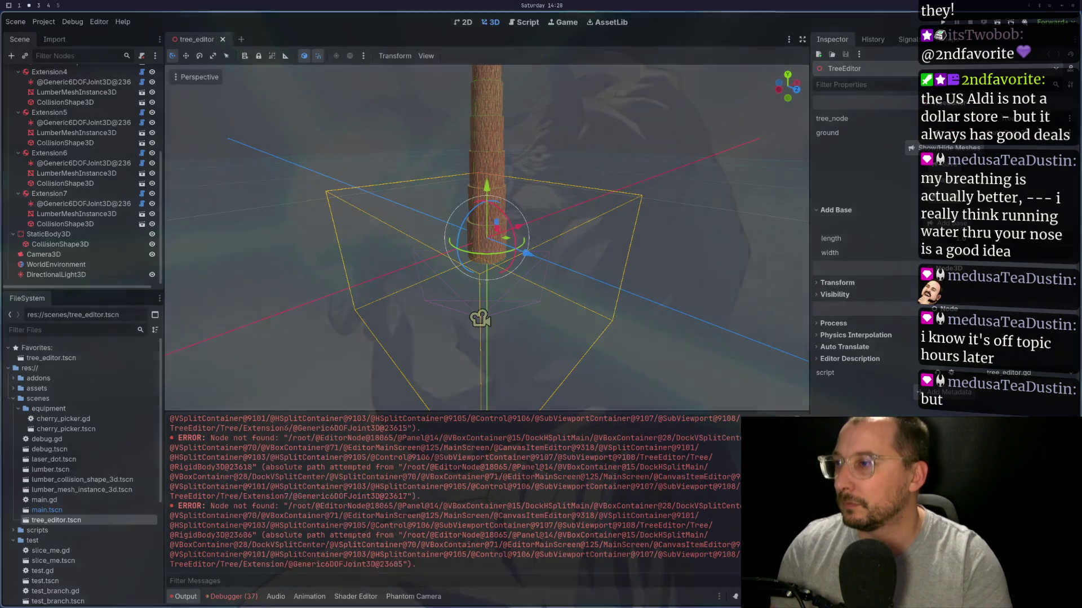
Step: Close tree_editor.tscn, clear the output errors, and reopen the scene
left_click(223, 40)
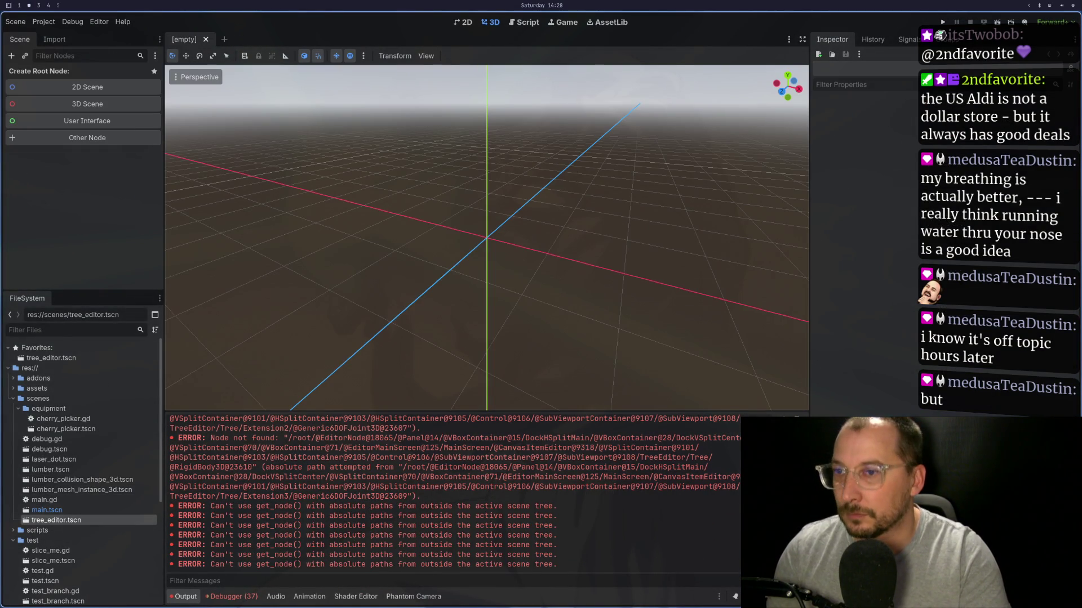
key("ctrl+shift+k")
double_click(114, 523)
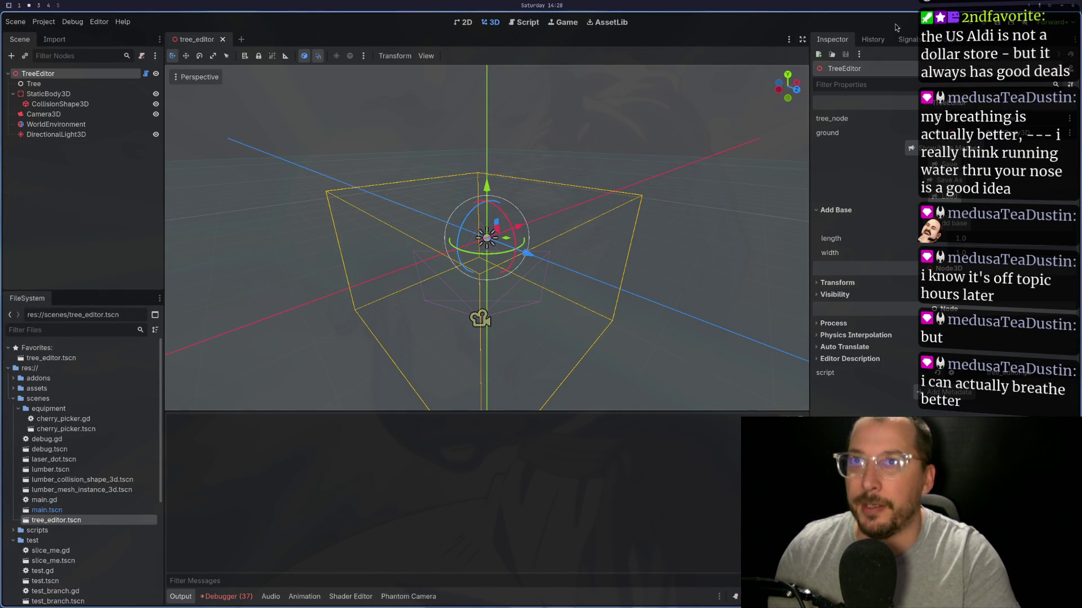
Step: Test-run the scene, stop it, and open tree.tres from the Inspector's Load dialog
left_click(1004, 25)
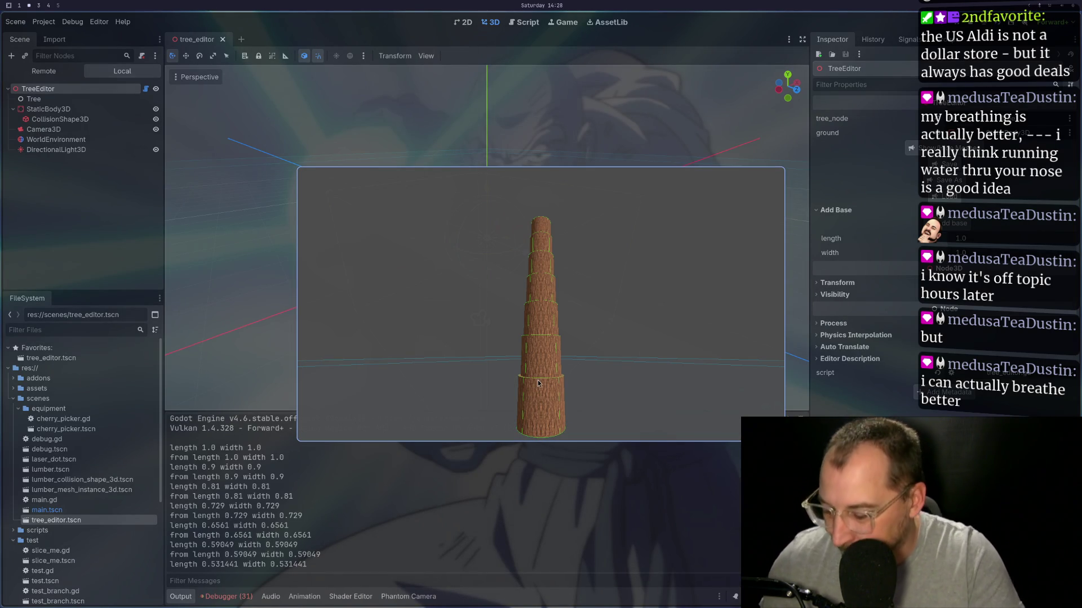
key("F8")
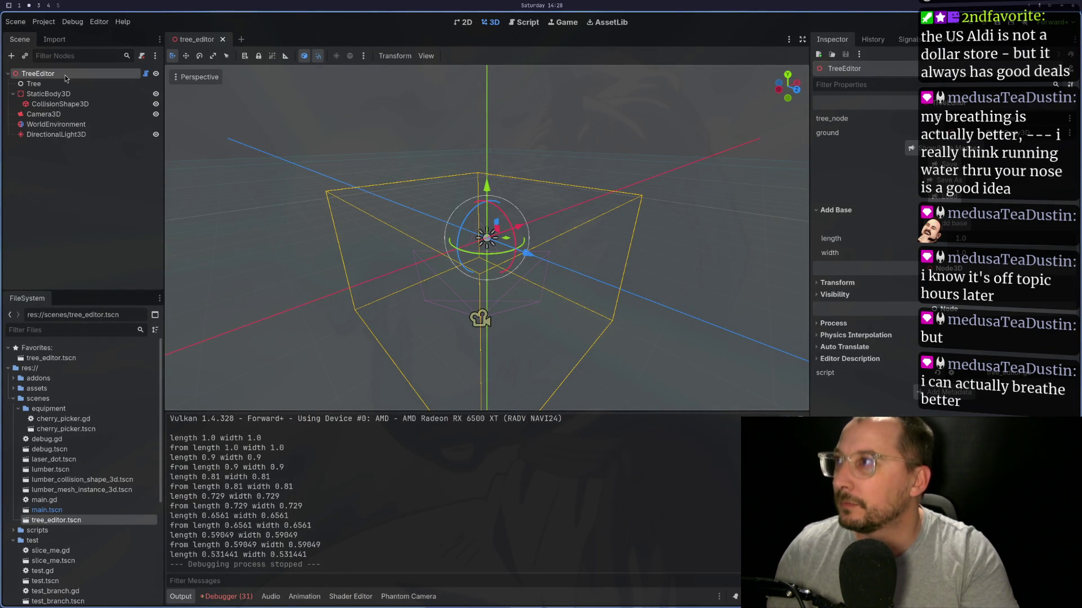
left_click(938, 198)
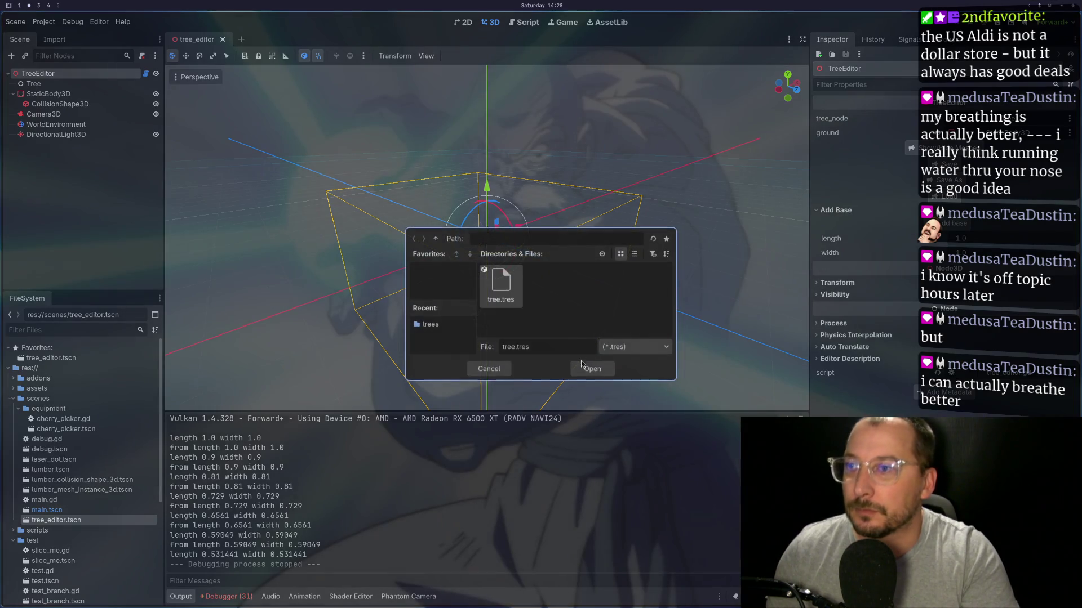
left_click(582, 367)
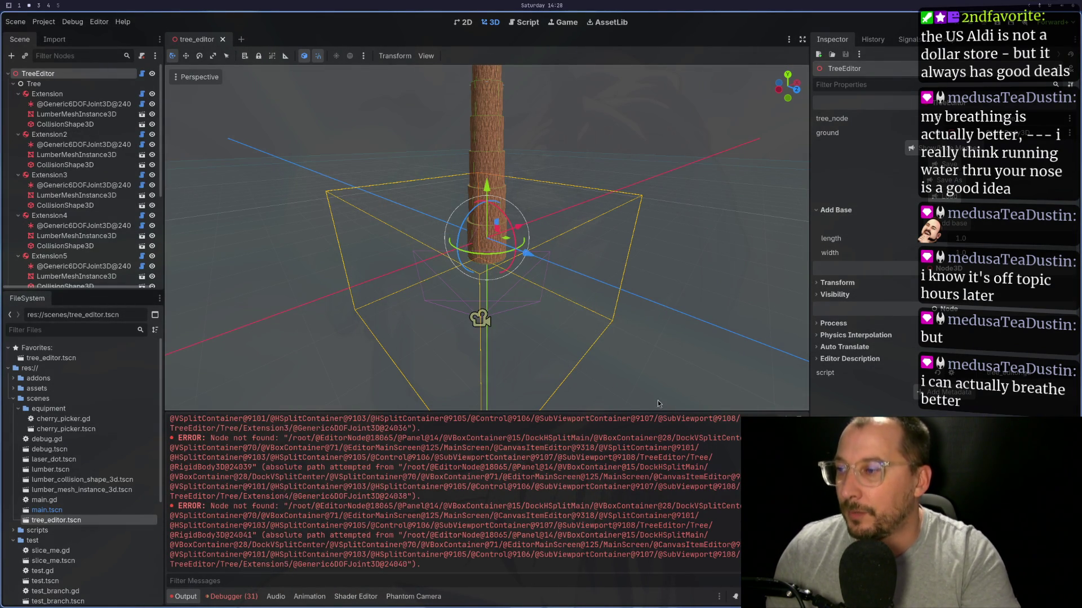
Step: Inspect the Generic6DOFJoint3D joints under Extension, Extension2, Extension3 and Extension4
scroll(634, 470, "up", 2)
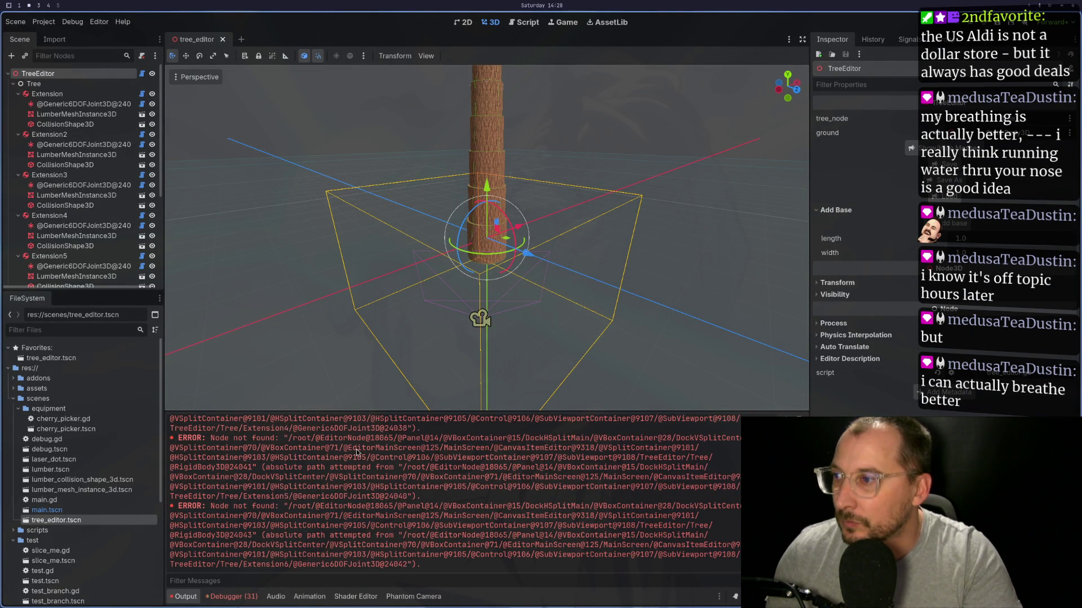
scroll(358, 452, "up", 1)
scroll(357, 448, "up", 5)
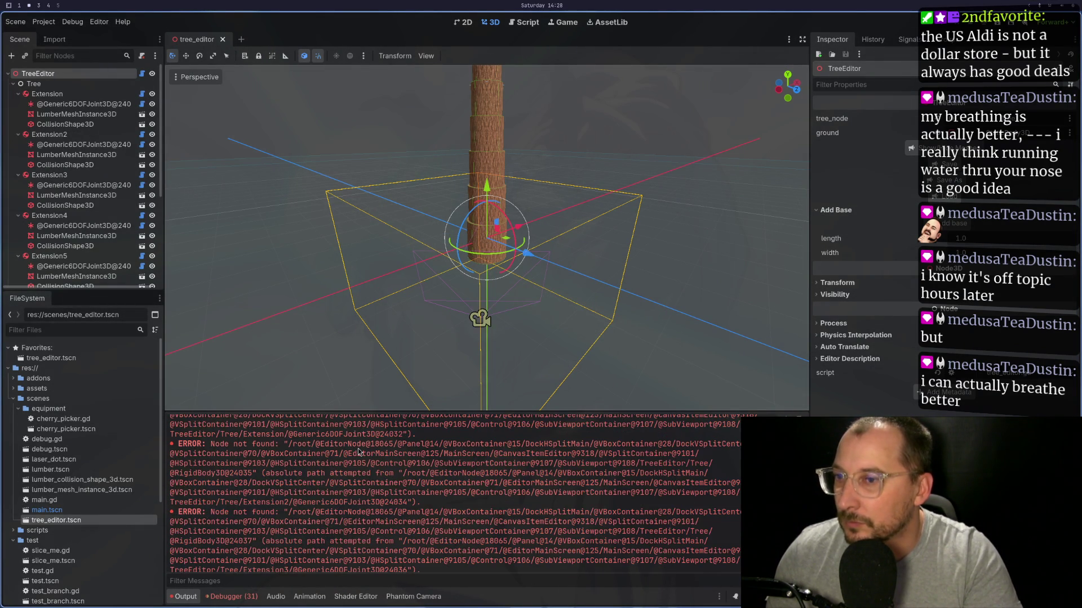
left_click(85, 105)
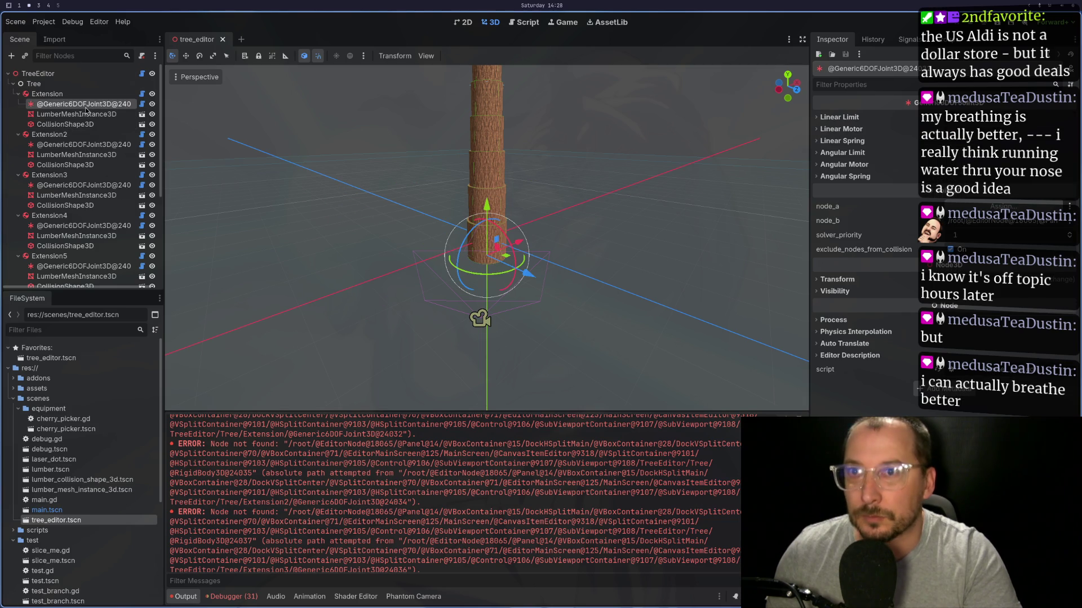
left_click(66, 145)
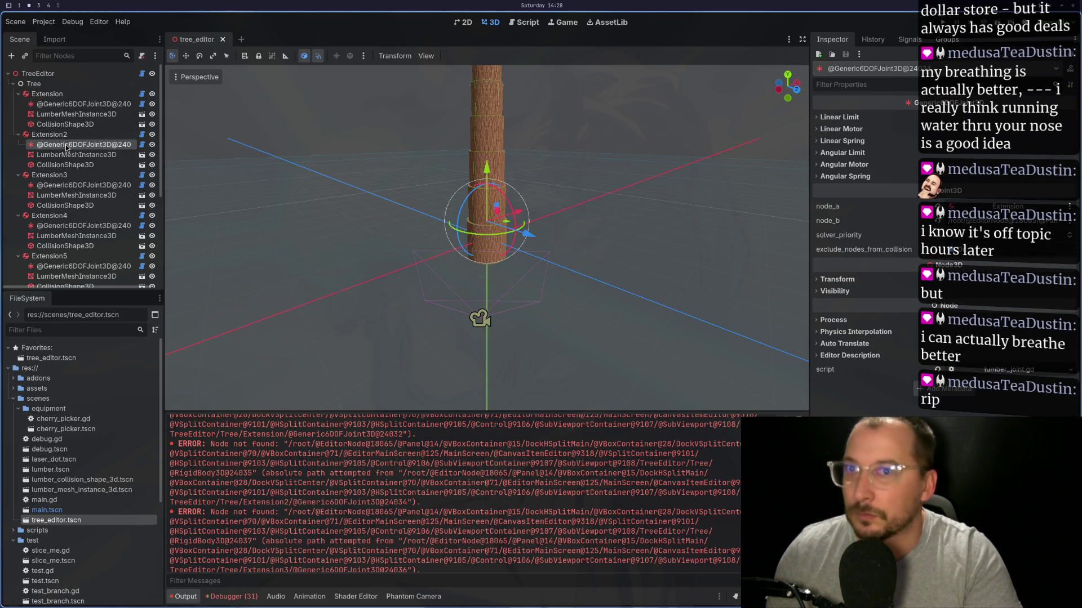
scroll(66, 148, "down", 1)
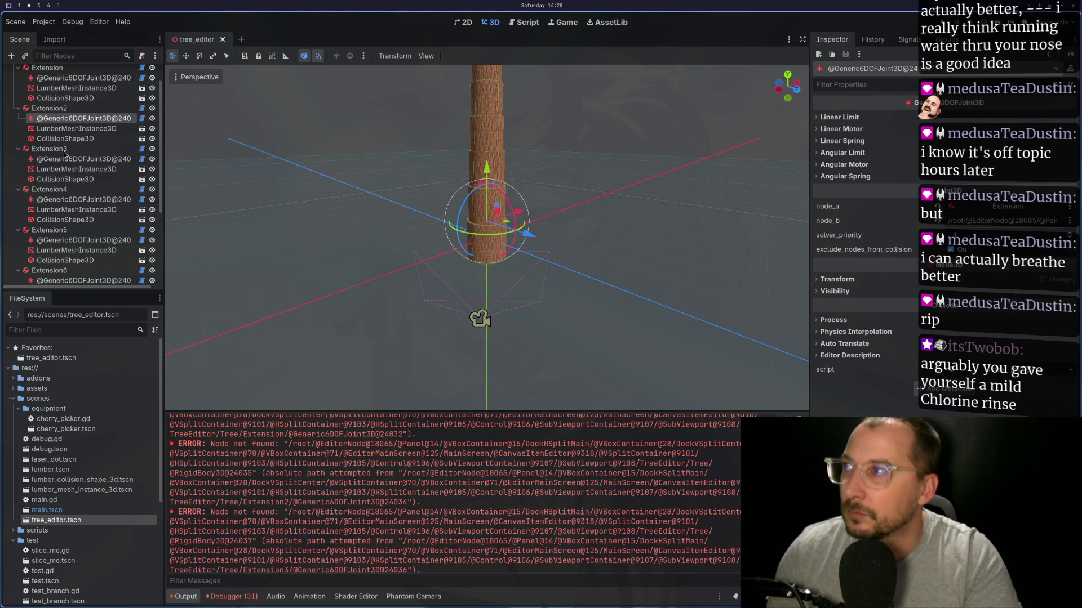
left_click(96, 159)
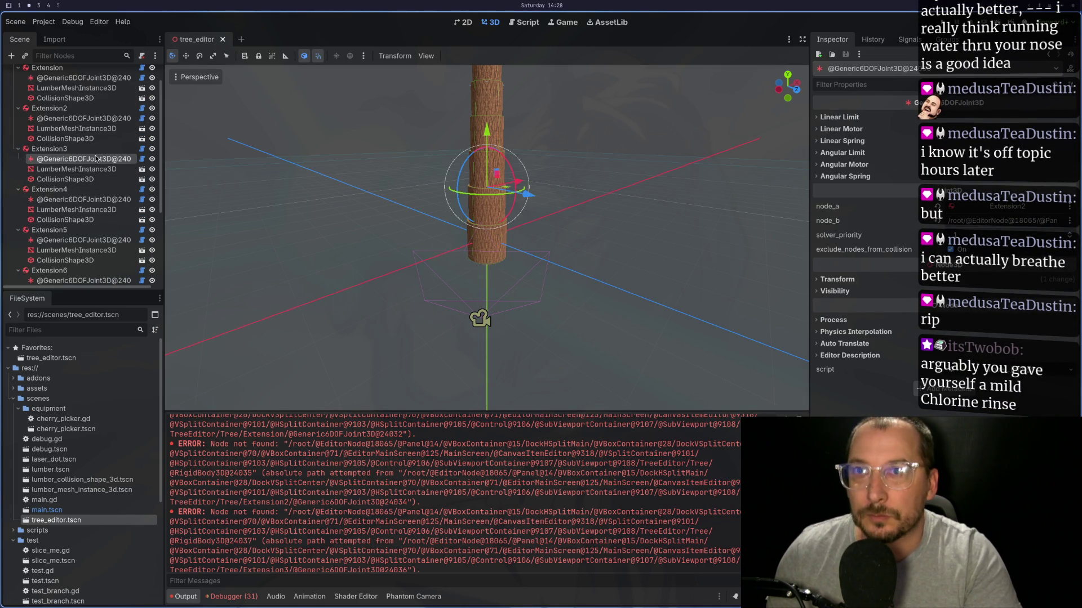
left_click(93, 200)
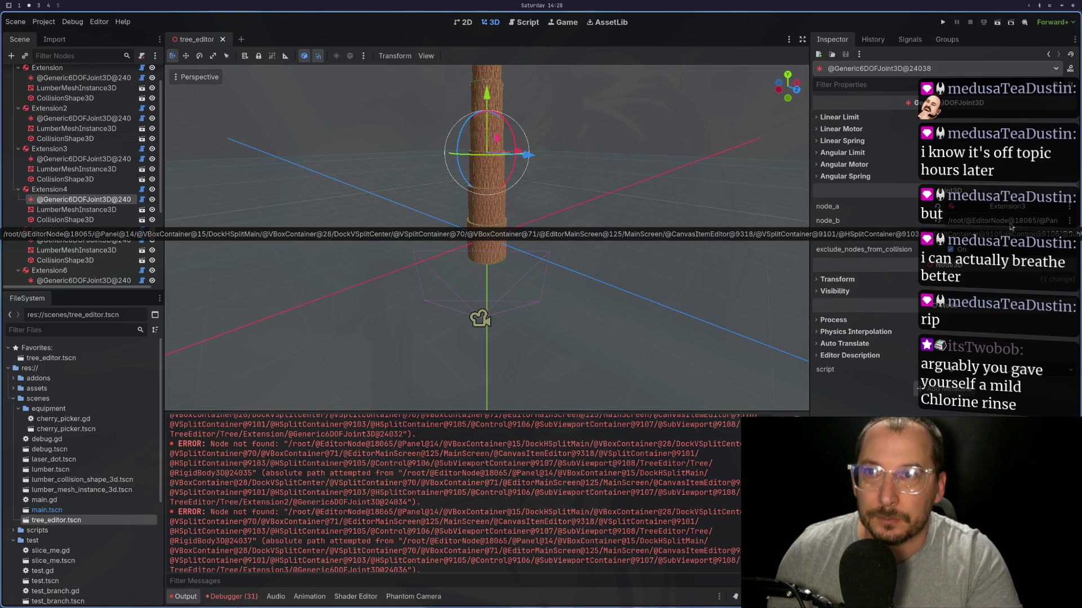
key("super+1")
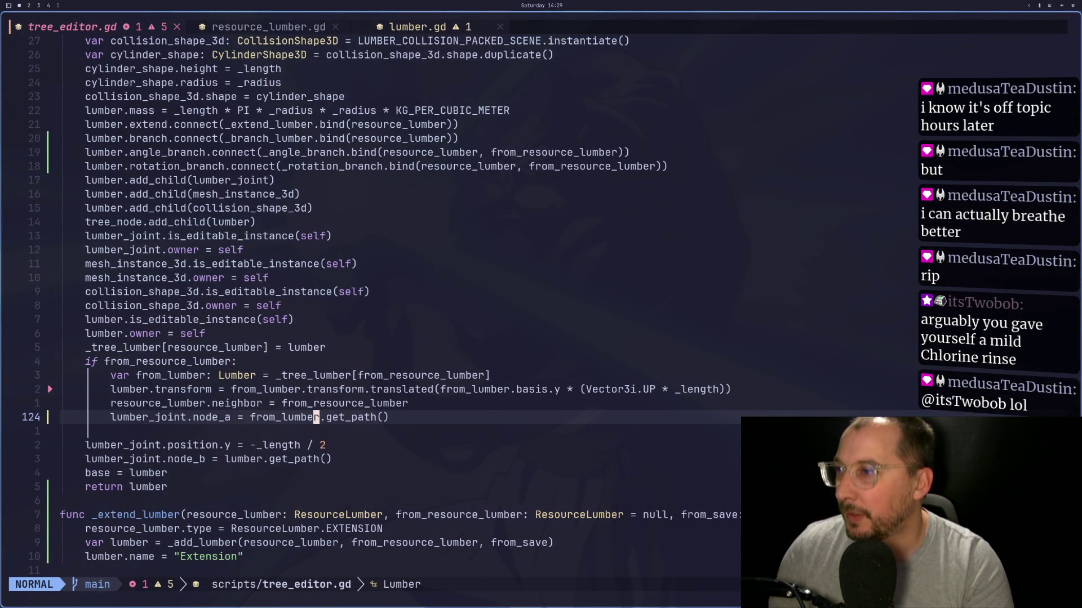
Step: Review the from_resource_lumber check and the _tree_lumber assignment around line 123
left_click(310, 404)
key("b")
key("b")
key("b")
key("k")
key("k")
key("k")
key("k")
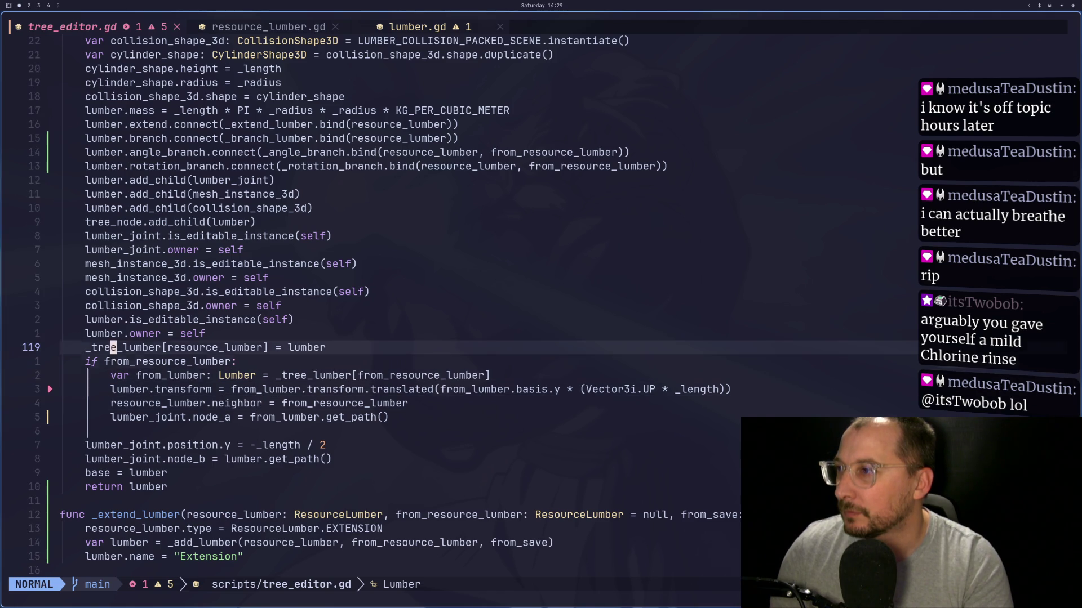
key("0")
key("asciicircum")
key("v")
key("l")
key("l")
key("l")
key("l")
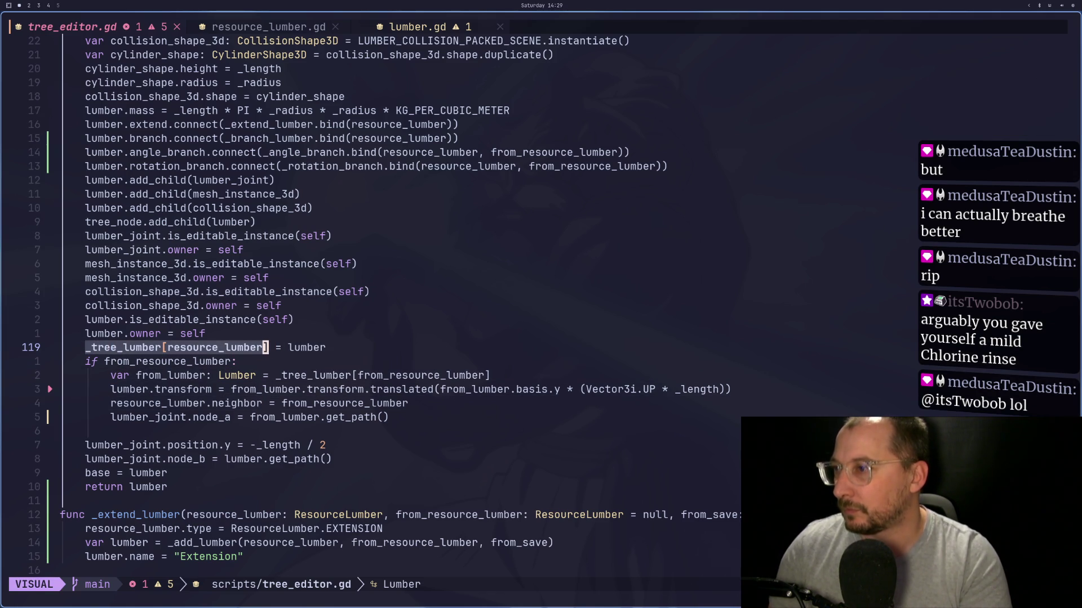
key("Escape")
Step: Step through the joint's node_a and node_b get_path() assignments below it
key("j")
key("j")
key("j")
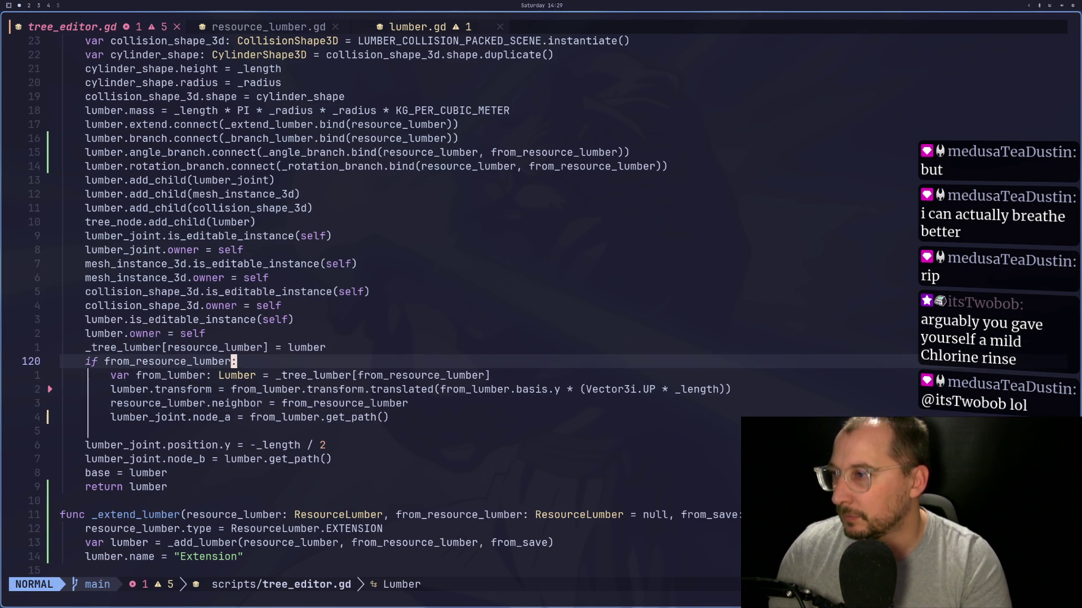
key("j")
key("j")
key("j")
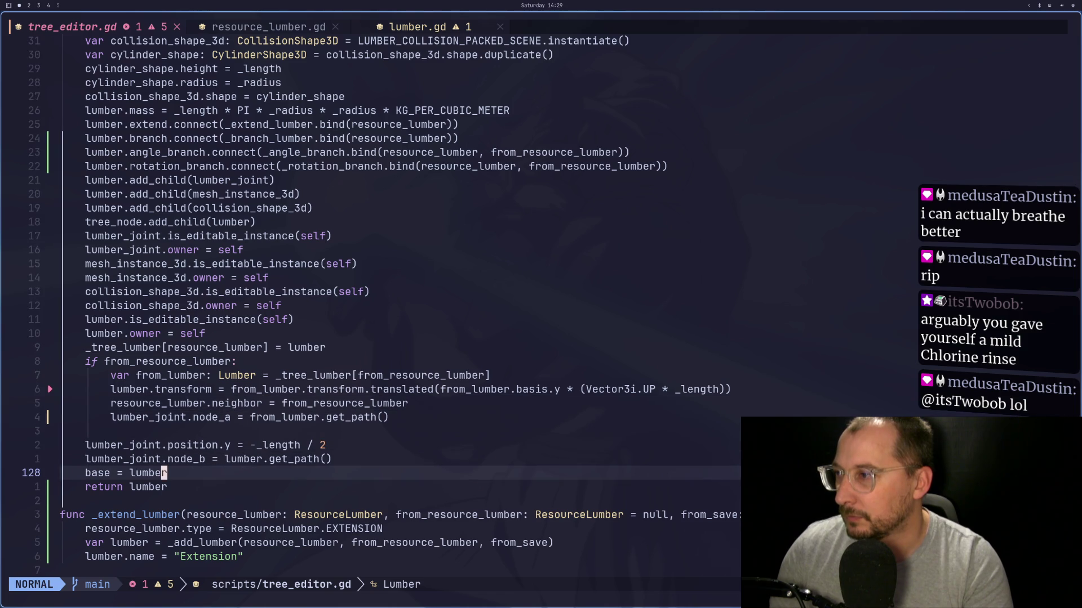
key("k")
key("h")
key("b")
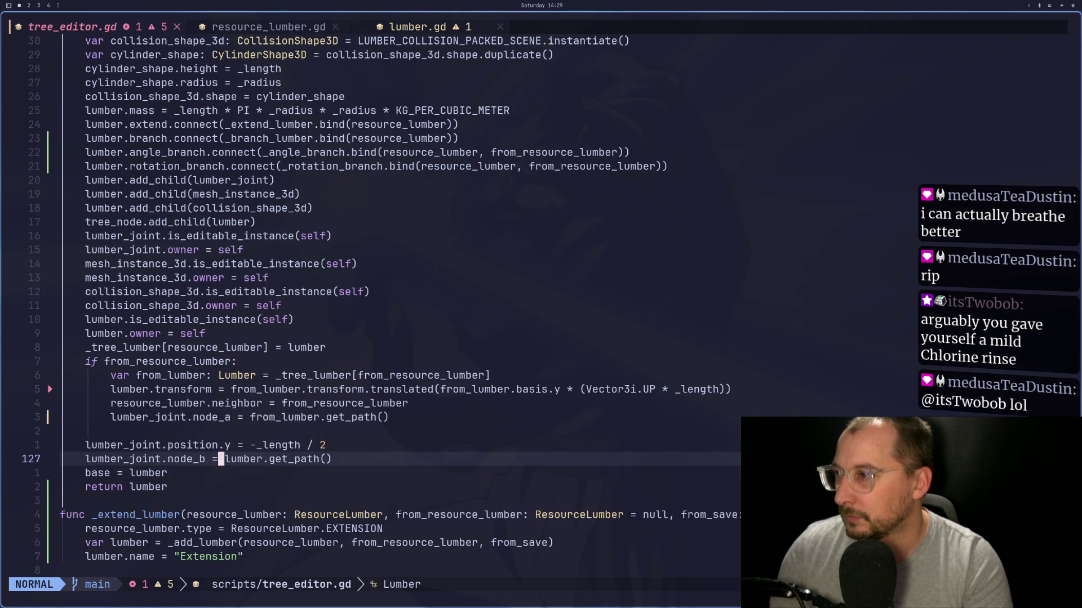
key("super+2")
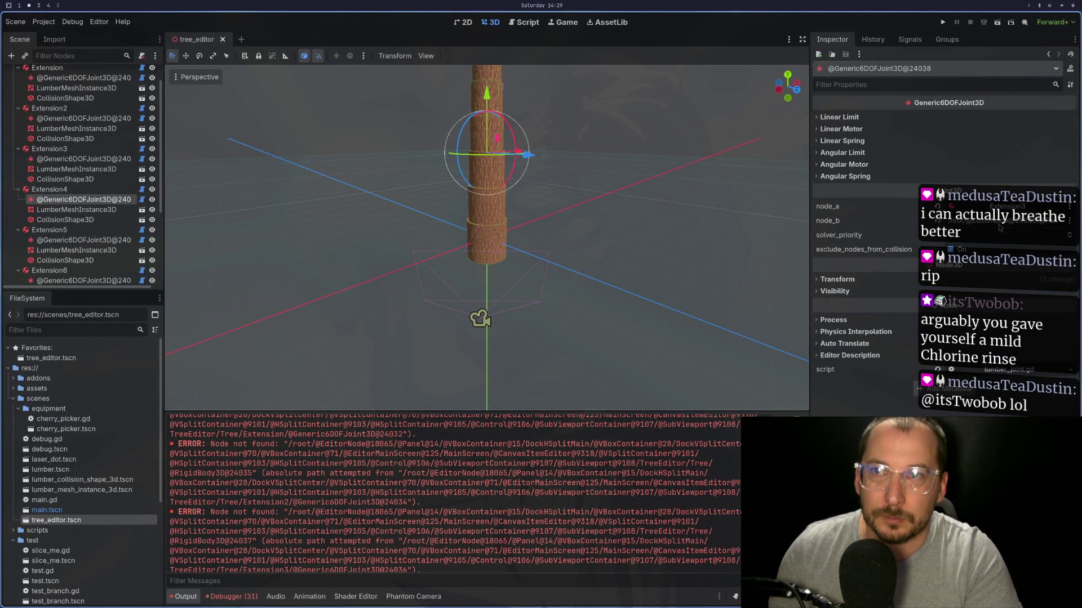
Step: Set the first joint's node_a to Extension3 and the Extension2 joint's node_b to Extension2
left_click(973, 225)
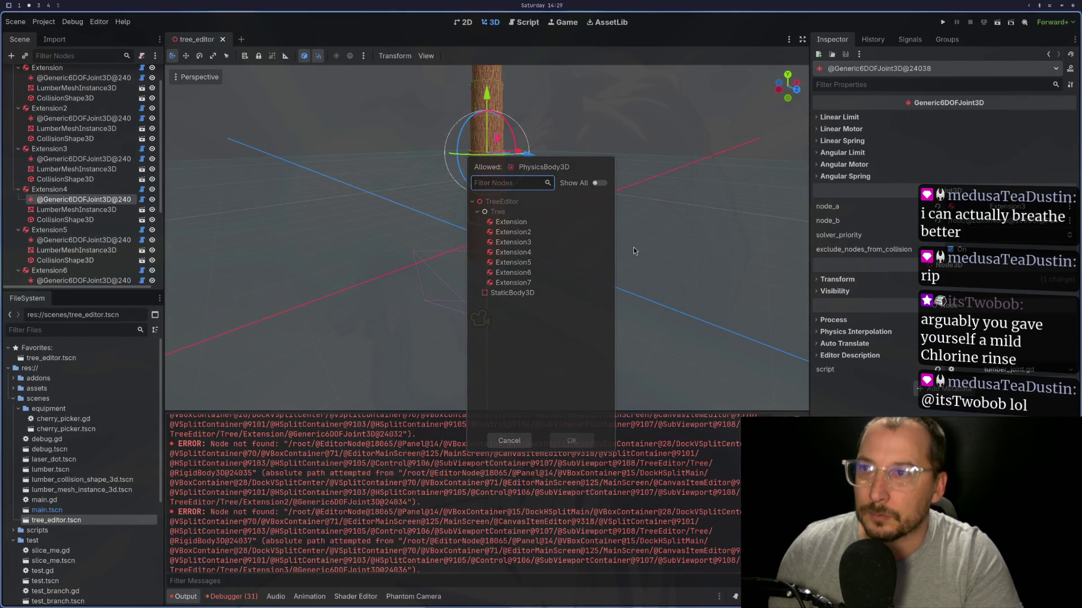
double_click(513, 242)
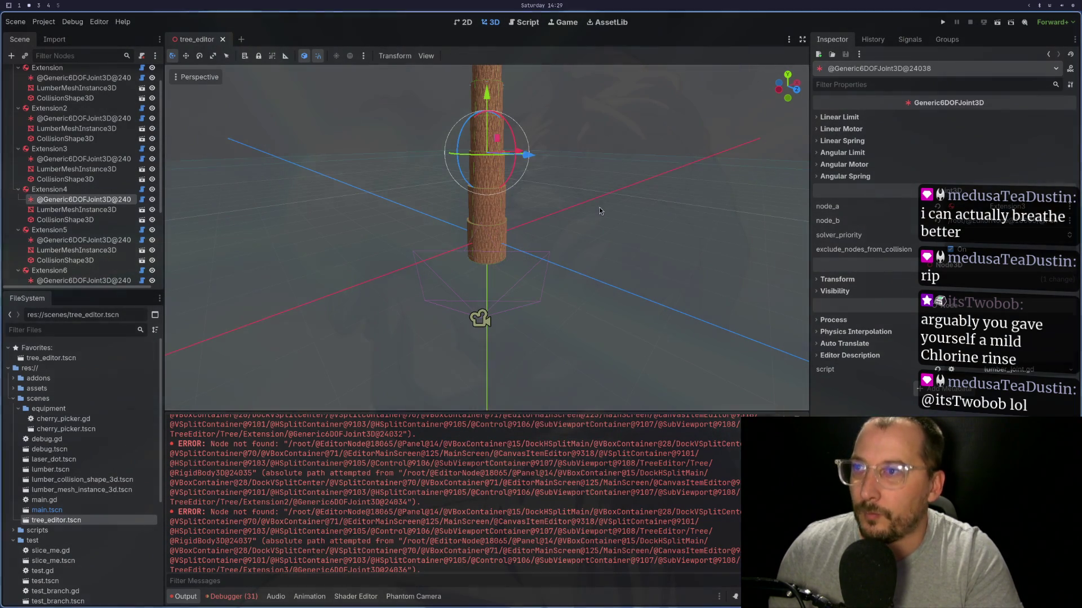
scroll(84, 112, "up", 2)
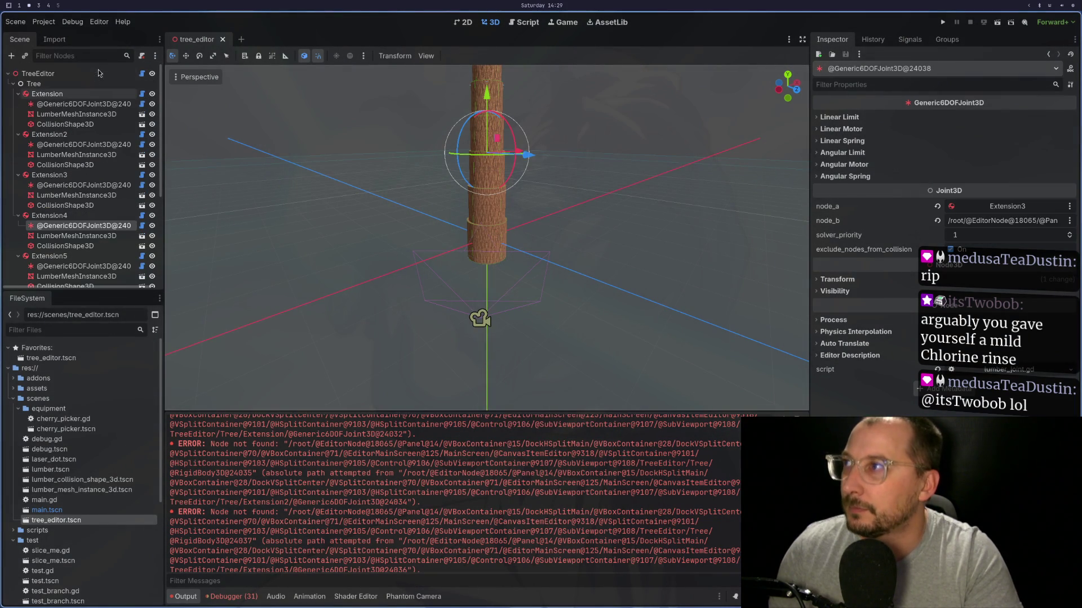
left_click(97, 146)
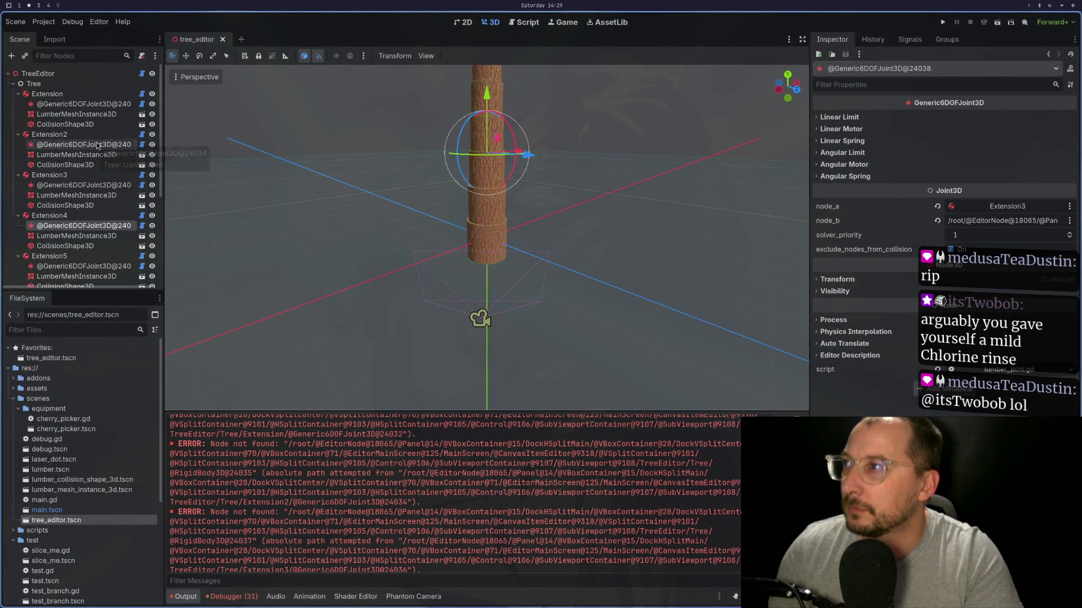
left_click(1009, 226)
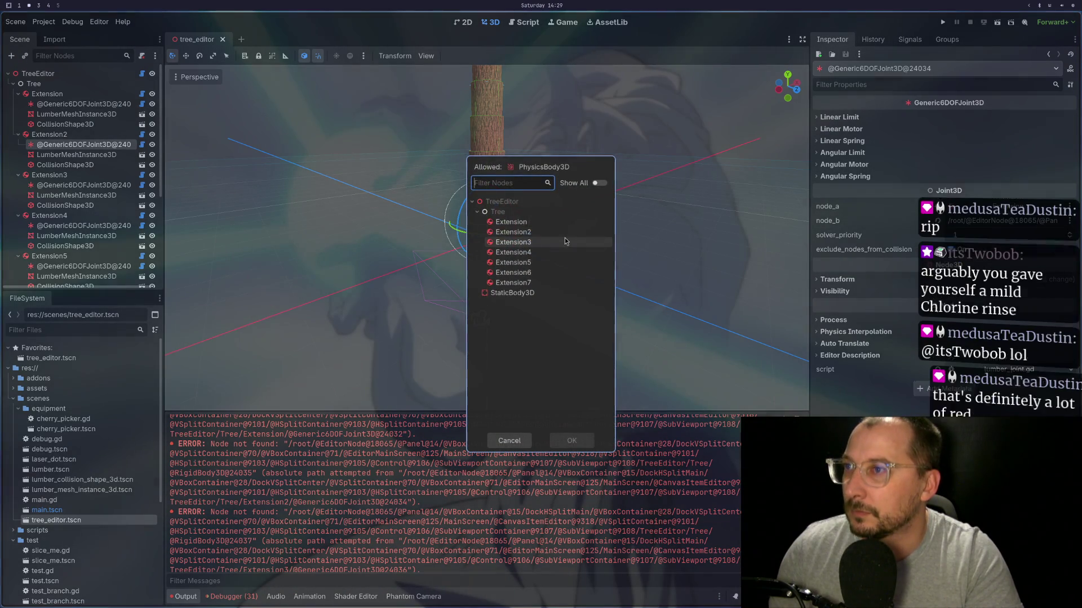
double_click(552, 232)
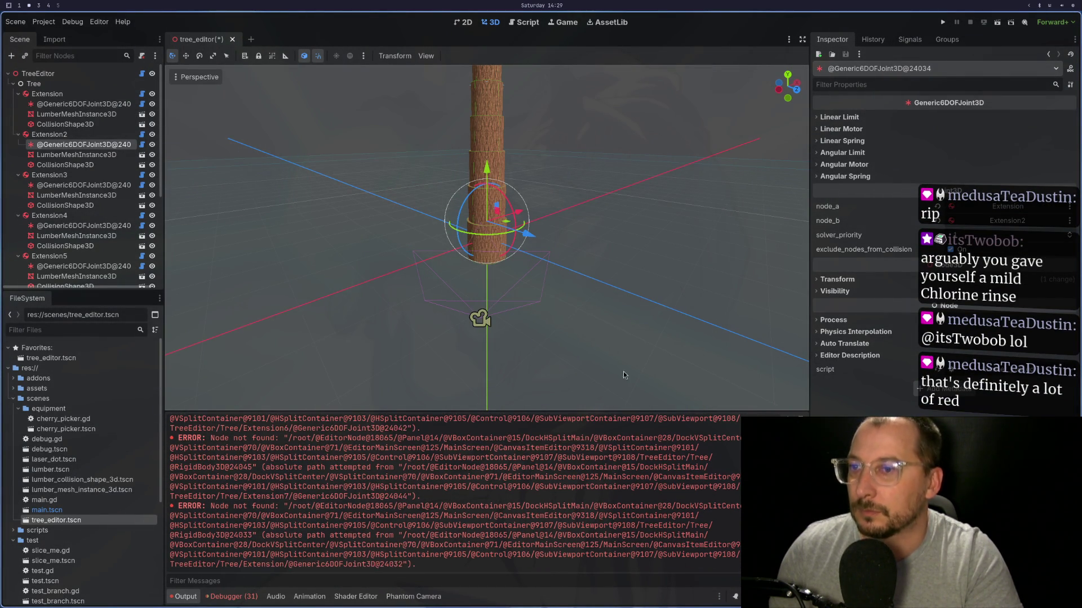
Step: Set node_b of the Extension6 and Extension7 joints to Extension6 and Extension7
left_click(82, 186)
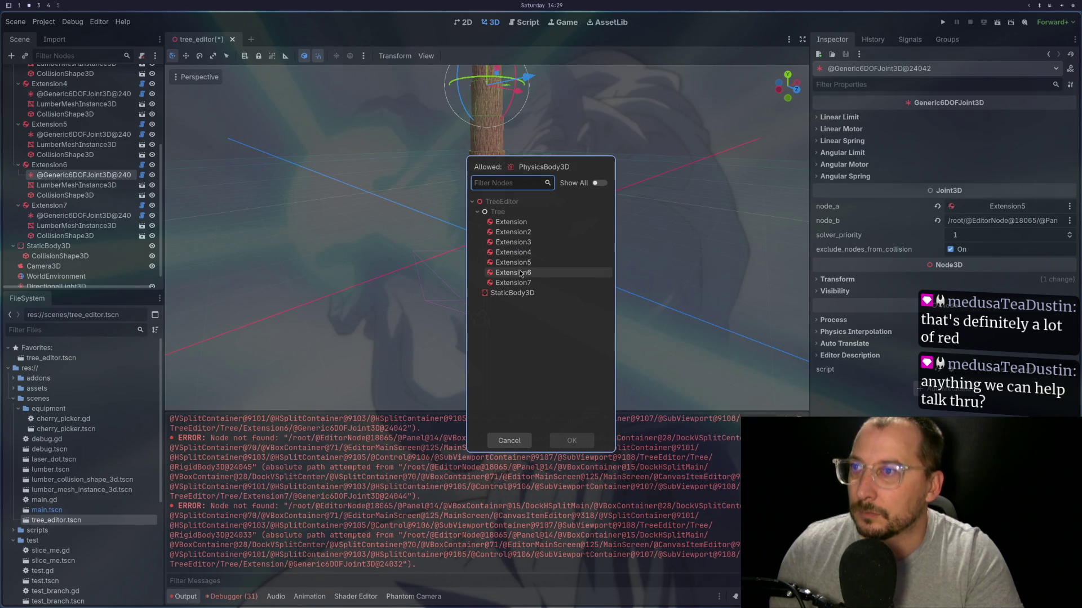
double_click(512, 273)
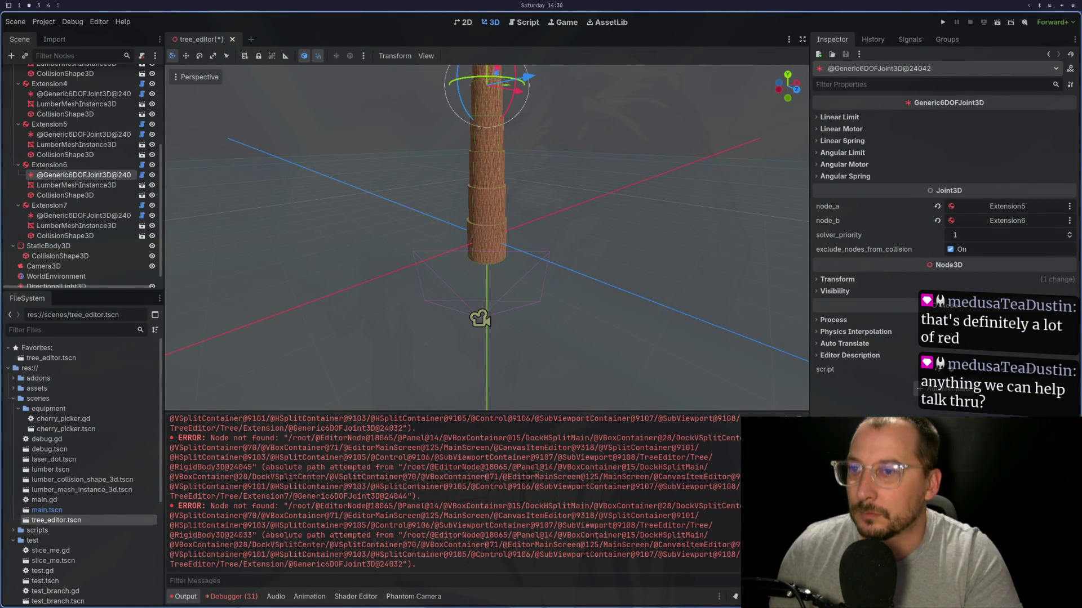
left_click(81, 215)
scroll(81, 215, "down", 1)
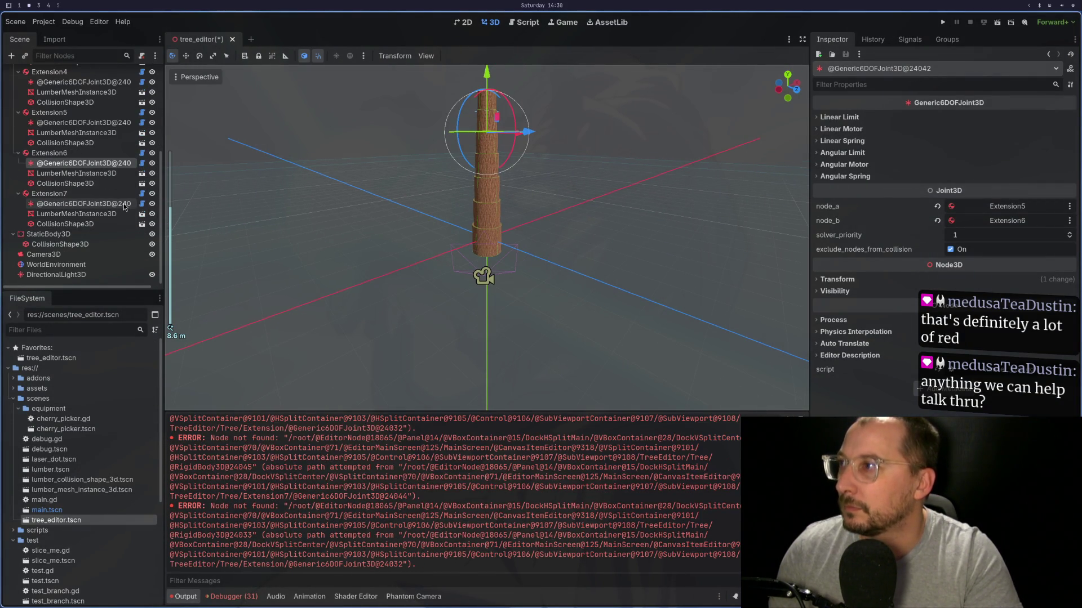
left_click(975, 223)
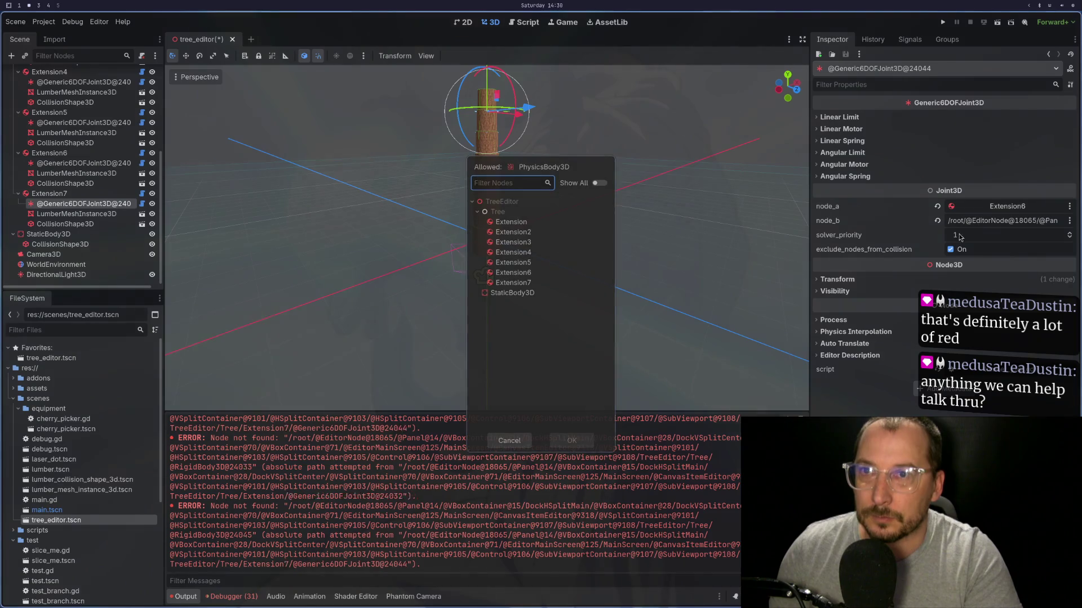
double_click(511, 283)
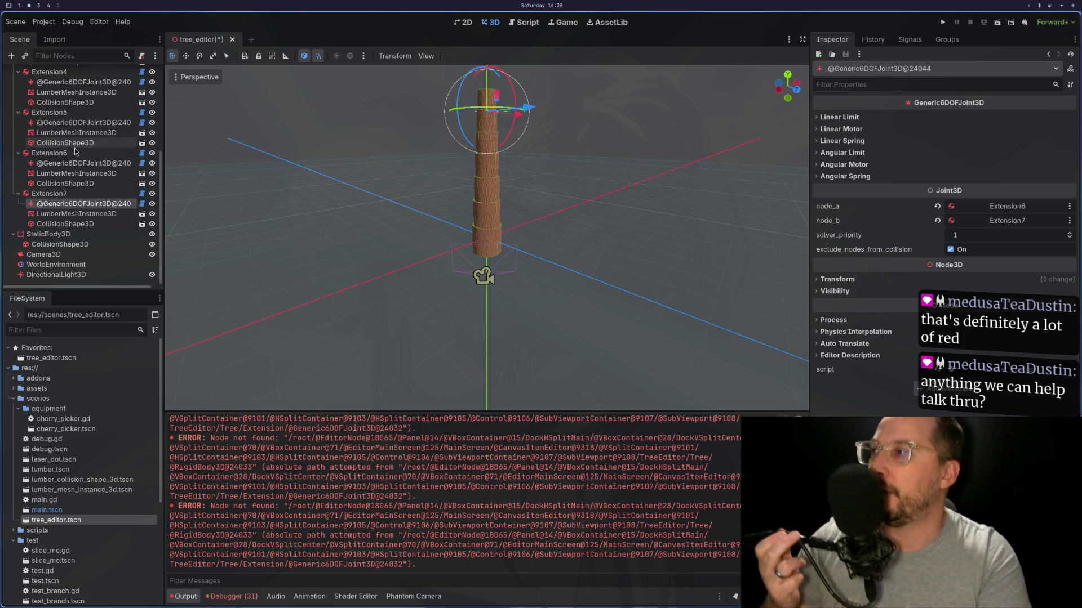
scroll(80, 109, "up", 5)
Step: Save the tree editor scene and restart the running game
left_click(79, 106)
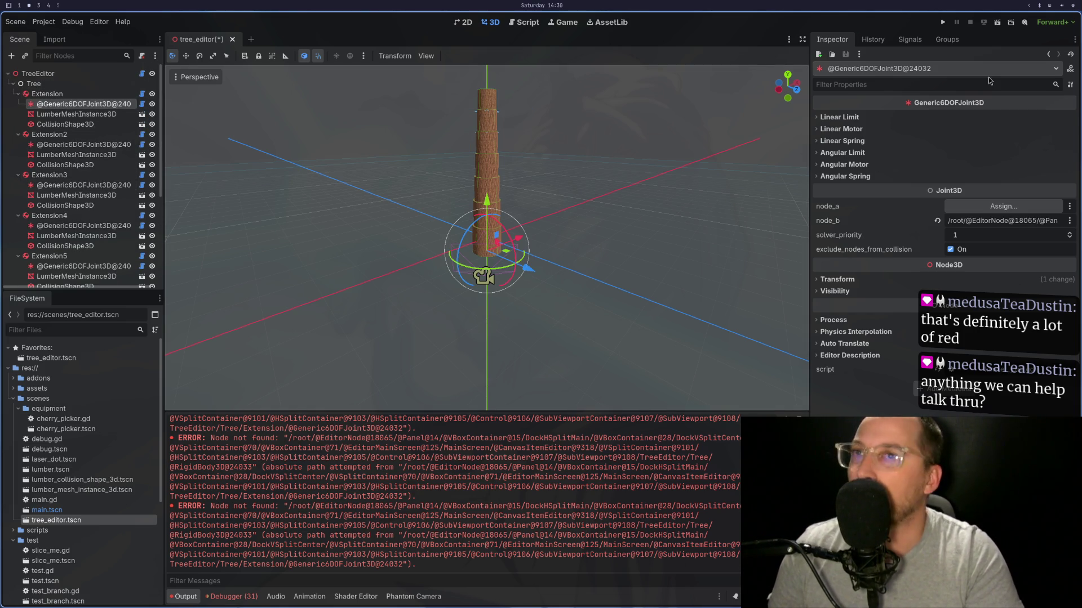
key("ctrl+s")
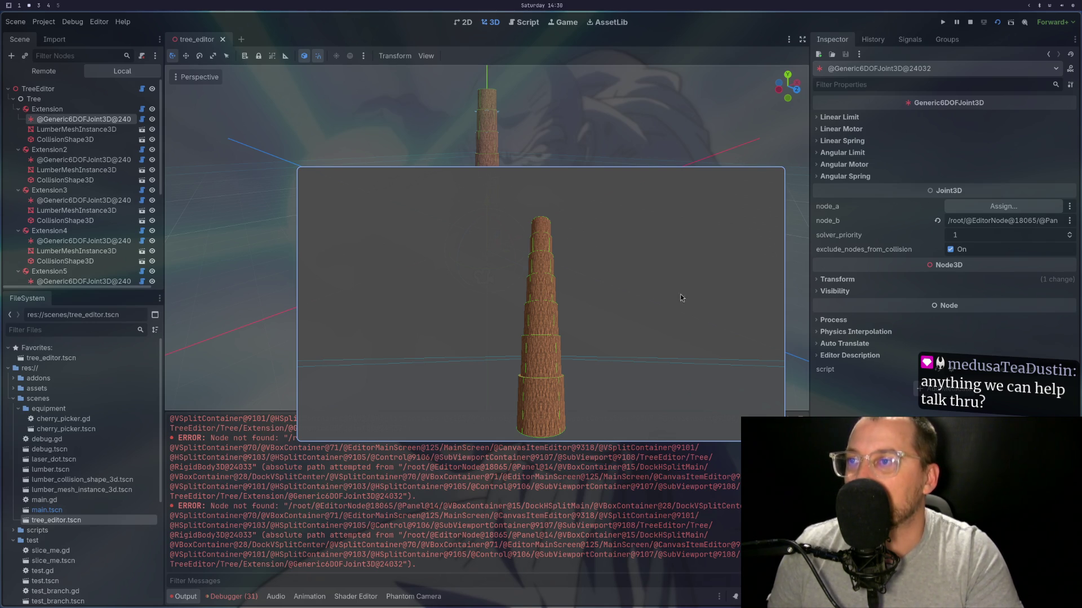
key("F8")
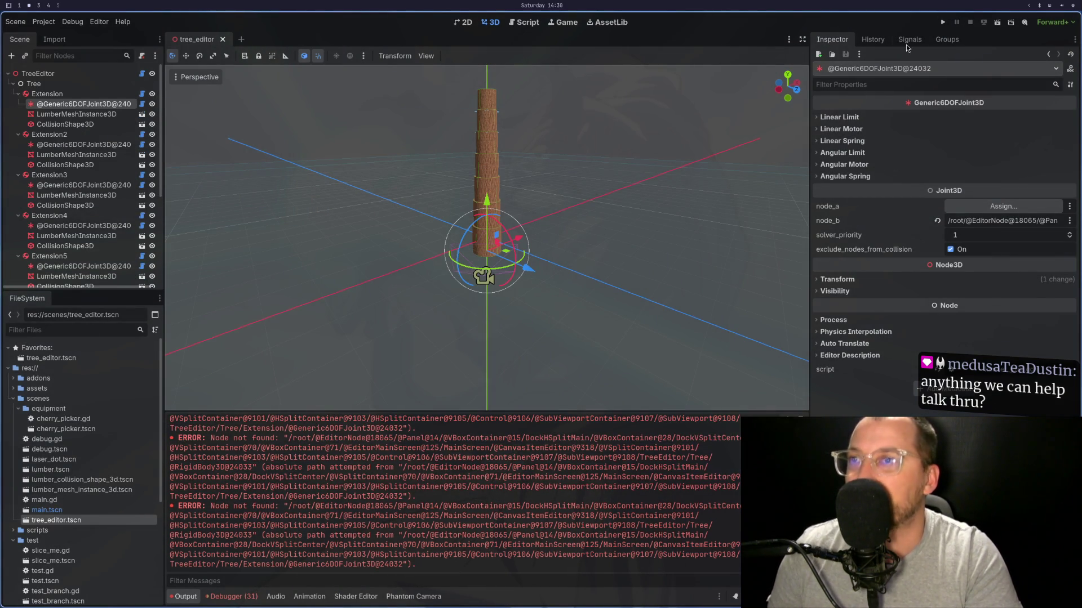
left_click(943, 22)
left_click(971, 21)
key("F5")
Step: In the Remote scene tree, expand Tree and inspect Extension8's live joint node_a/node_b
left_click(43, 71)
left_click(20, 109)
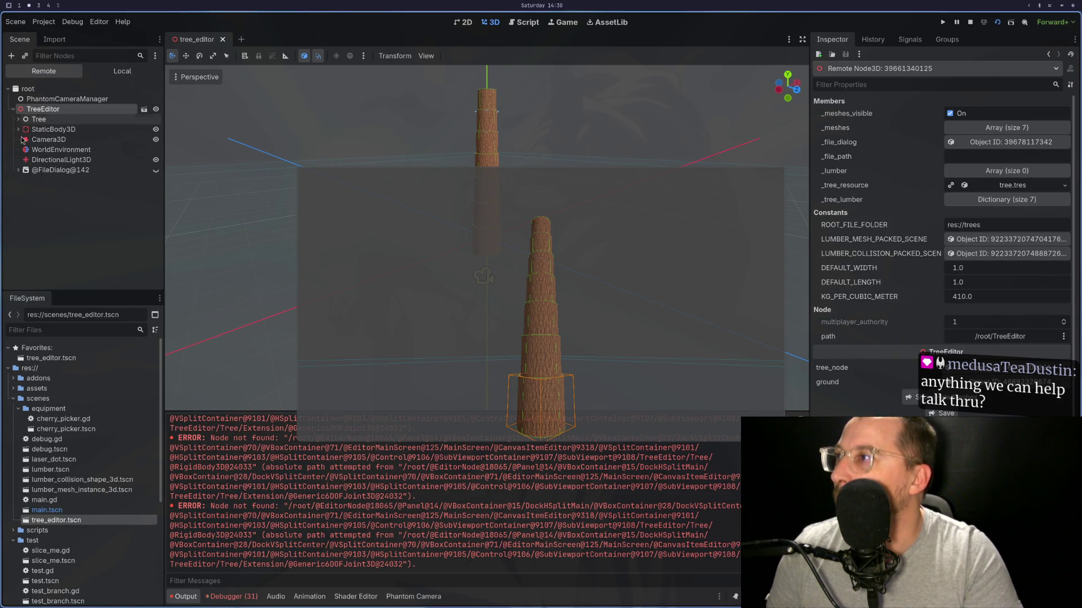
left_click(23, 120)
left_click(19, 119)
left_click(57, 130)
left_click(23, 129)
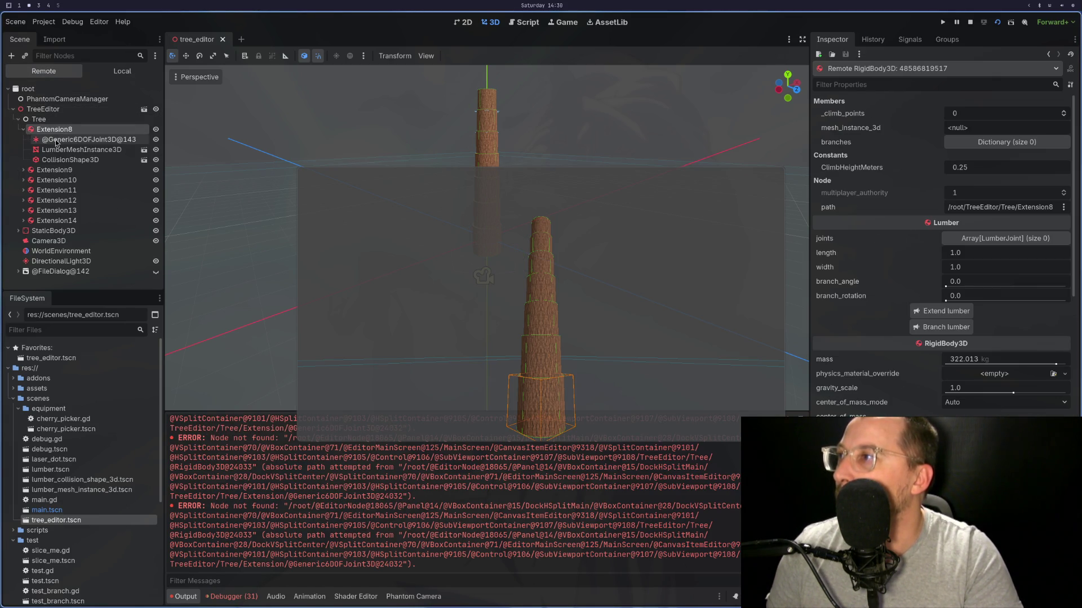
left_click(85, 139)
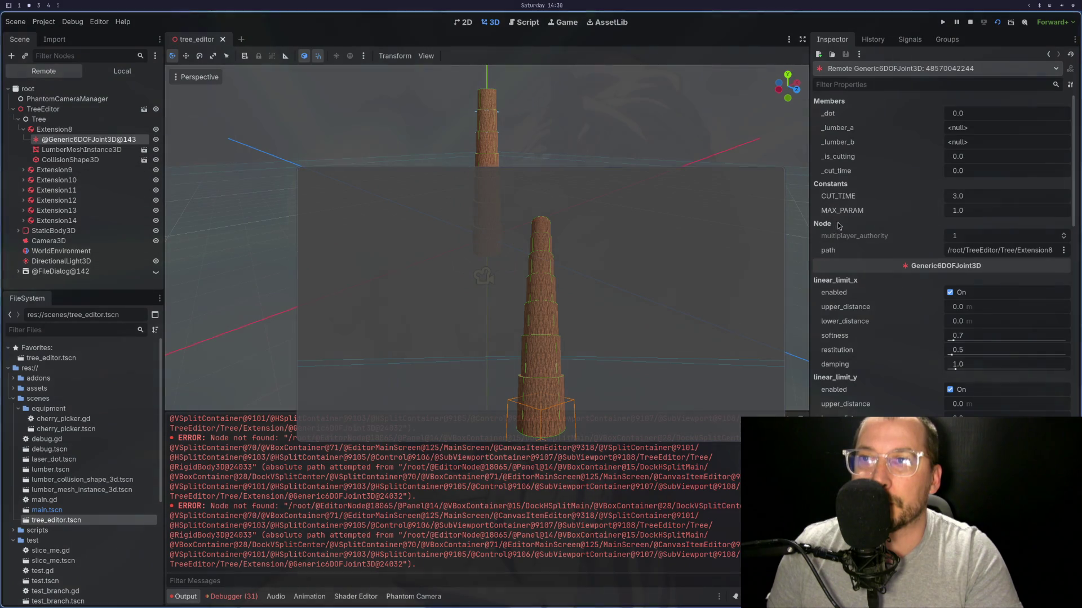
scroll(838, 228, "down", 5)
scroll(838, 229, "down", 15)
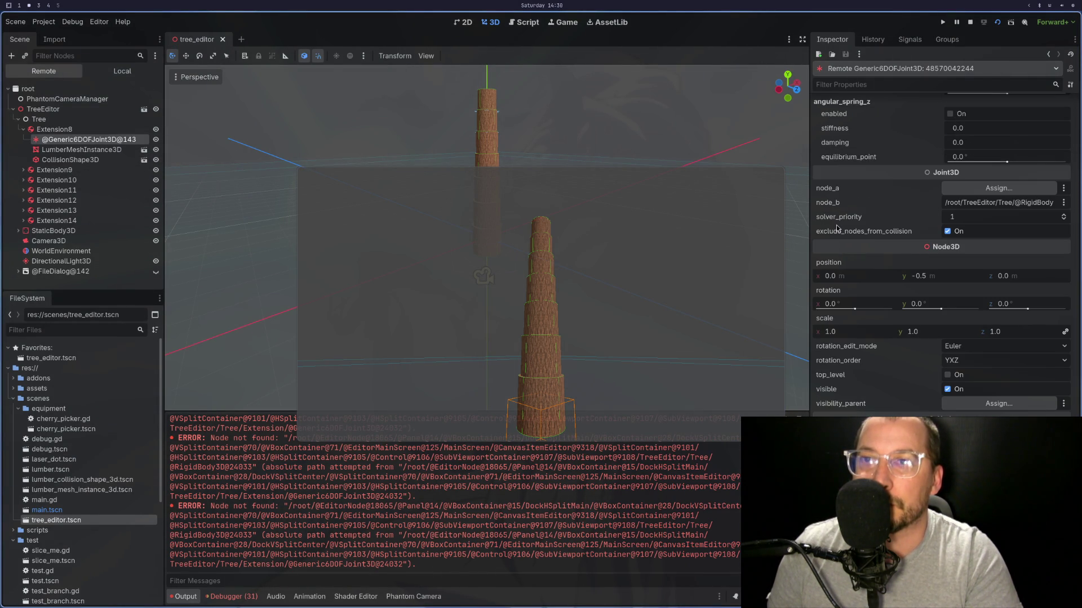
Step: Inspect the live joint inside Extension9, then stop the game
left_click(56, 169)
left_click(23, 170)
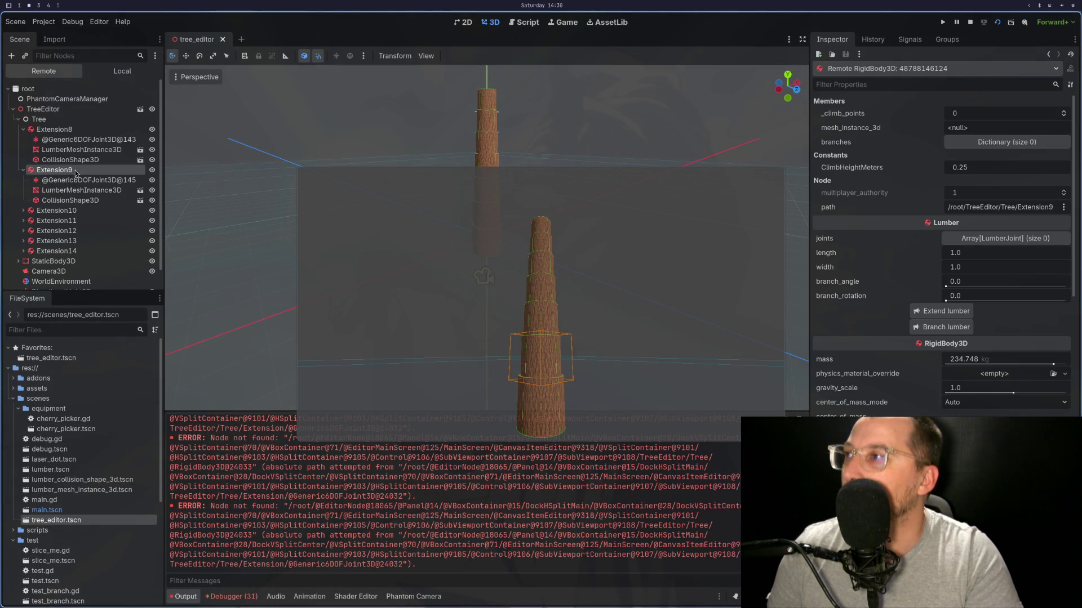
left_click(87, 180)
scroll(880, 224, "down", 10)
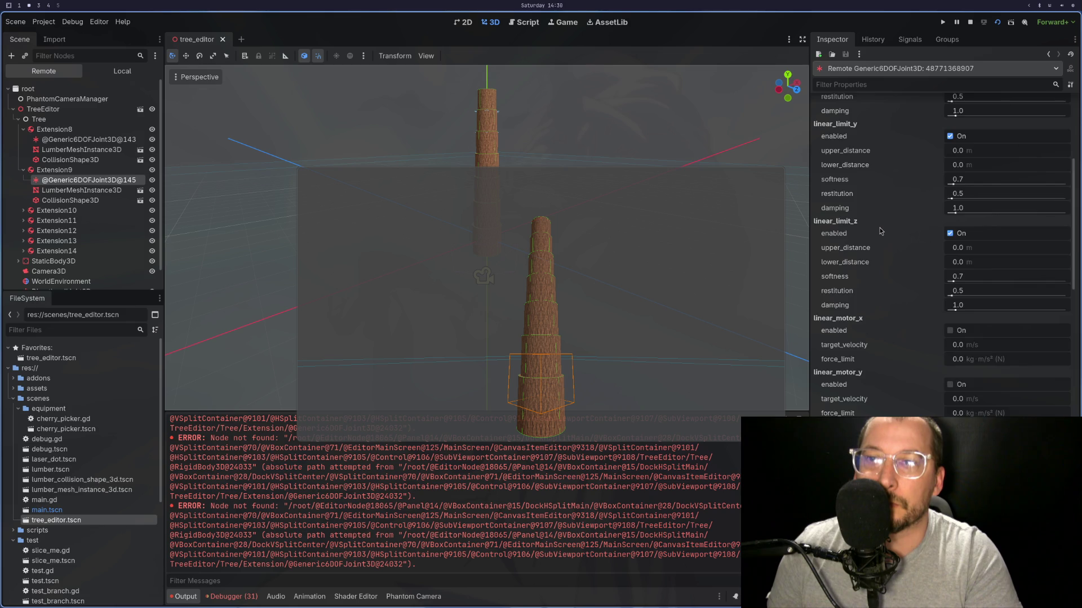
scroll(880, 227, "down", 10)
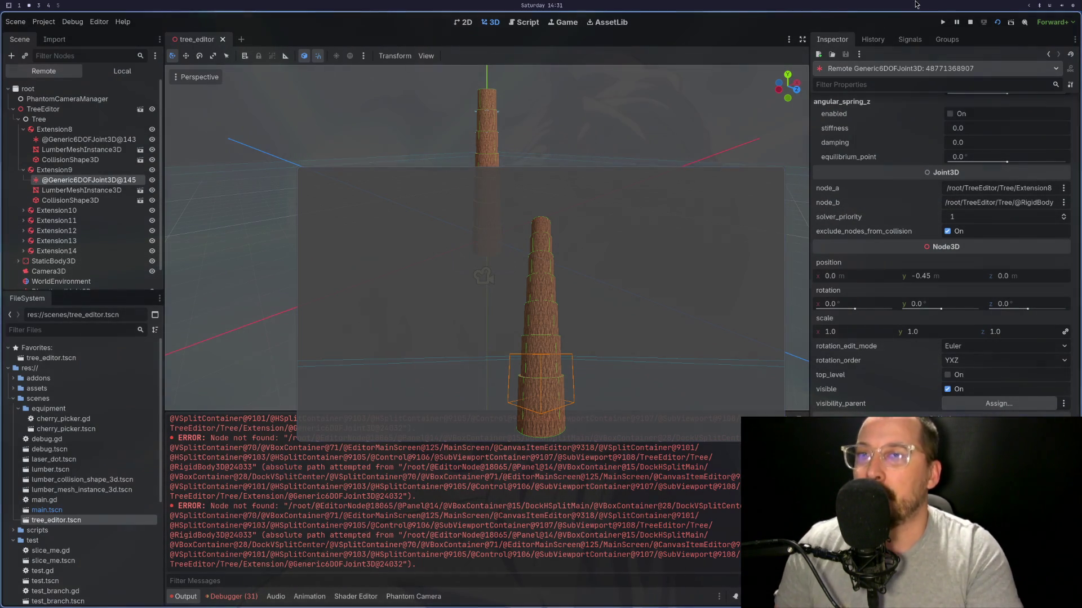
left_click(970, 22)
Step: Add a print_debug("branch") line under func _branch_lumber and write the file with :w
key("super+1")
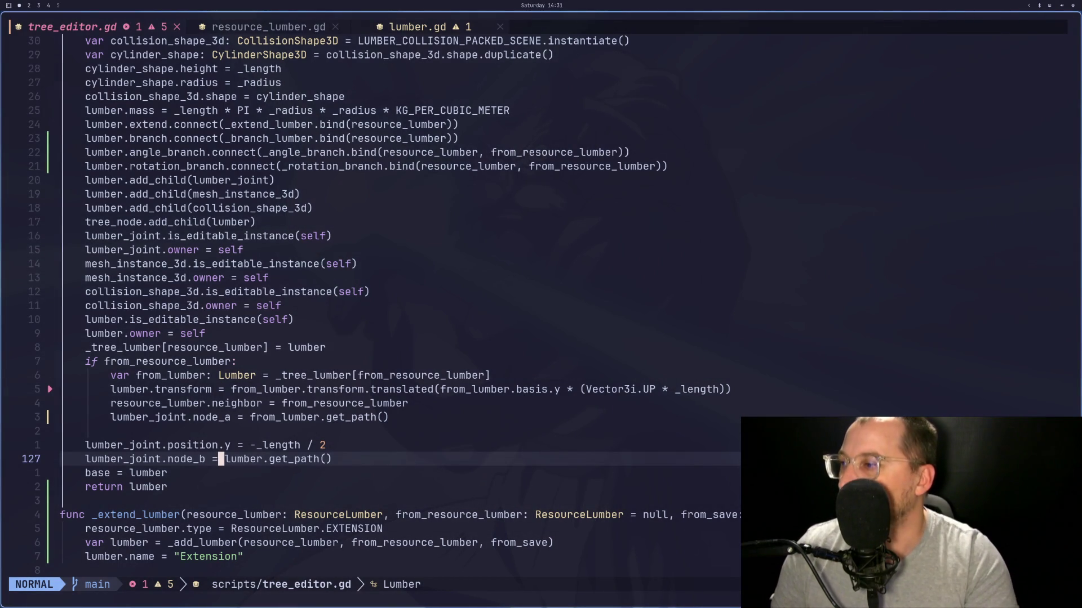
key("j")
key("j")
key("j")
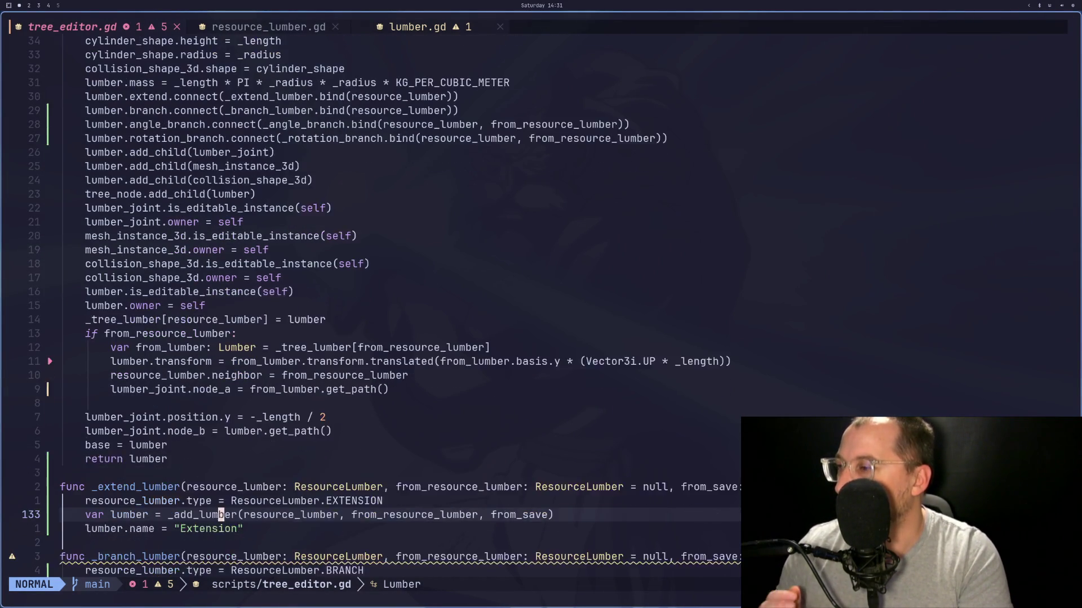
key("j")
key("k")
key("k")
key("k")
key("k")
type("op")
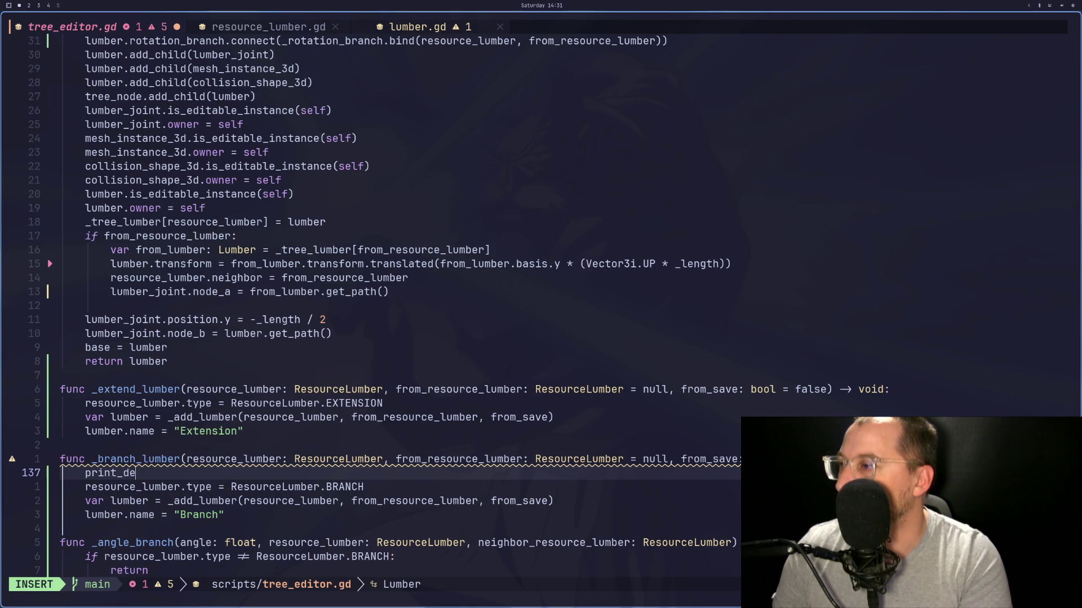
type("(\"bra")
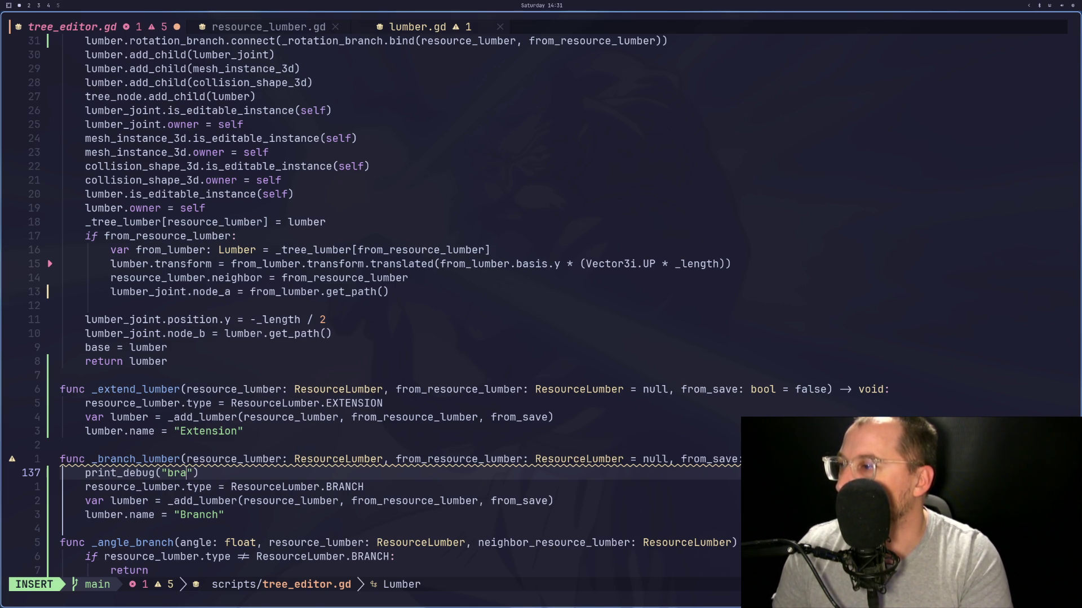
type("ch")
key("Escape")
type(":w")
key("Return")
key("super+2")
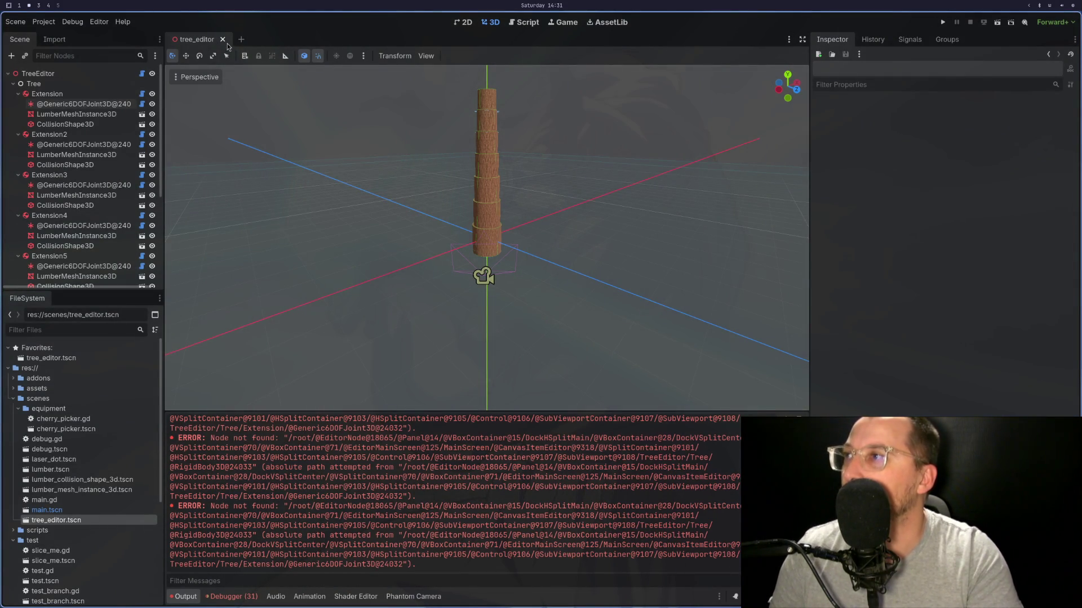
Step: Reopen tree_editor.tscn, select TreeEditor and load tree.tres through the Inspector's Load button
left_click(226, 41)
double_click(87, 520)
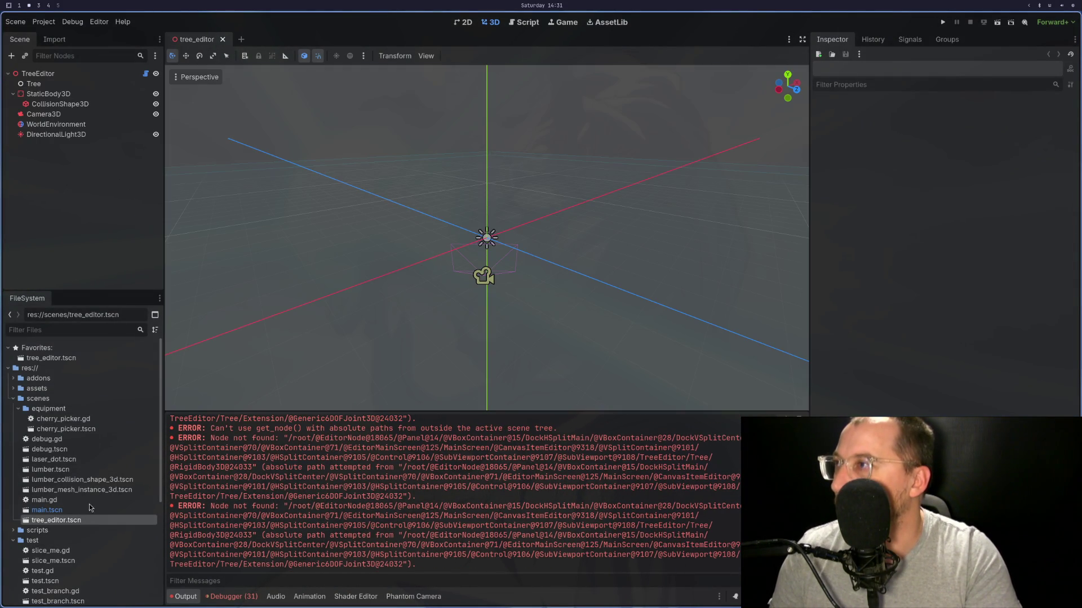
left_click(66, 73)
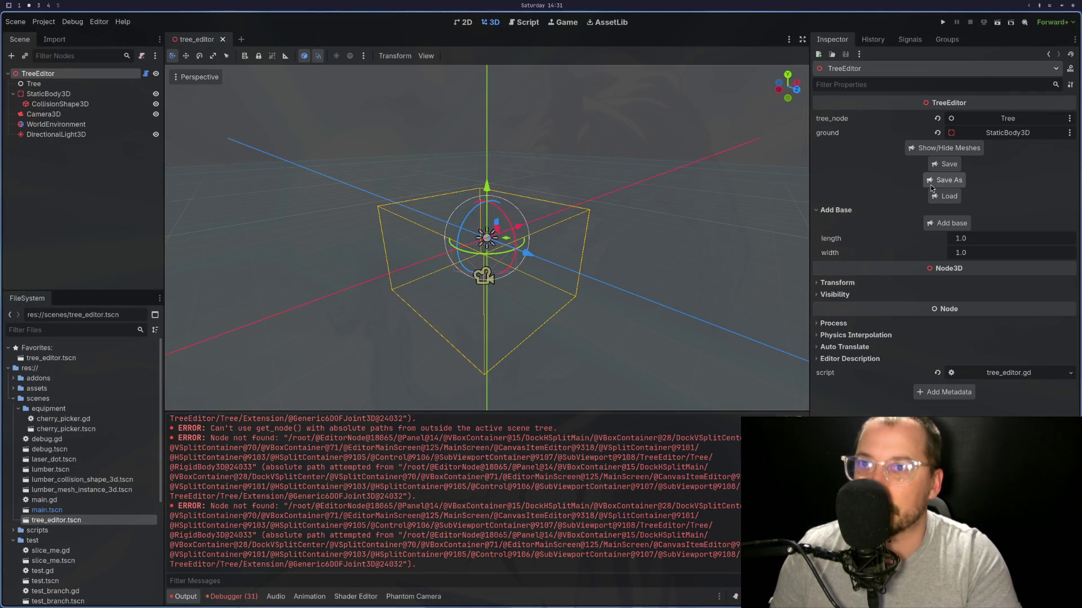
left_click(935, 196)
left_click(500, 282)
left_click(593, 367)
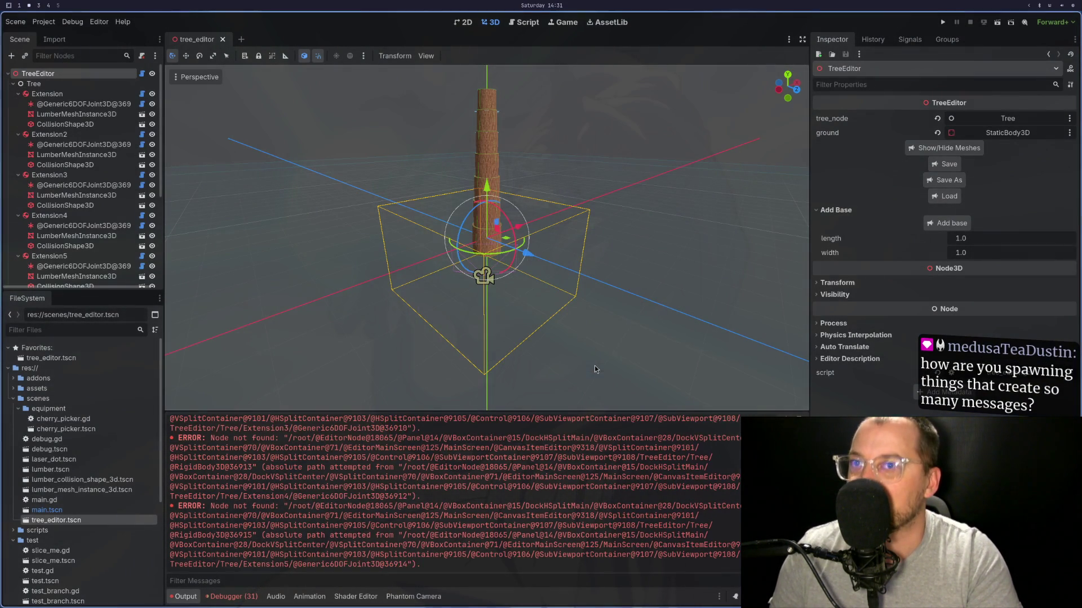
Step: Select the bottom Extension piece, check the Output log, and return to tree_editor.gd
left_click(71, 95)
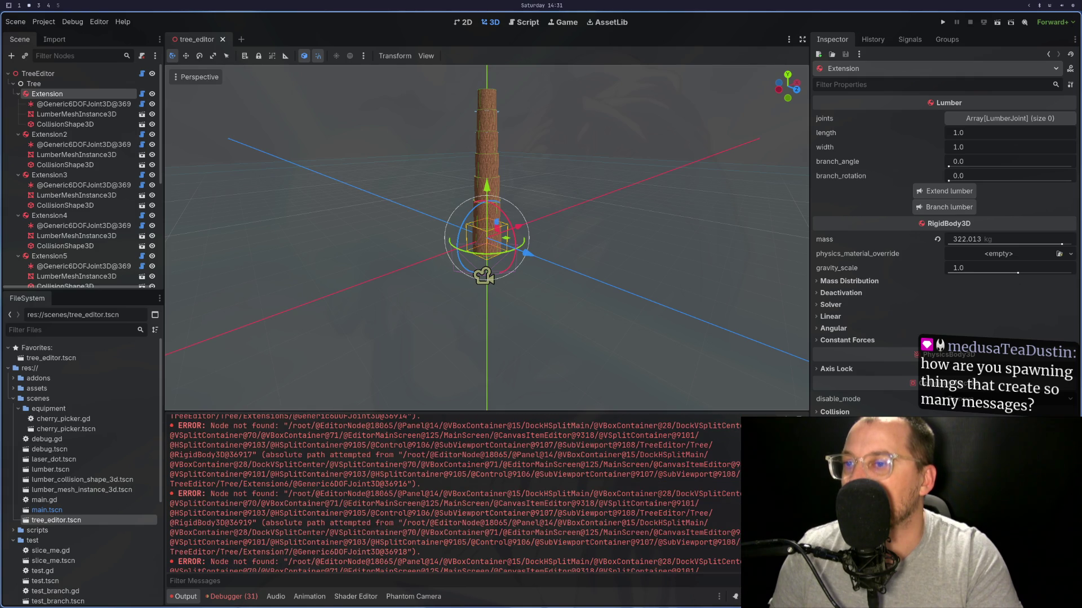
scroll(451, 493, "up", 10)
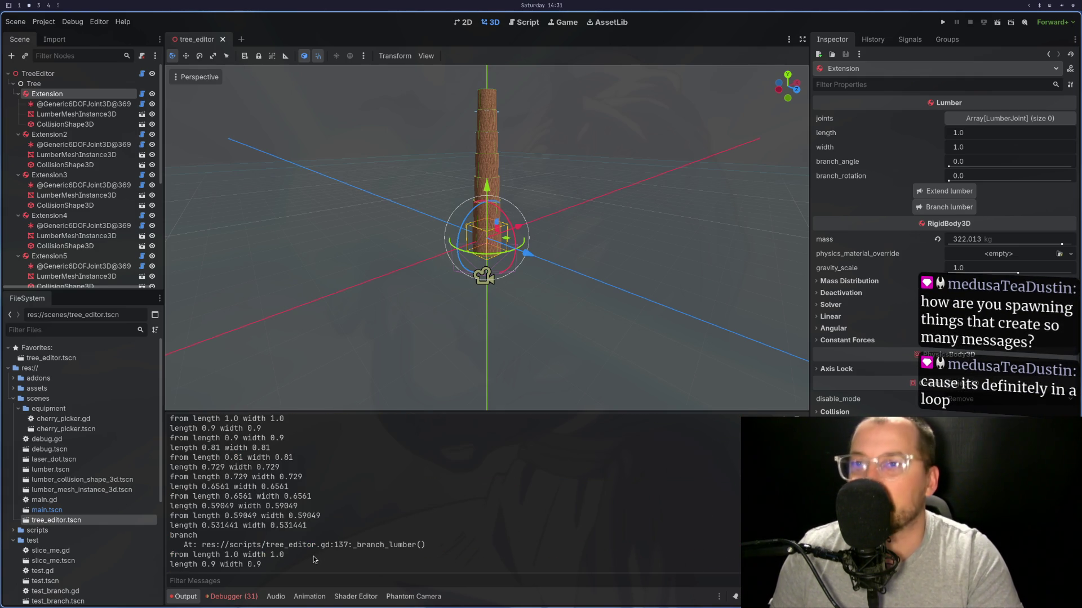
key("super+1")
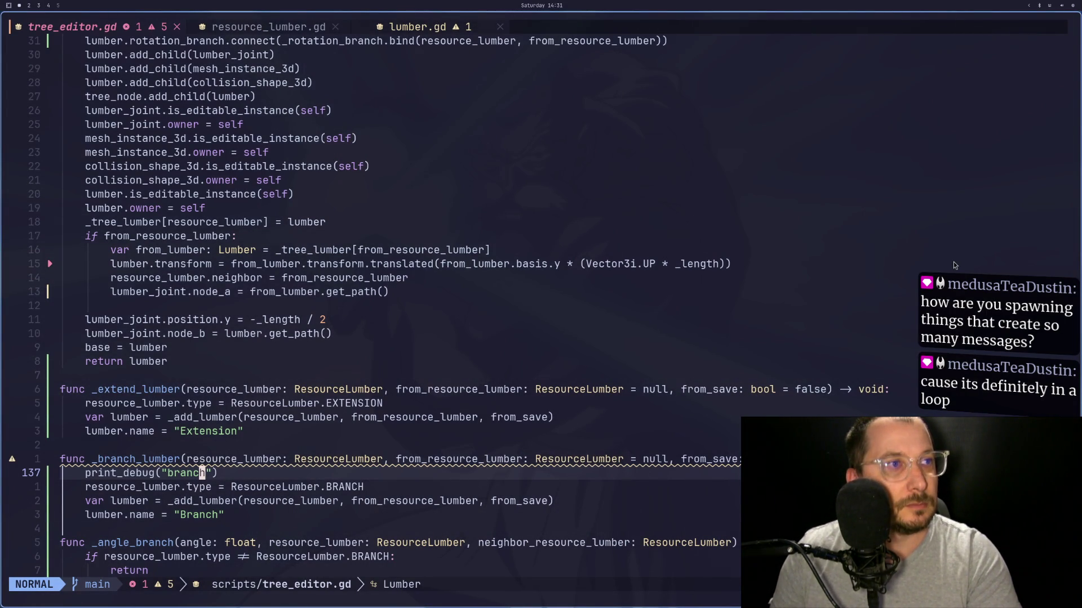
Step: In Godot, select the joint inside Extension3 to check its settings
key("super+2")
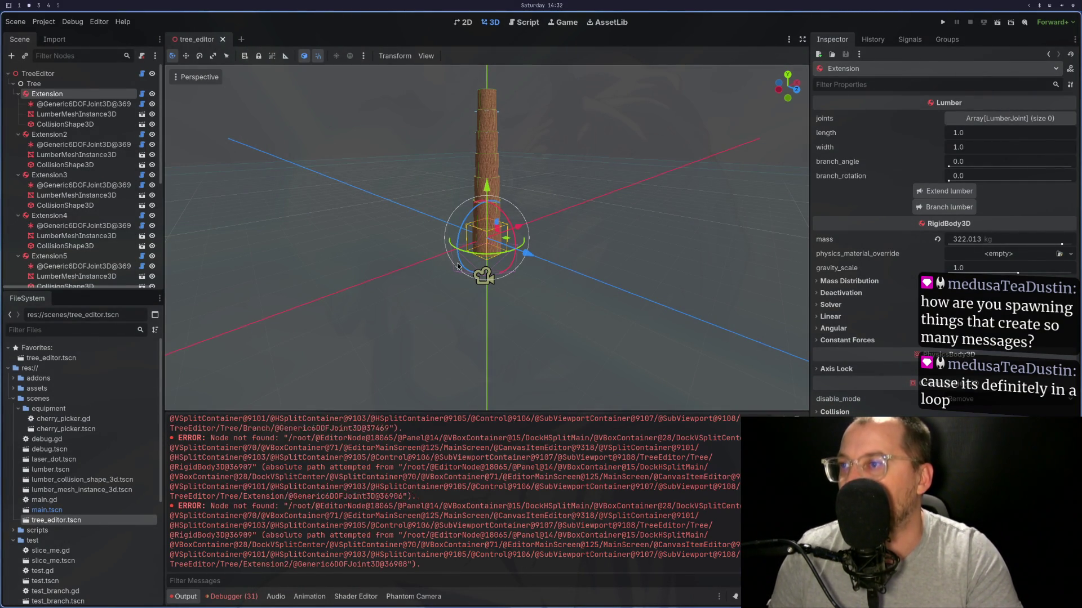
scroll(472, 242, "up", 2)
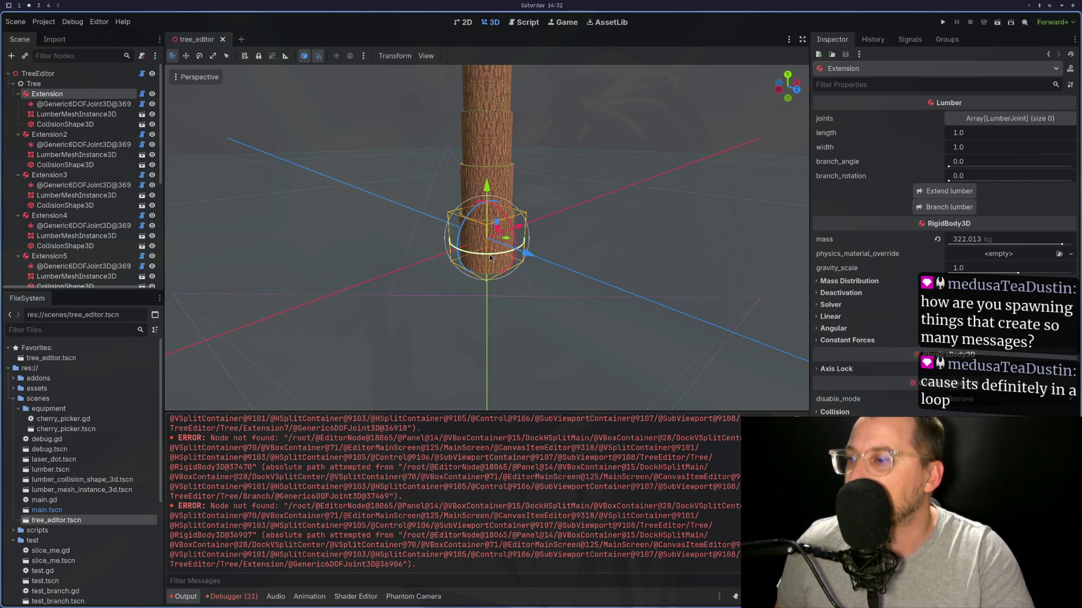
left_click(68, 188)
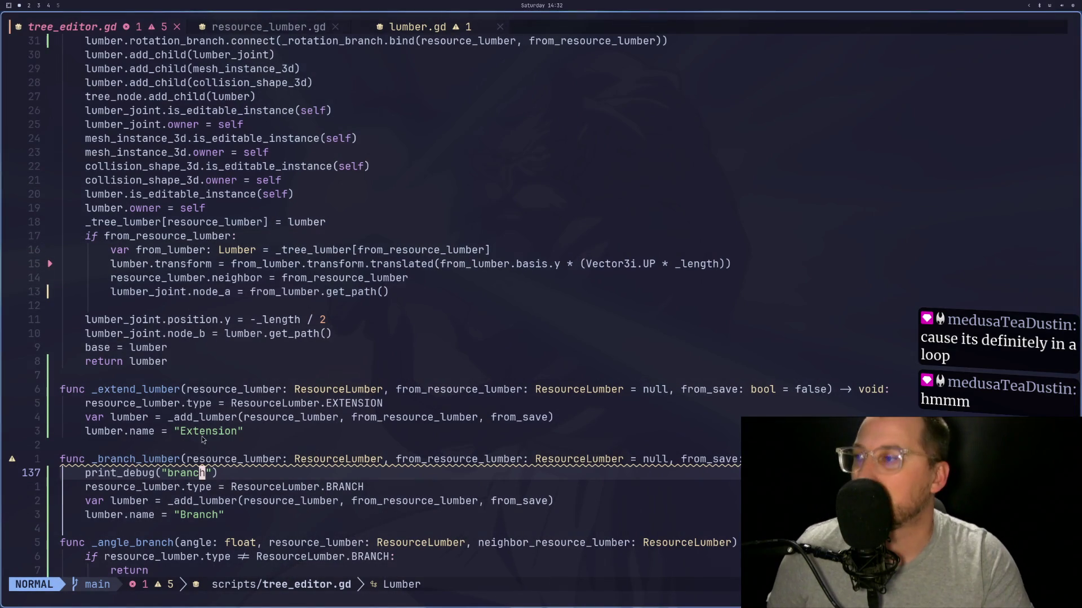
Step: Prefix the lumber_joint.node_b = lumber.get_path() line with # and save tree_editor.gd with :w
left_click(220, 336)
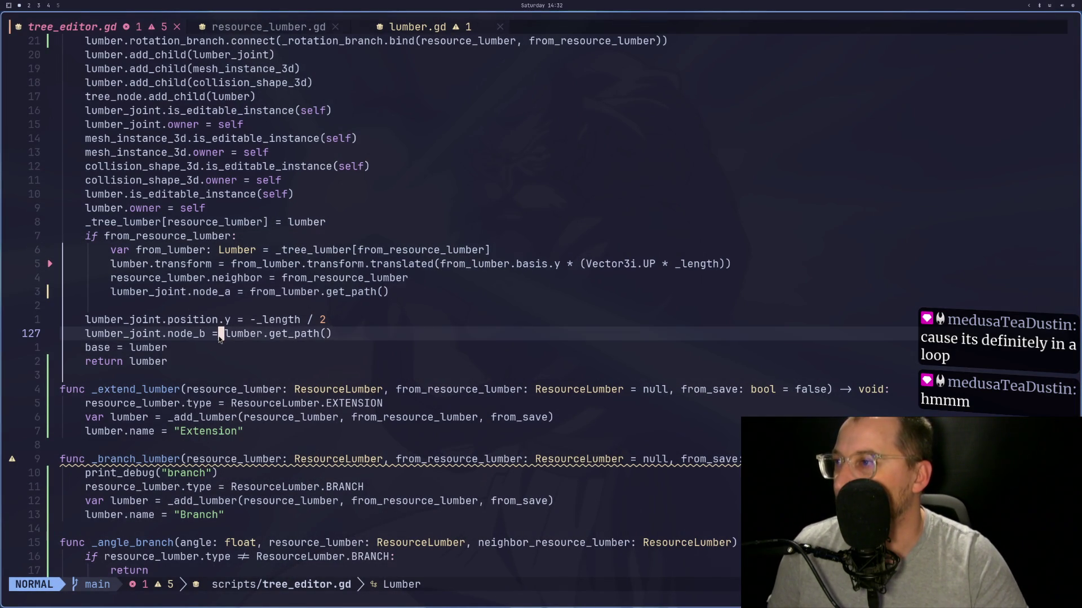
key("0")
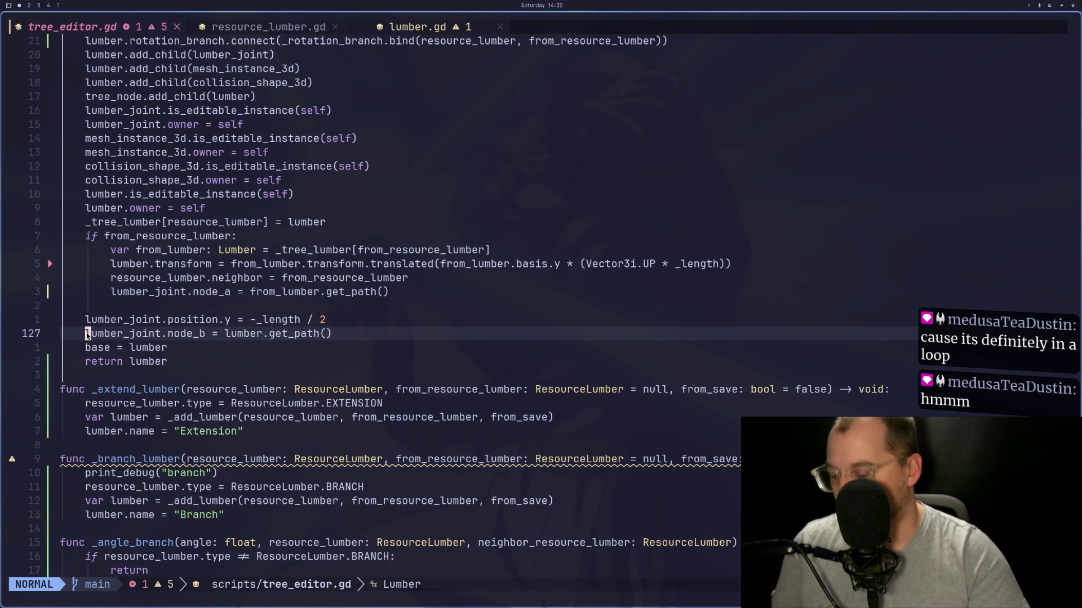
key("shift+i")
type("#")
key("Escape")
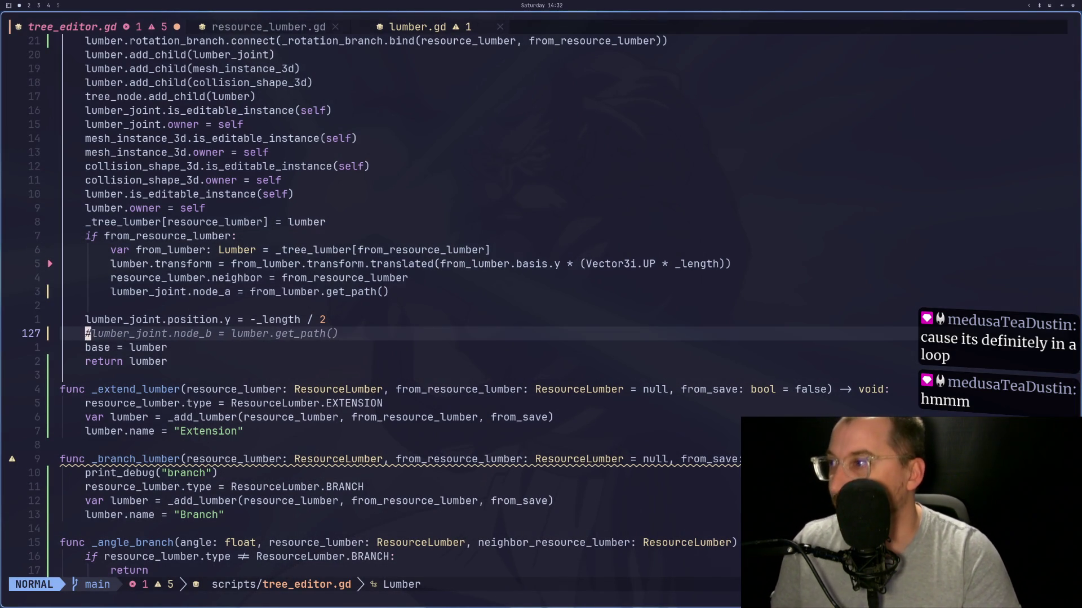
type(":w")
key("Return")
key("super+2")
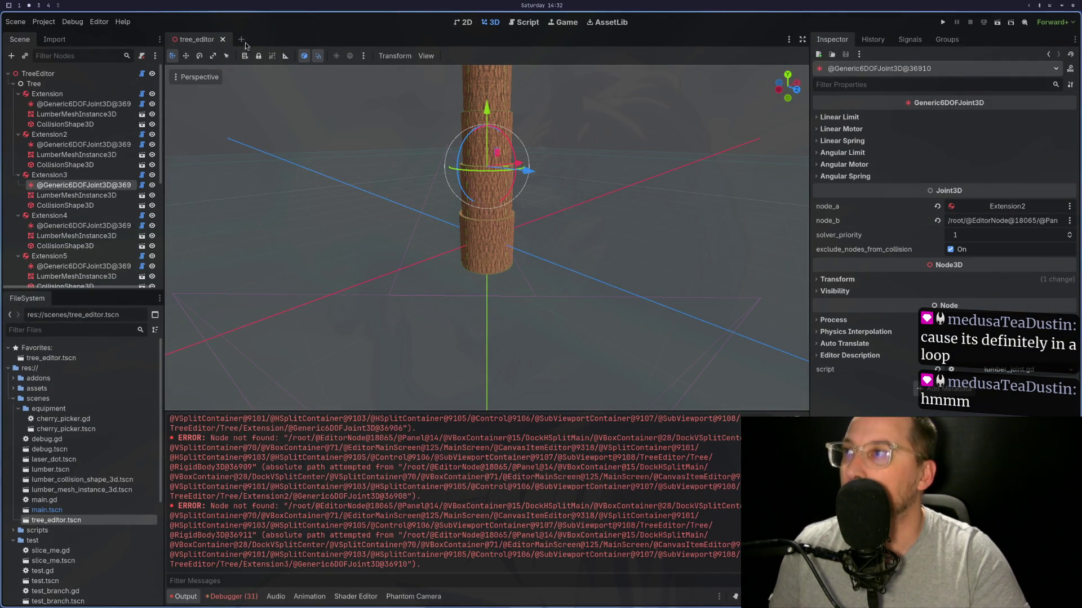
Step: Reopen tree_editor.tscn, reload tree.tres from TreeEditor's Inspector, and zoom in on the trunk base
left_click(222, 38)
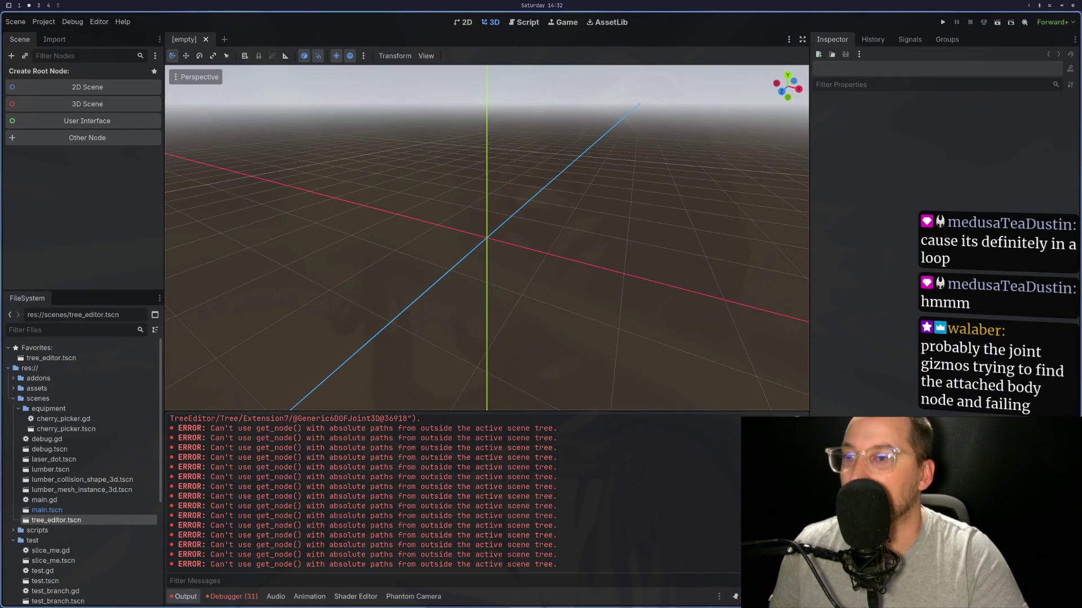
double_click(62, 520)
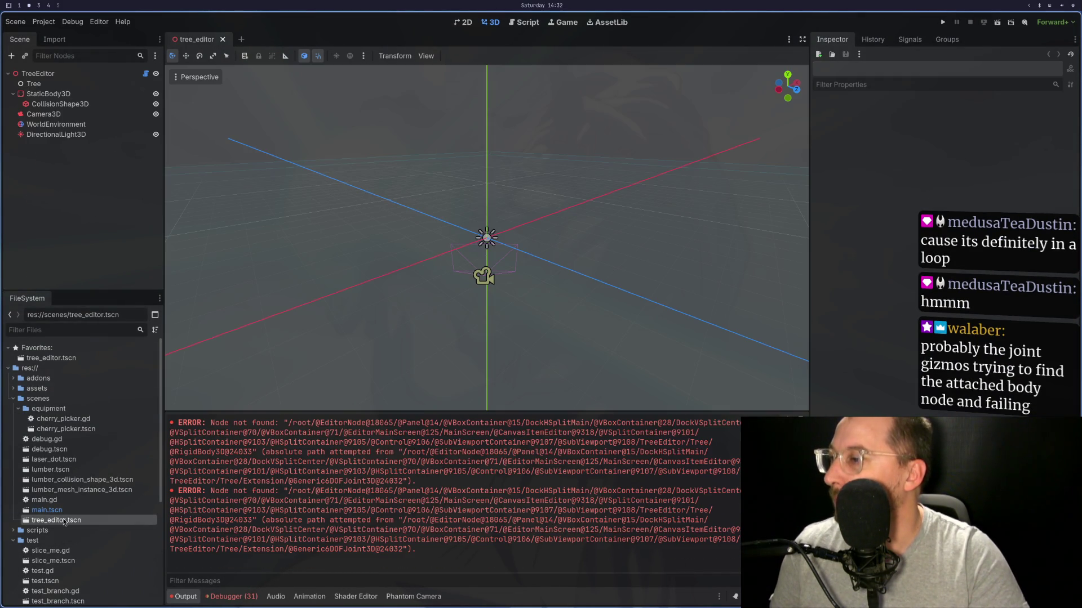
left_click(98, 73)
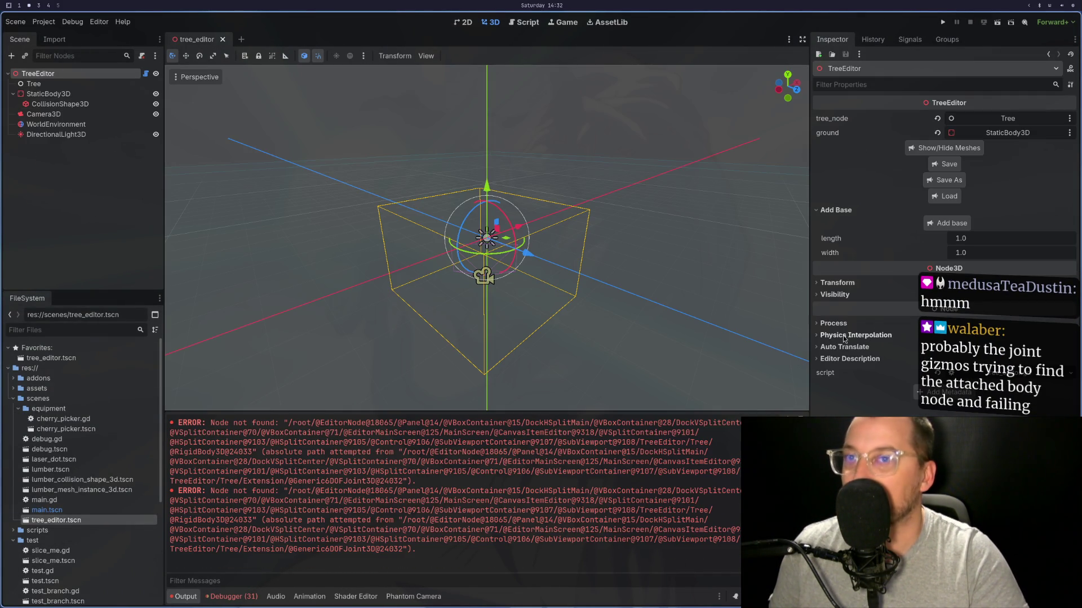
left_click(944, 196)
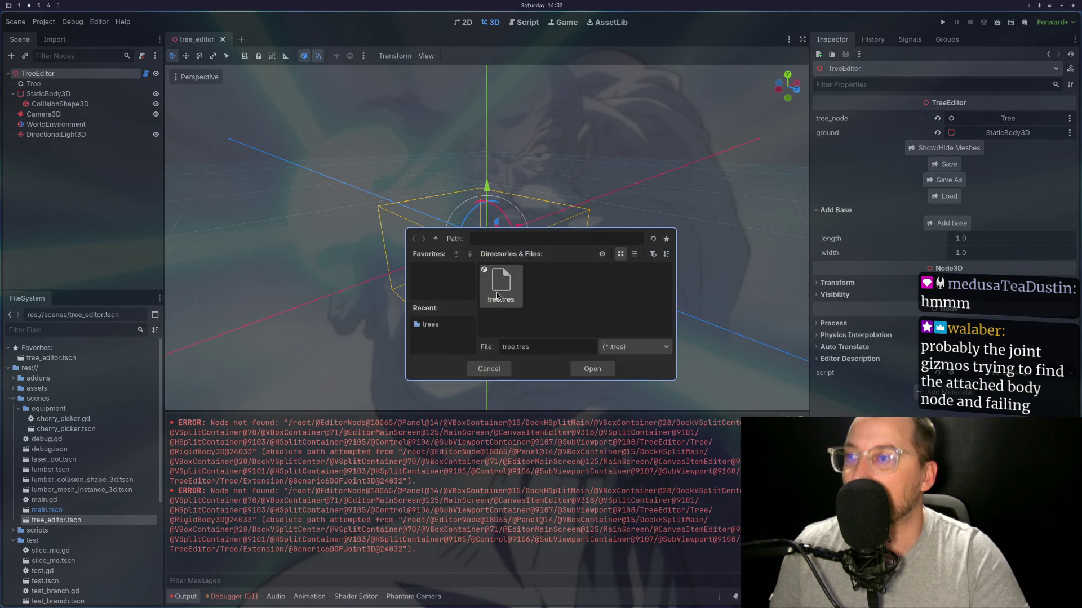
left_click(577, 369)
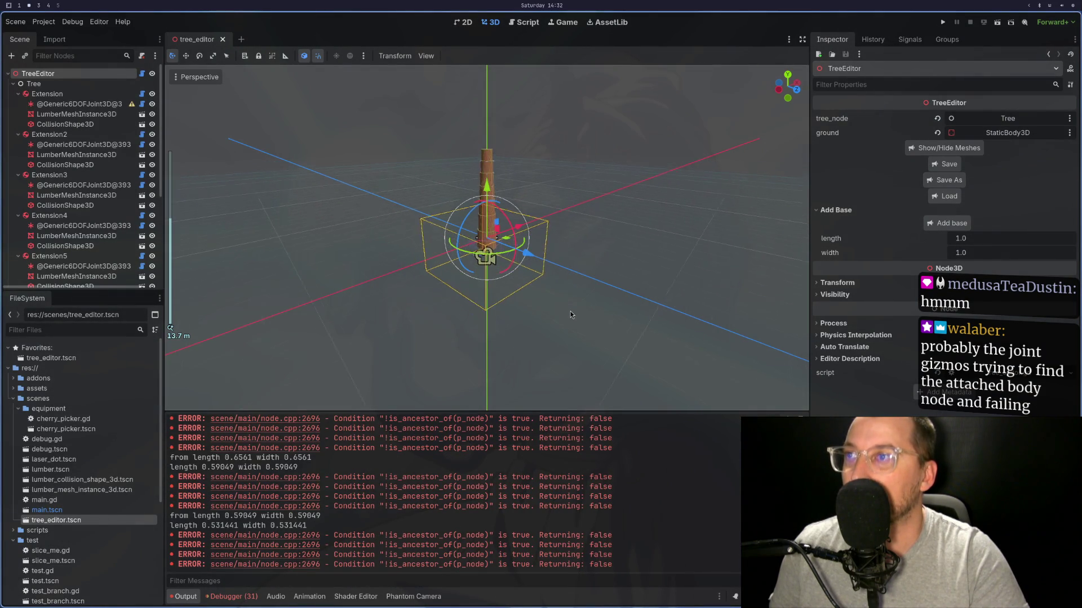
scroll(570, 315, "up", 10)
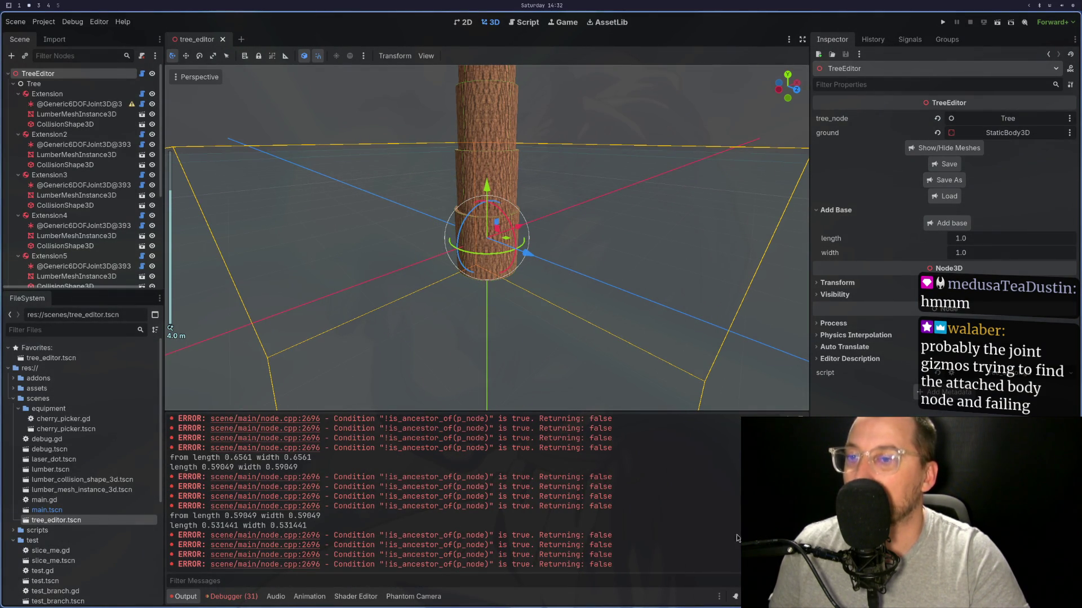
Step: Save tree_editor.gd with :w from the node_b assignment line
key("super+1")
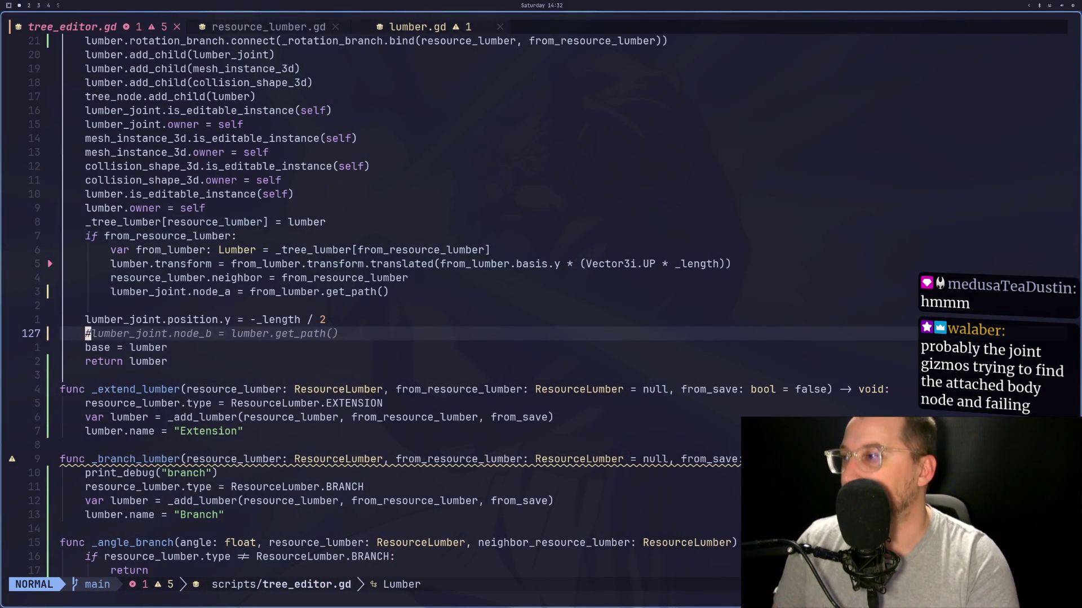
left_click(167, 334)
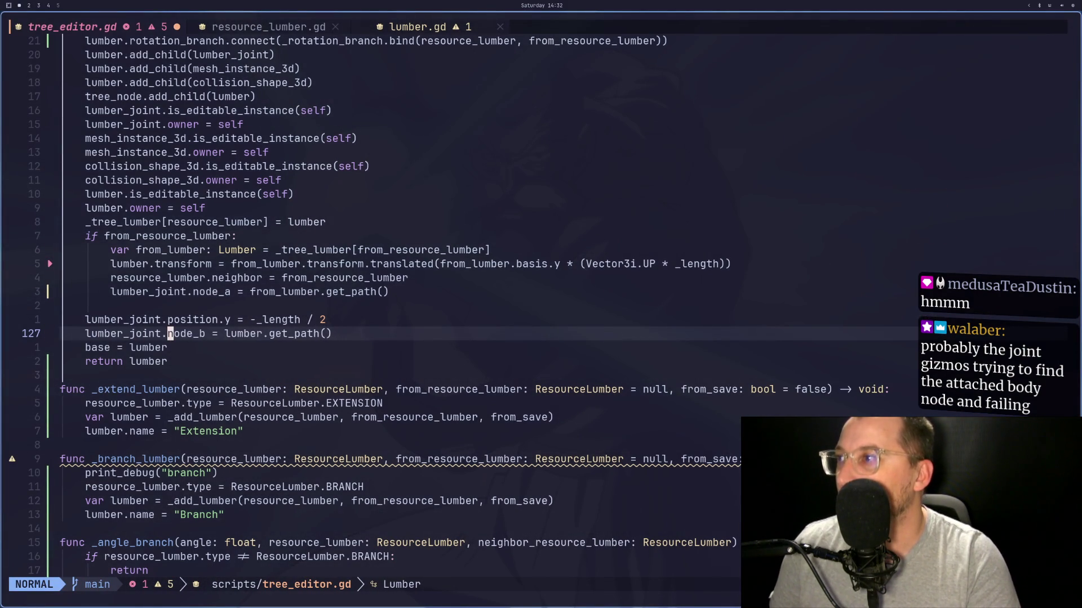
type(":w")
key("Return")
Step: Review _add_lumber's cylinder shape, base = lumber and joint editable-instance lines, then return to Godot
key("h")
key("h")
key("h")
key("j")
key("k")
key("h")
key("h")
key("h")
key("h")
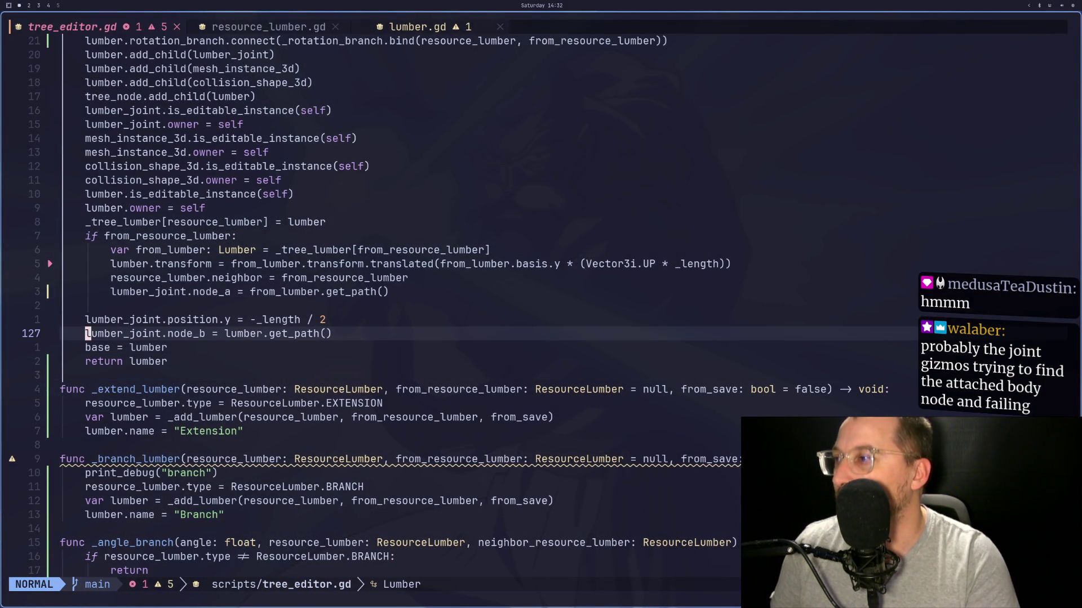
key("h")
key("k")
key("k")
key("k")
key("8")
key("k")
key("1")
key("8")
key("k")
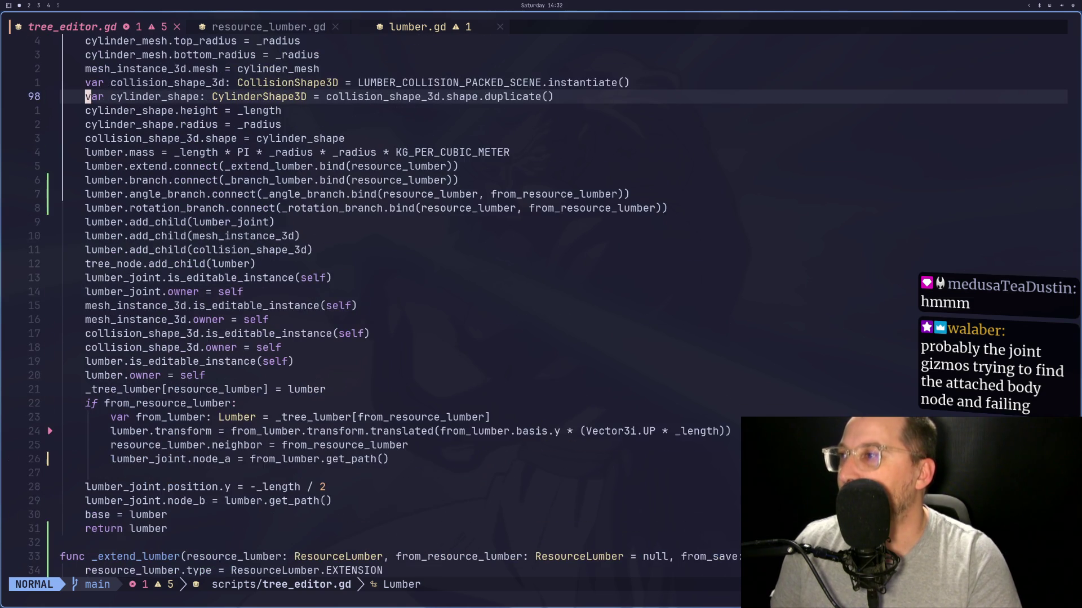
key("k")
key("k")
key("j")
key("9")
key("j")
key("1")
key("9")
key("j")
key("j")
key("j")
key("j")
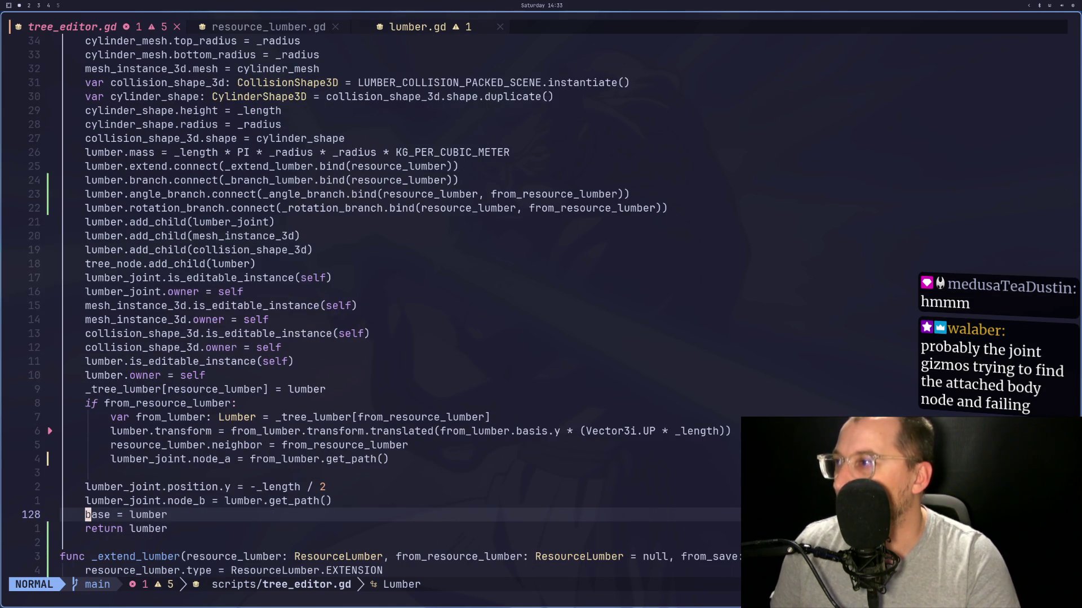
key("k")
key("3")
key("k")
key("1")
key("1")
key("k")
key("5")
key("k")
key("2")
key("j")
key("j")
key("j")
key("1")
key("4")
key("j")
key("j")
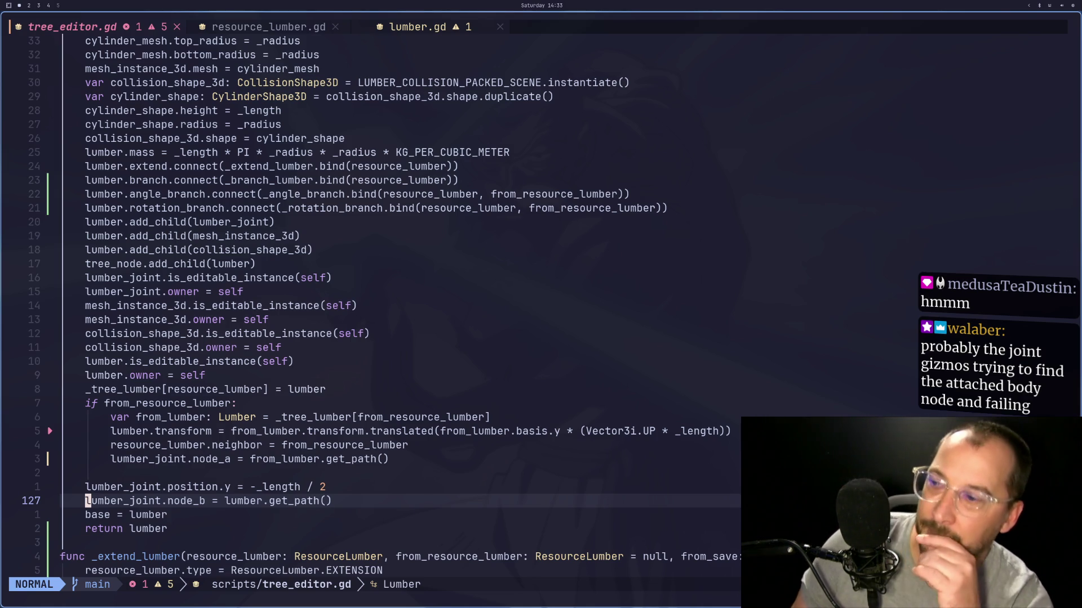
key("super+3")
key("super+2")
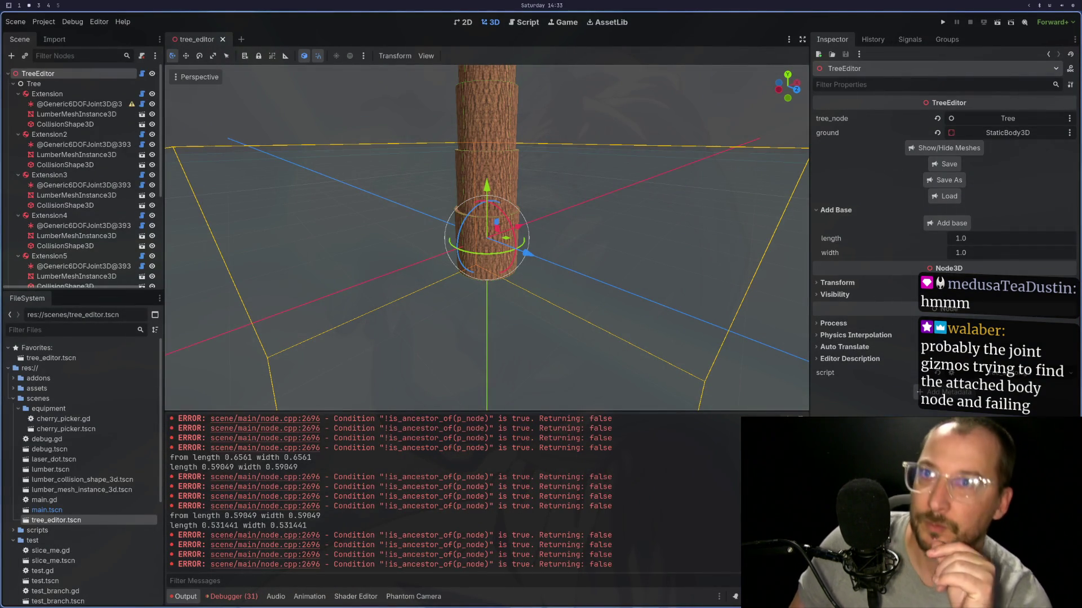
left_click(68, 147)
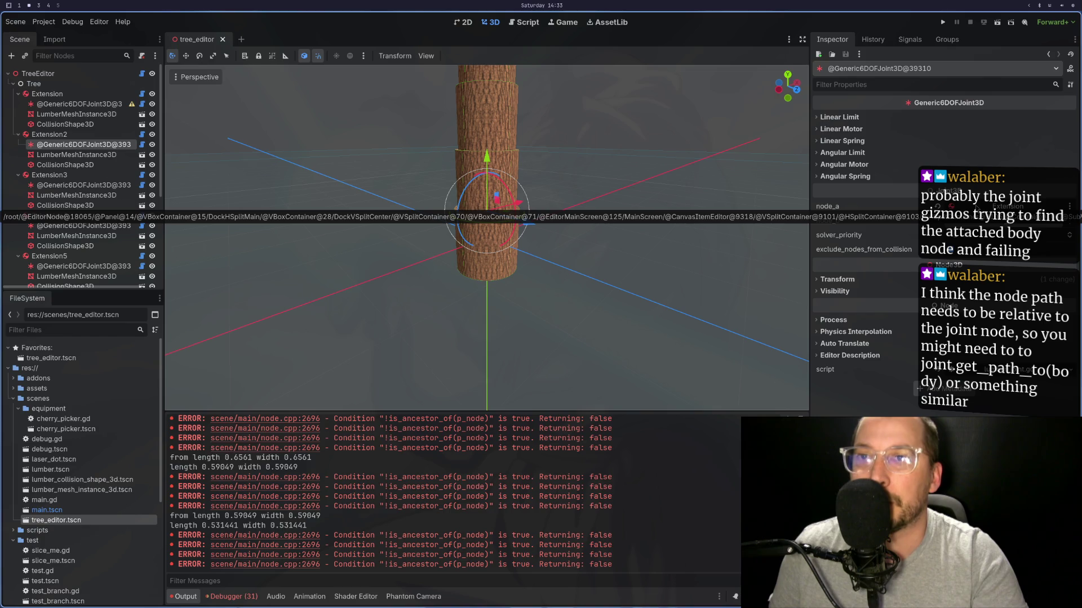
key("super+1")
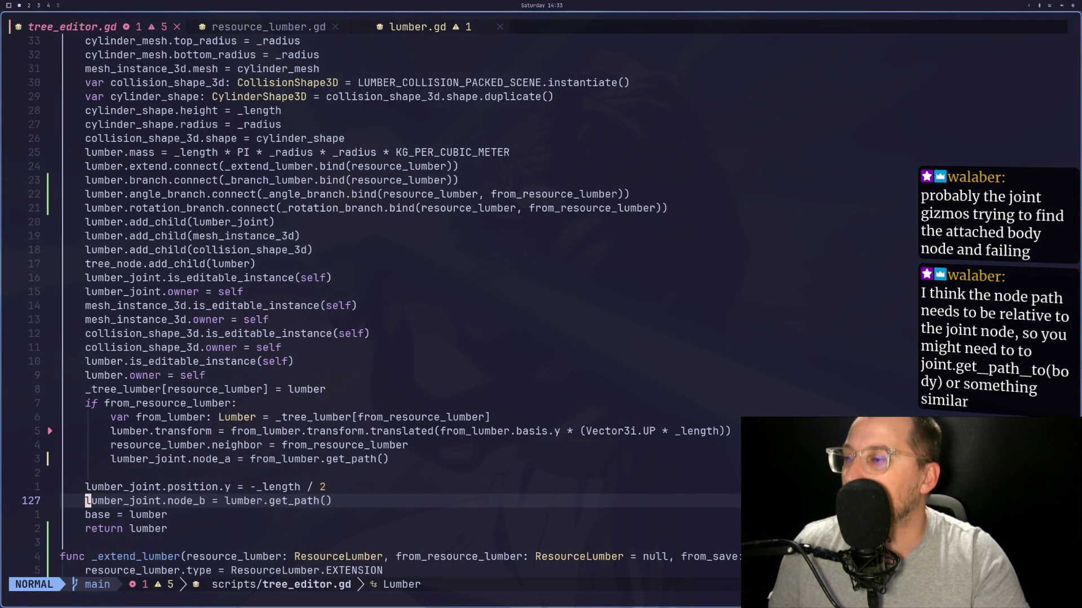
Step: Scroll down and place the cursor at the start of the lumber.name = "Extension" line
scroll(398, 497, "down", 1)
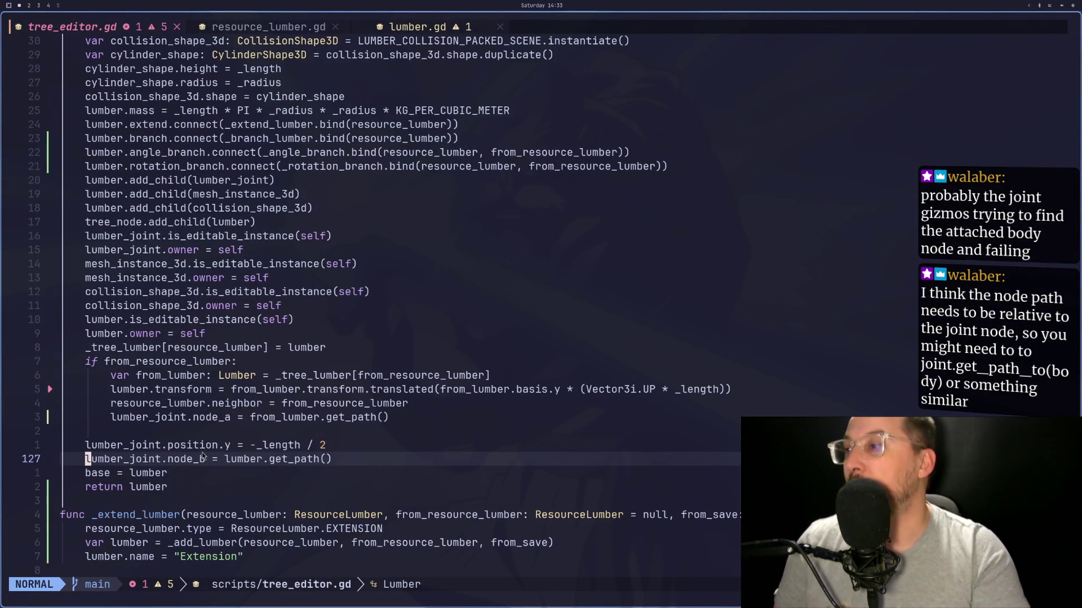
scroll(205, 462, "down", 2)
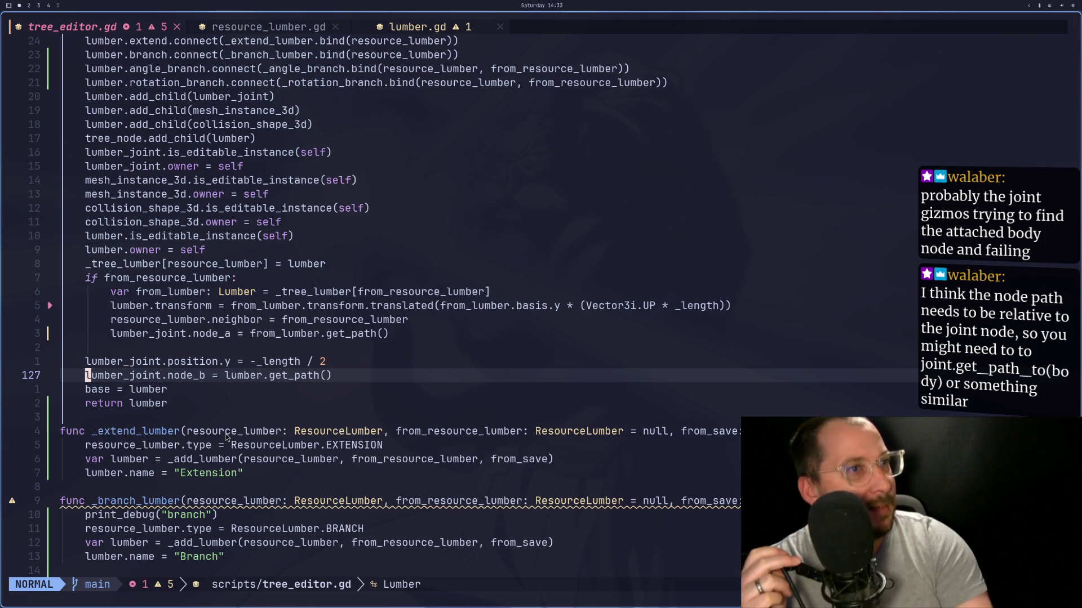
scroll(151, 434, "down", 1)
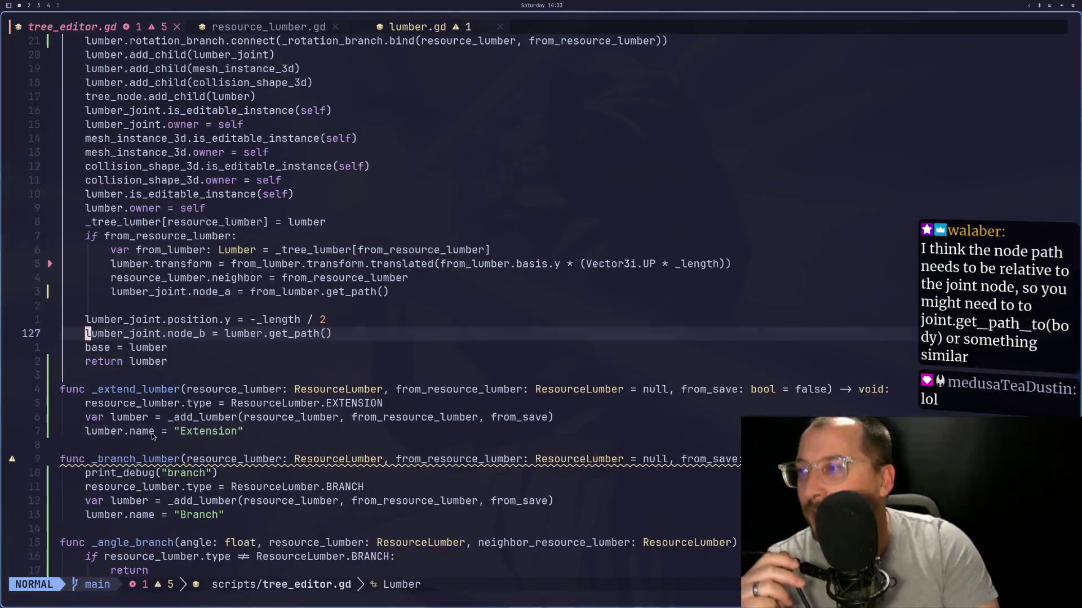
left_click(151, 434)
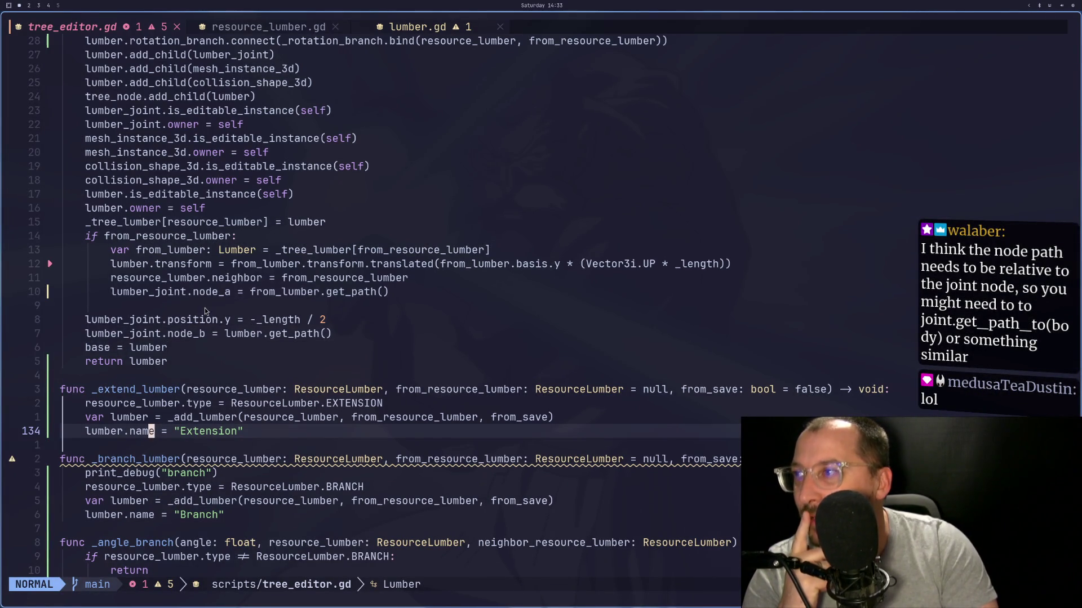
left_click(179, 334)
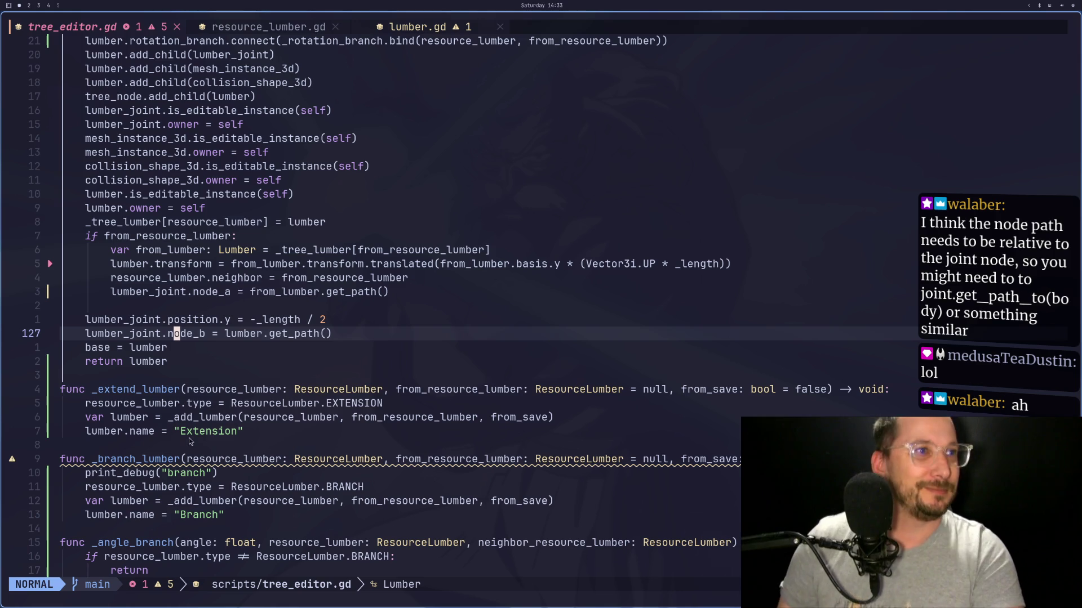
left_click(87, 432)
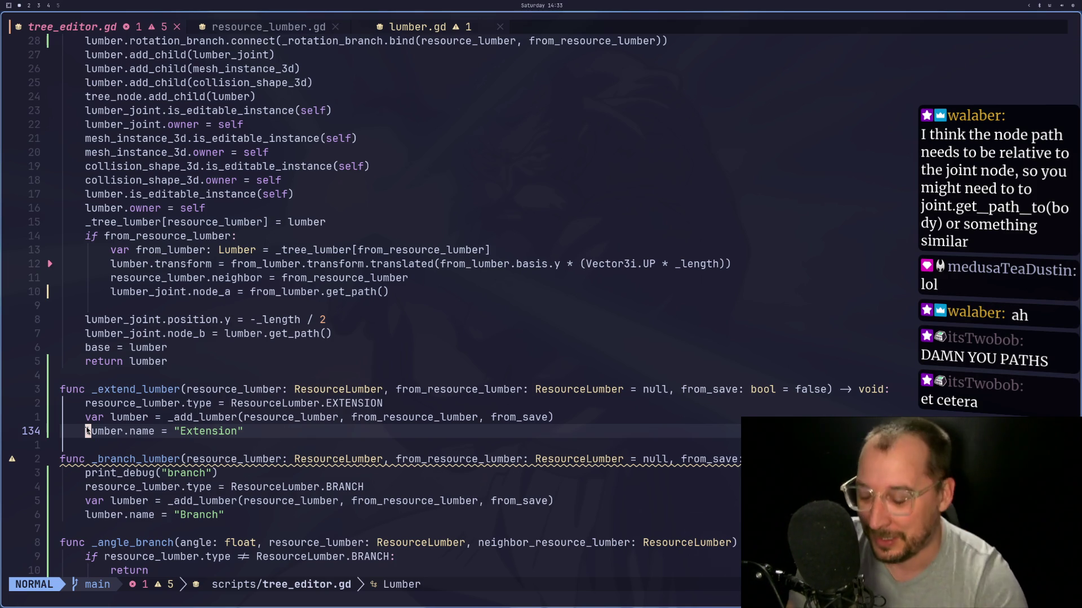
Step: Comment out the lumber.name = "Extension" and "Branch" lines with #, then return to Godot
type("i")
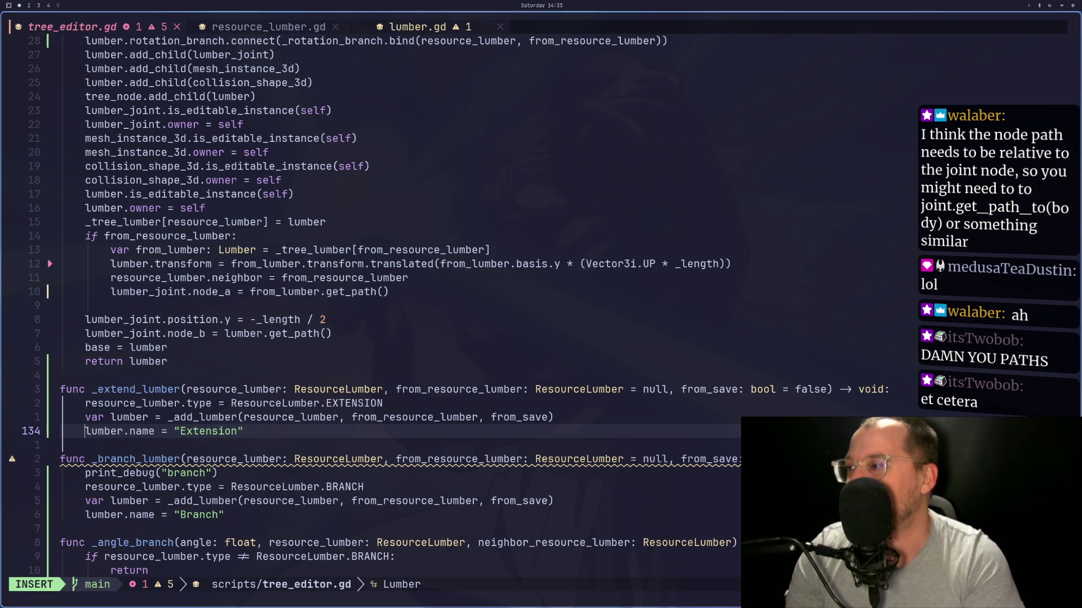
type("#")
key("Escape")
key("j")
key("j")
key("j")
key("j")
key("j")
key("j")
type("i#")
key("Escape")
key(":")
key("Escape")
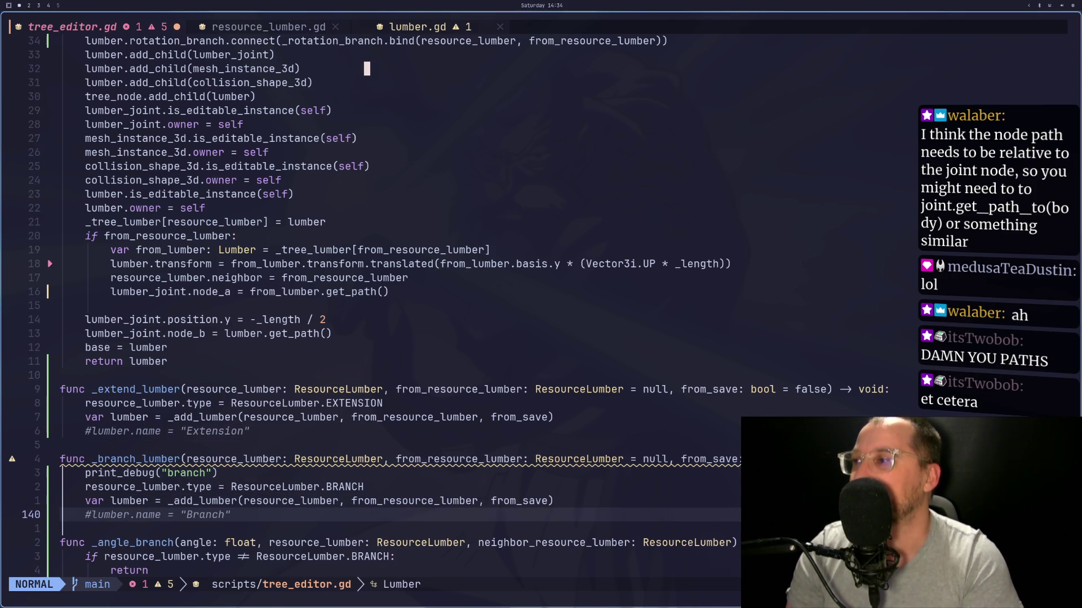
key("super+2")
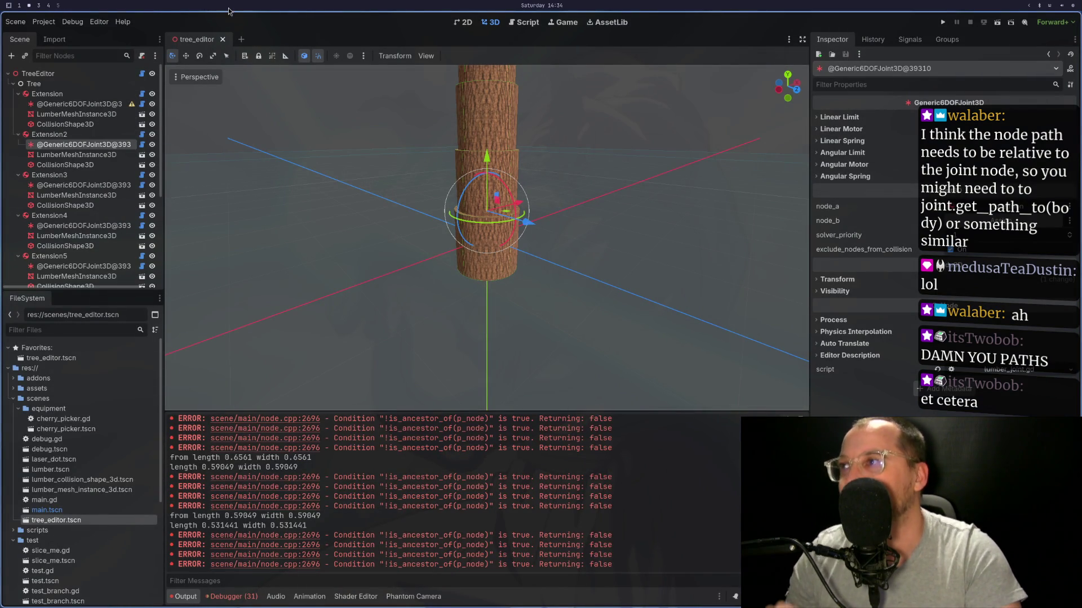
left_click(223, 39)
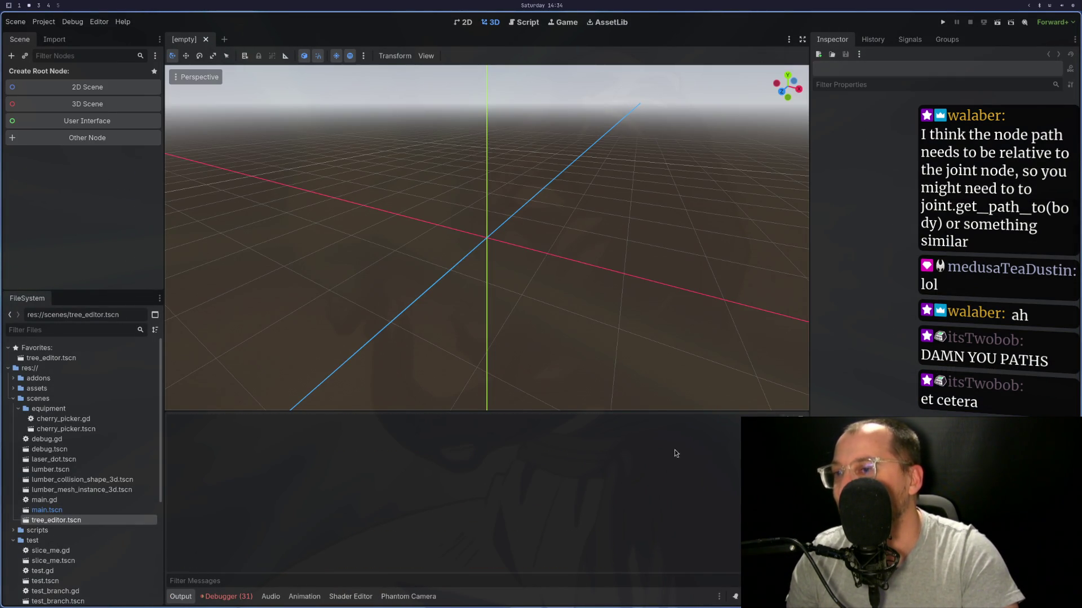
double_click(77, 520)
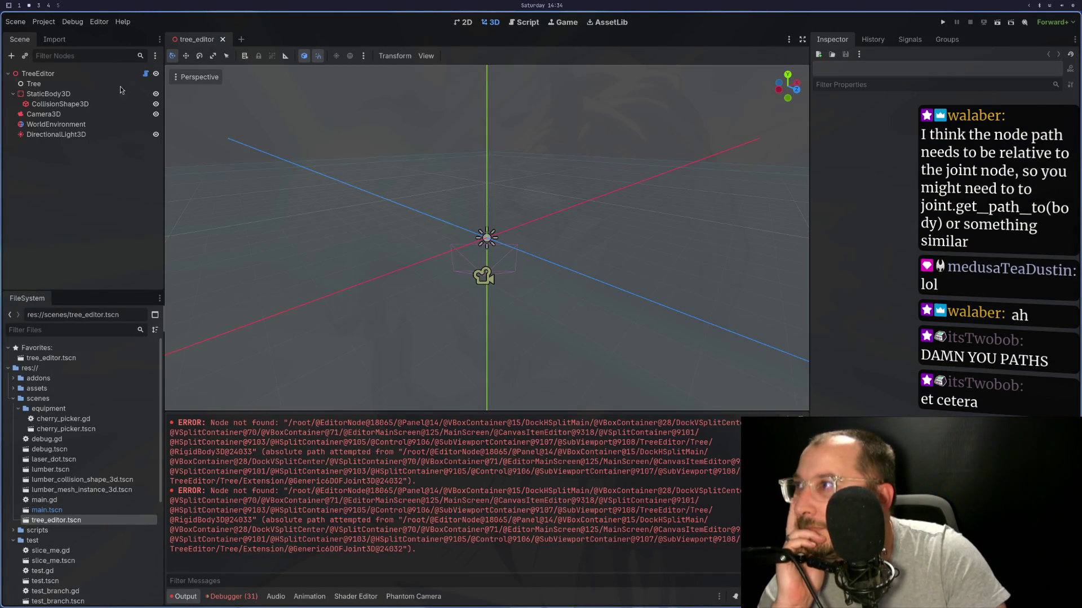
left_click(38, 74)
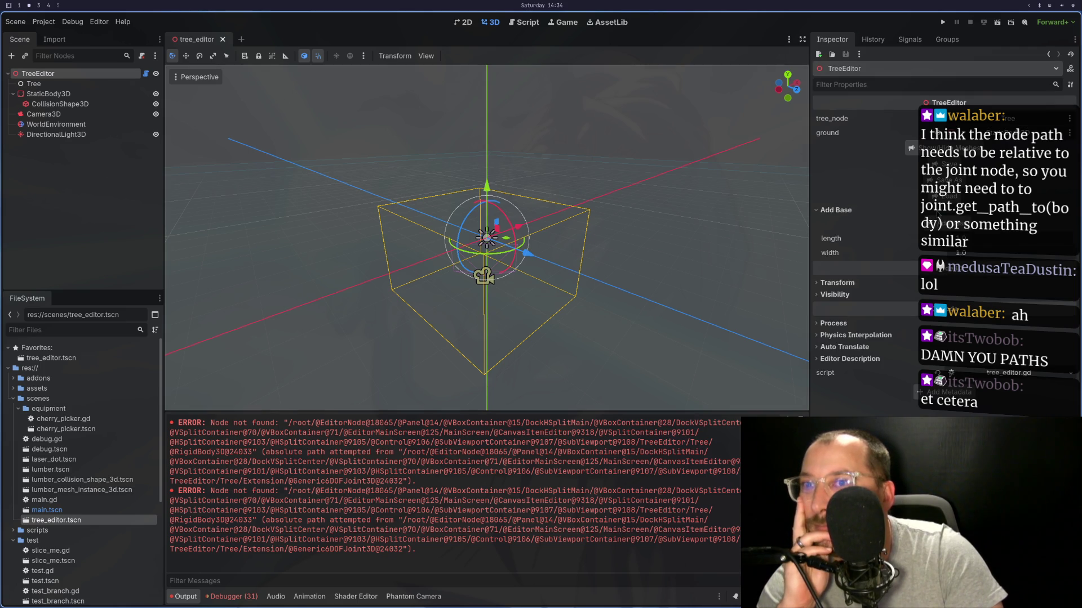
left_click(945, 196)
left_click(591, 367)
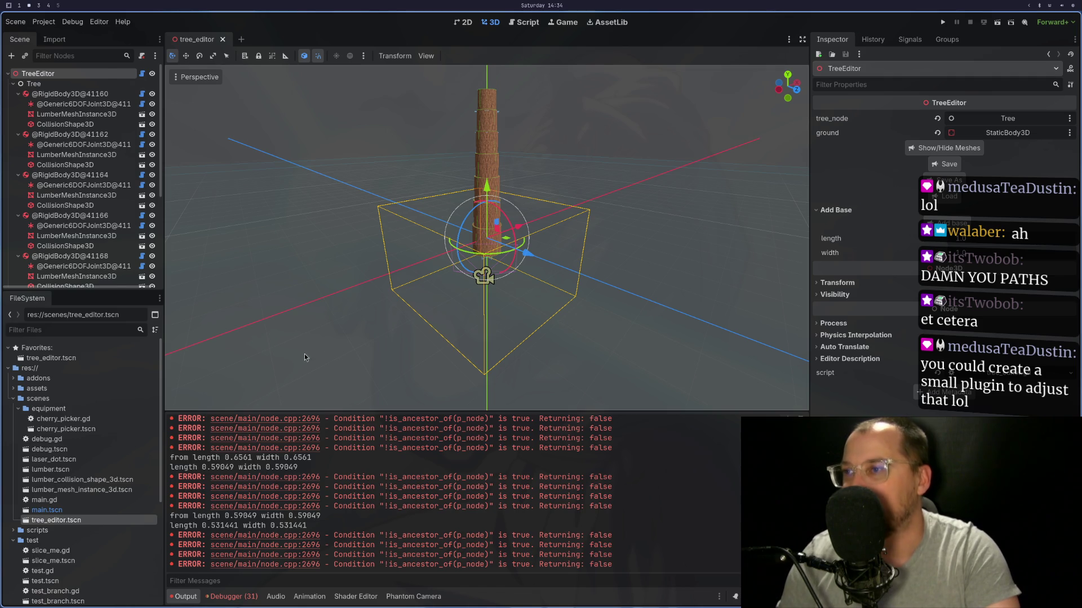
key("super+1")
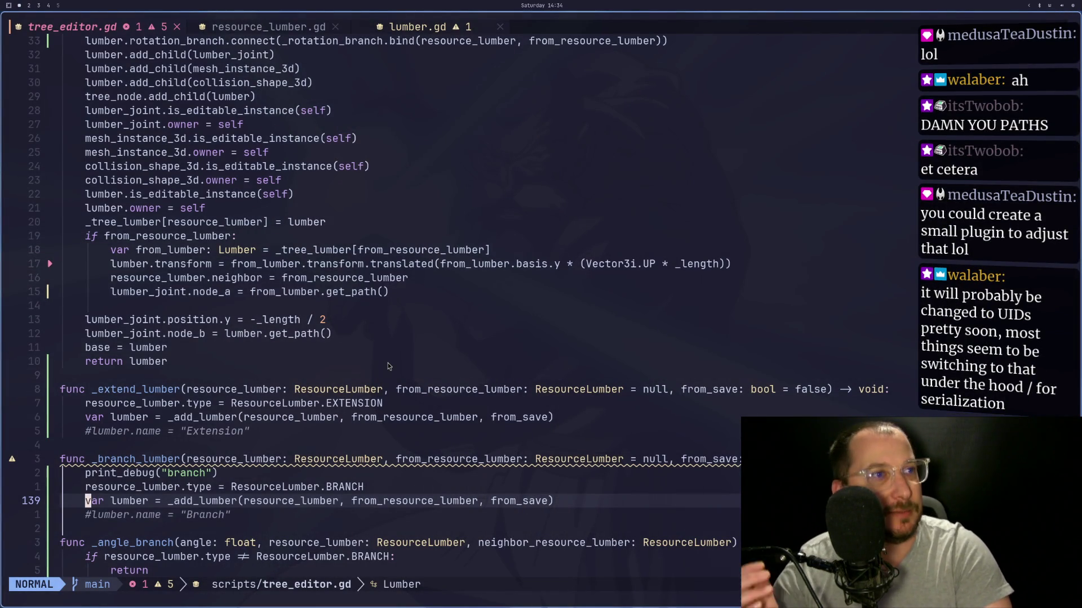
key("super+shift+4")
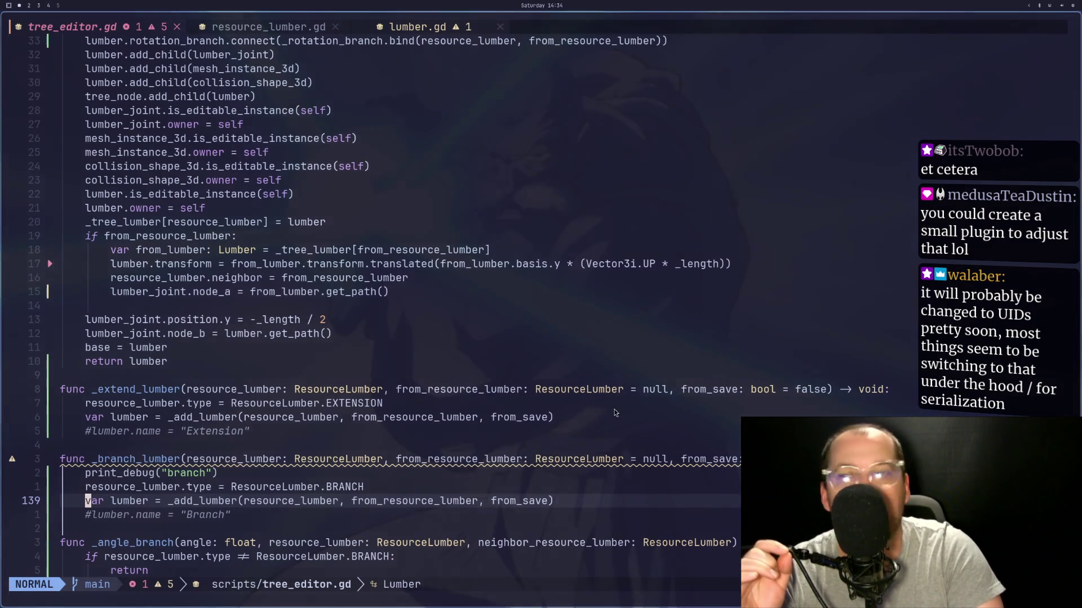
left_click(387, 297)
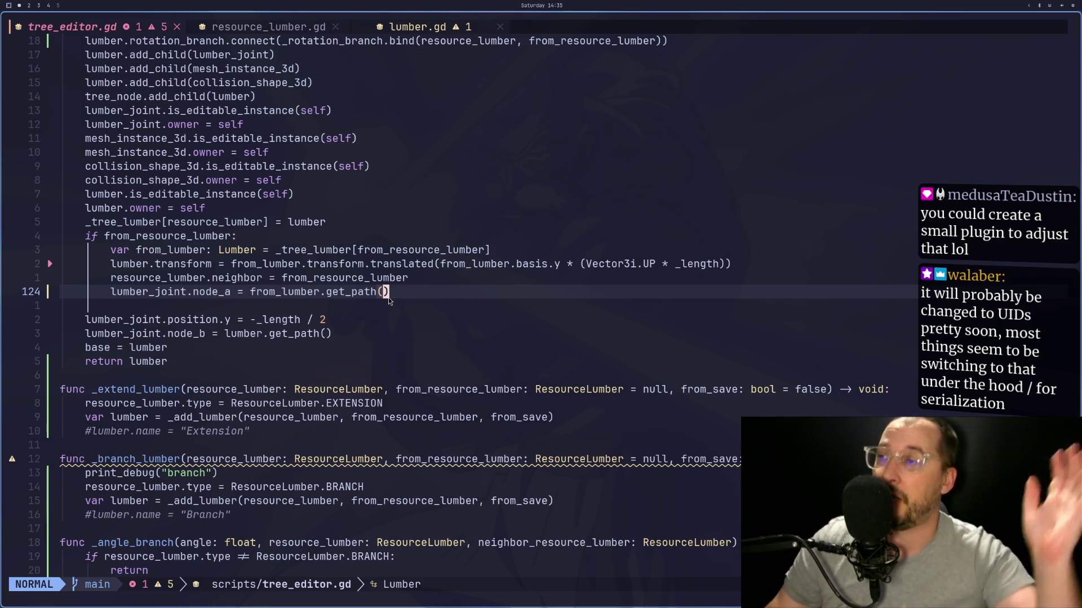
Step: Examine the transform line and the joint's node_a assignment line around line 124
key("j")
key("j")
key("j")
key("k")
key("k")
key("k")
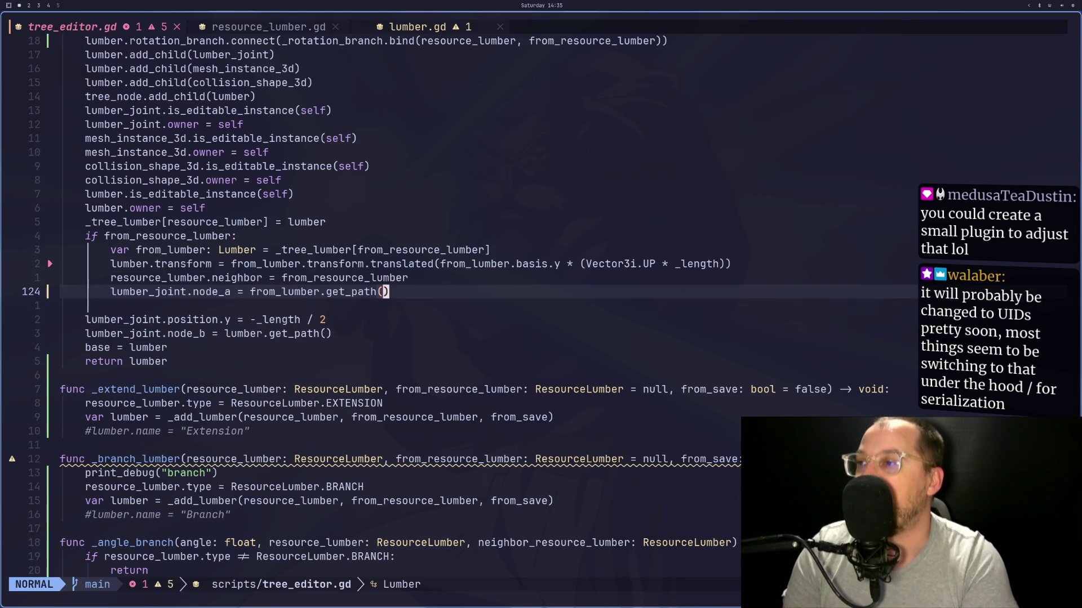
key("j")
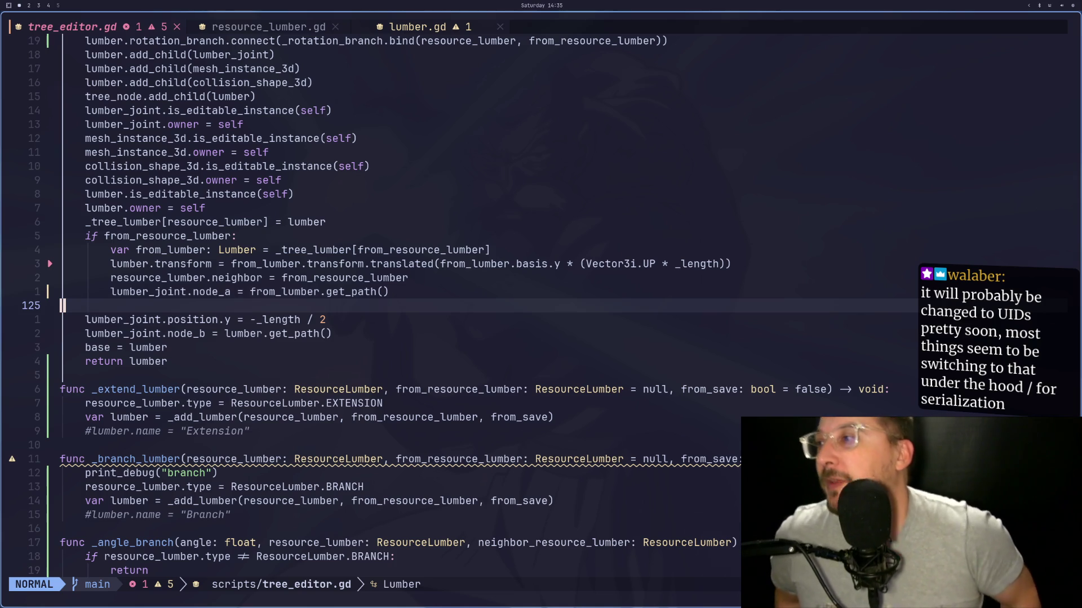
key("k")
key("j")
key("k")
key("k")
key("k")
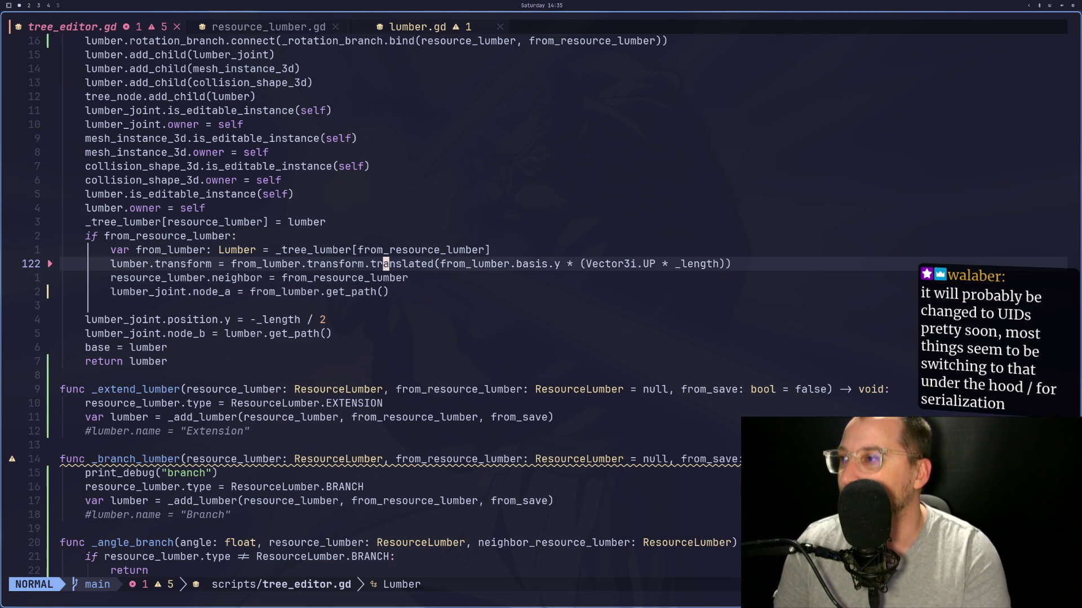
key("h")
key("h")
key("h")
key("h")
key("j")
key("j")
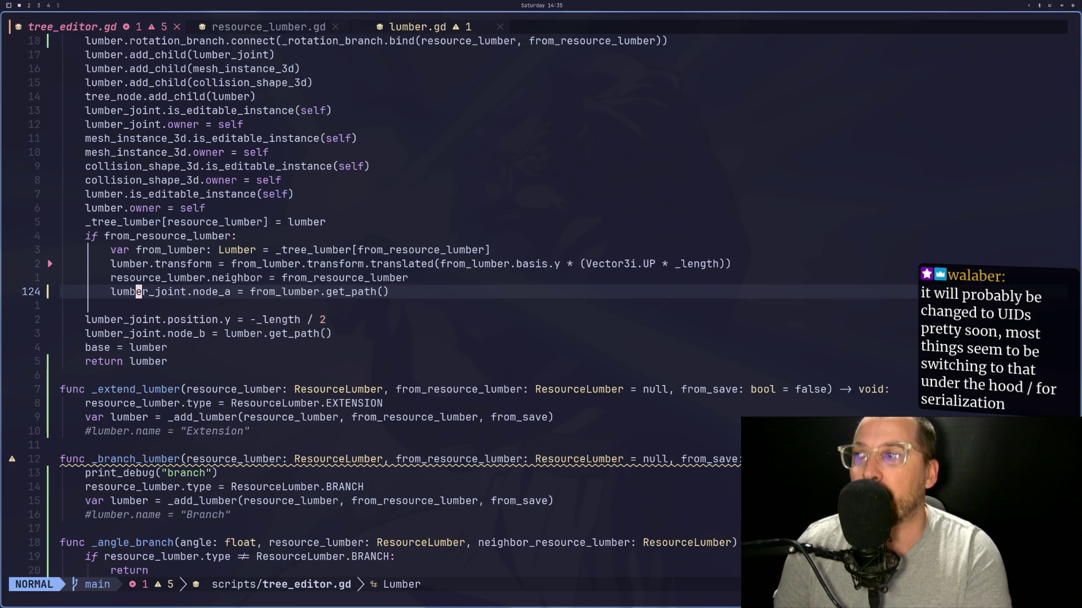
key("h")
key("h")
key("h")
key("l")
key("l")
key("l")
key("l")
key("l")
key("l")
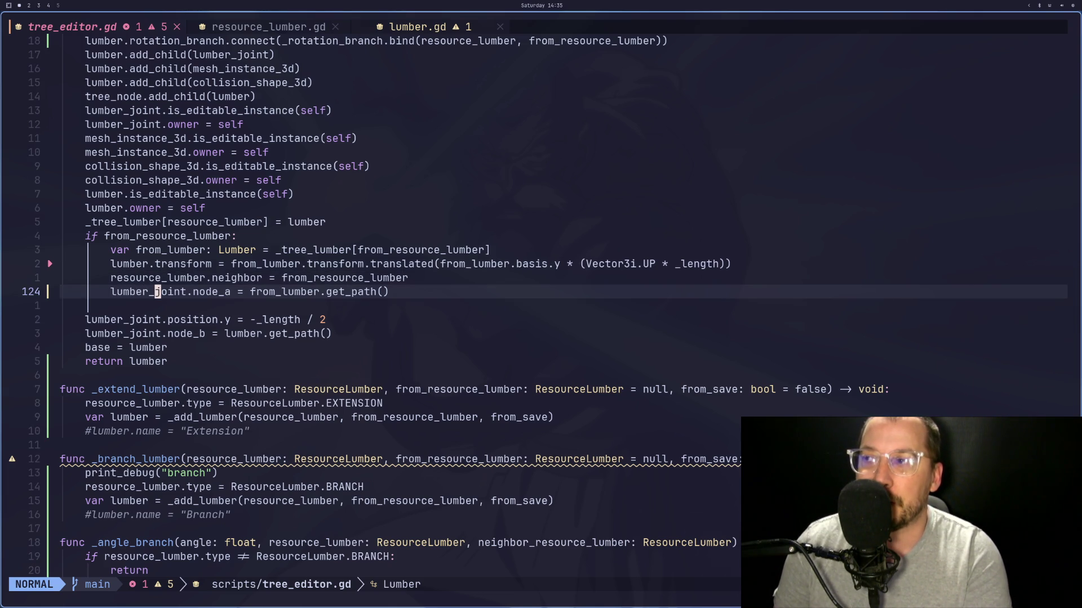
key("l")
key("l")
key("l")
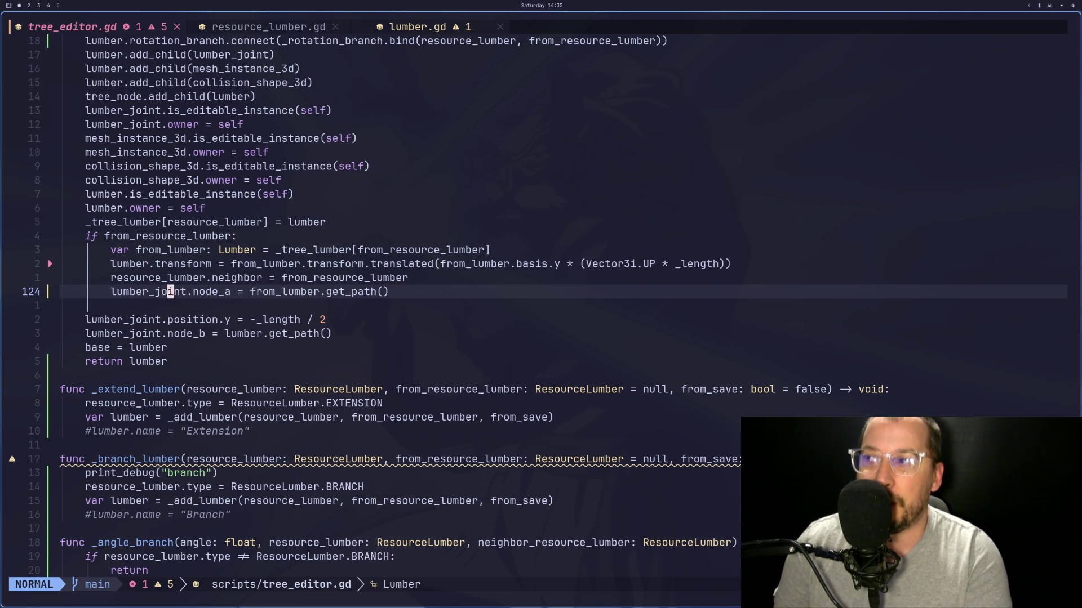
key("l")
key("l")
key("l")
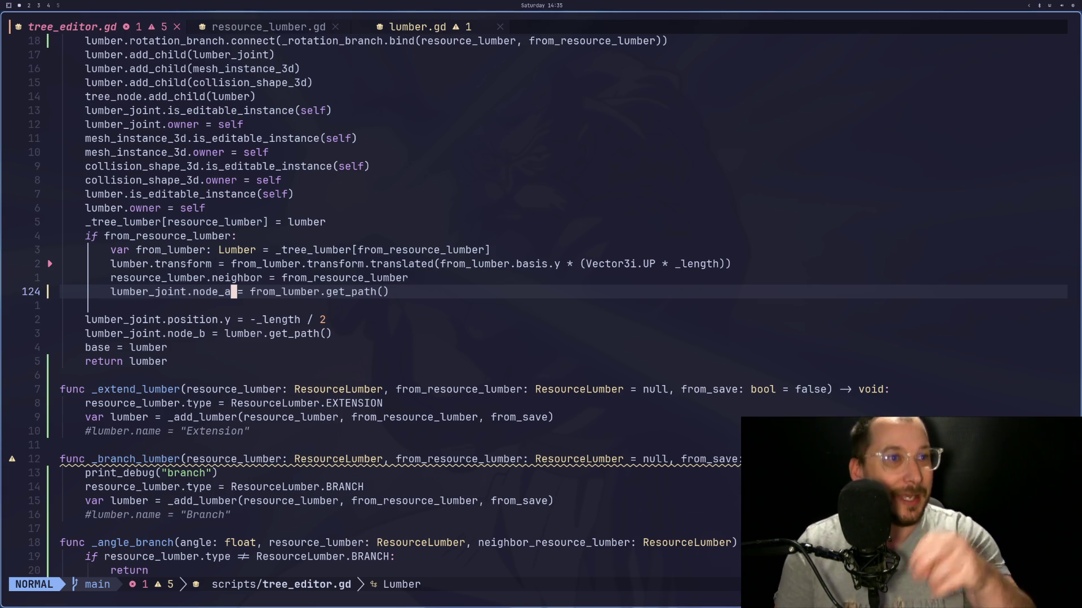
Step: Move down toward the _extend_lumber function, then bring up the Godot editor
key("h")
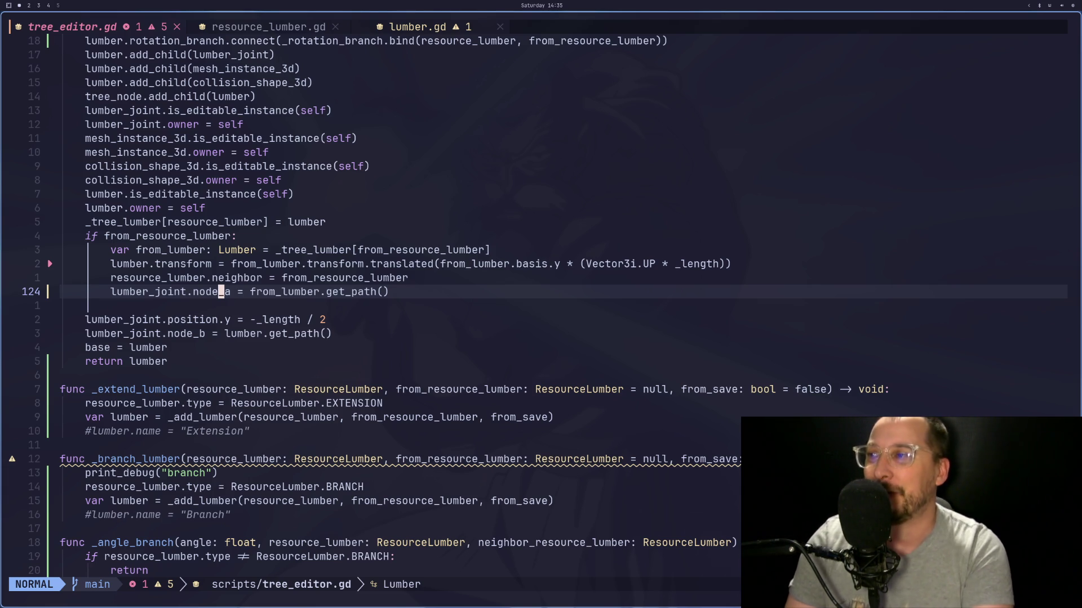
key("j")
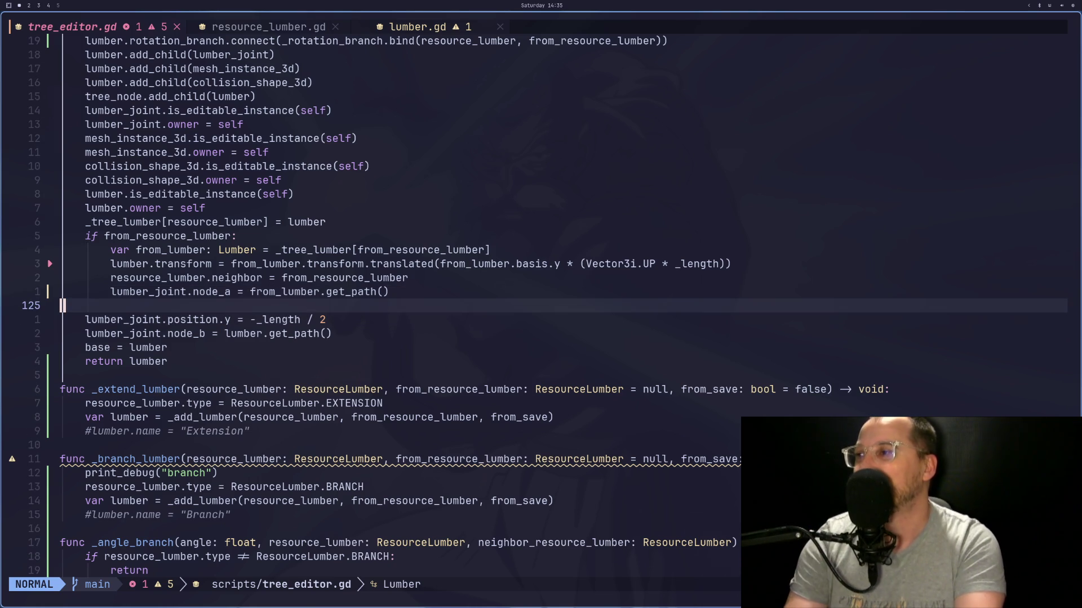
key("k")
key("j")
key("k")
key("j")
key("j")
key("j")
key("j")
key("j")
key("j")
key("j")
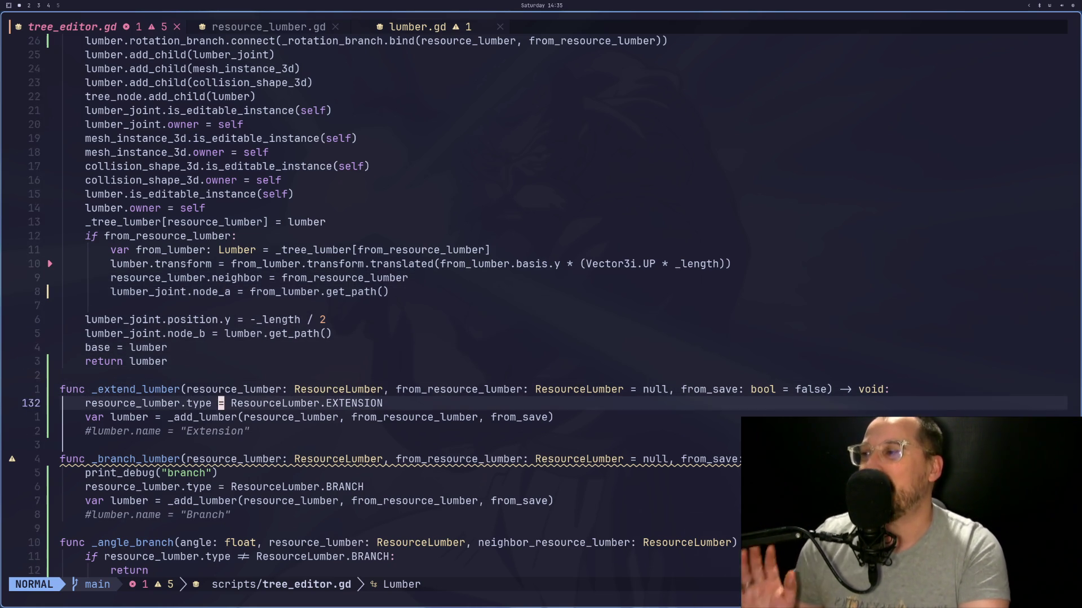
key("j")
key("j")
key("j")
key("super+2")
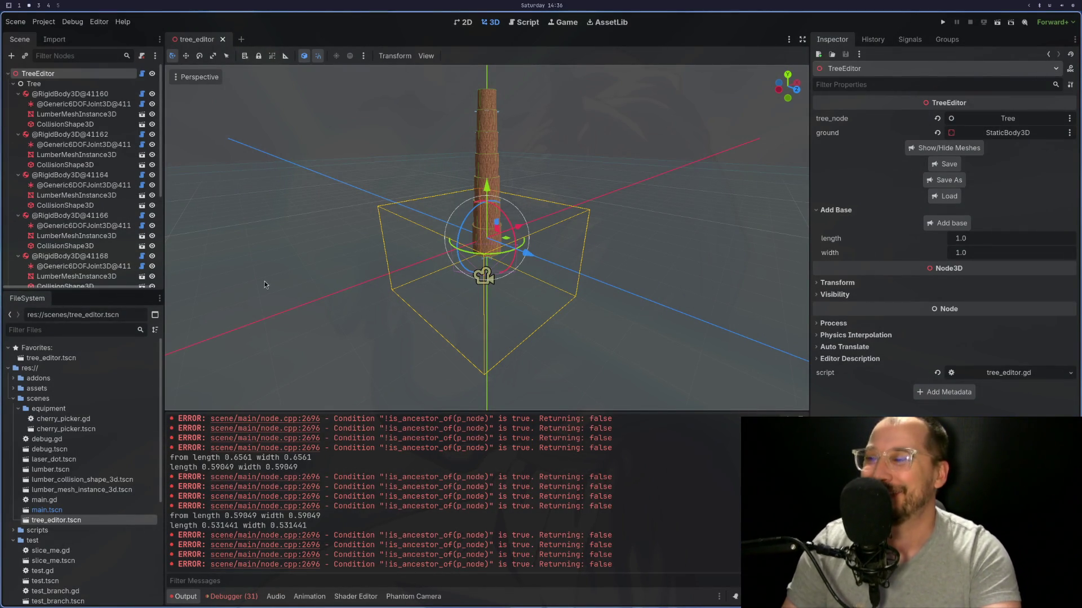
scroll(82, 186, "down", 2)
scroll(85, 141, "up", 2)
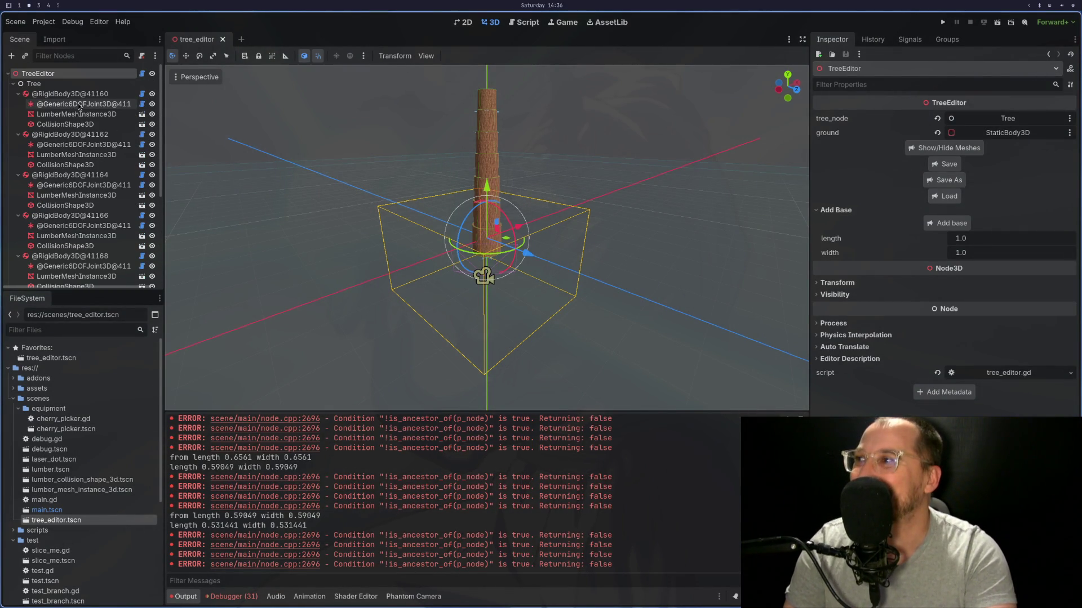
left_click(84, 104)
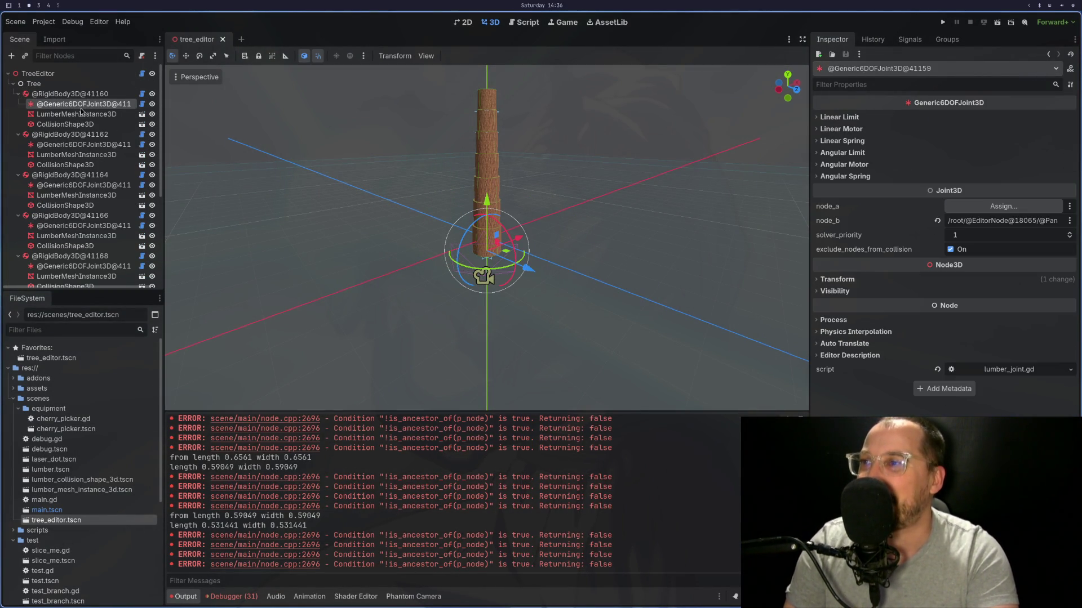
left_click(62, 144)
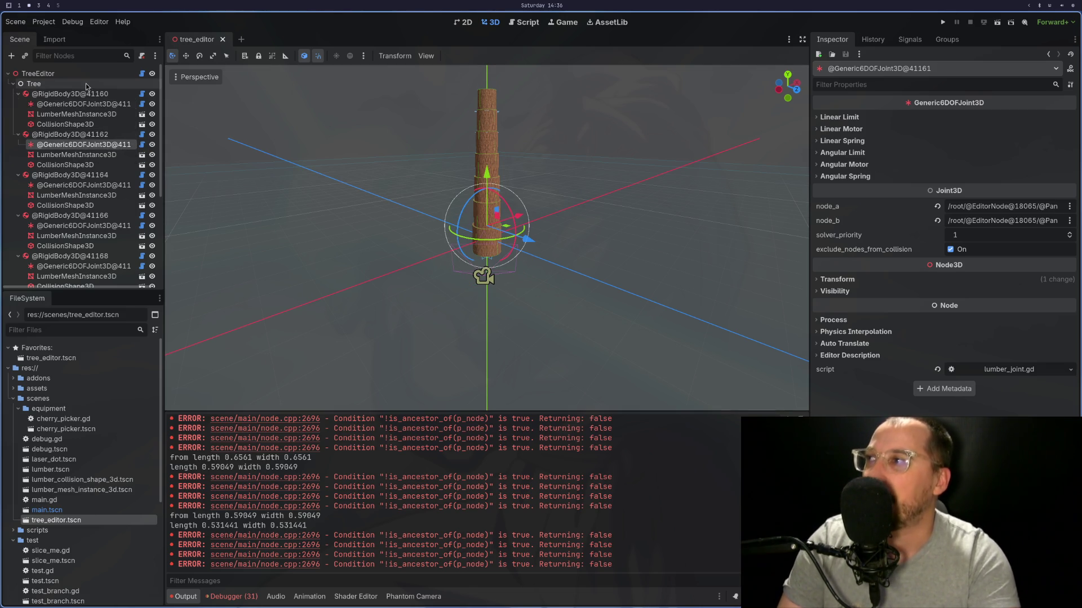
left_click(38, 74)
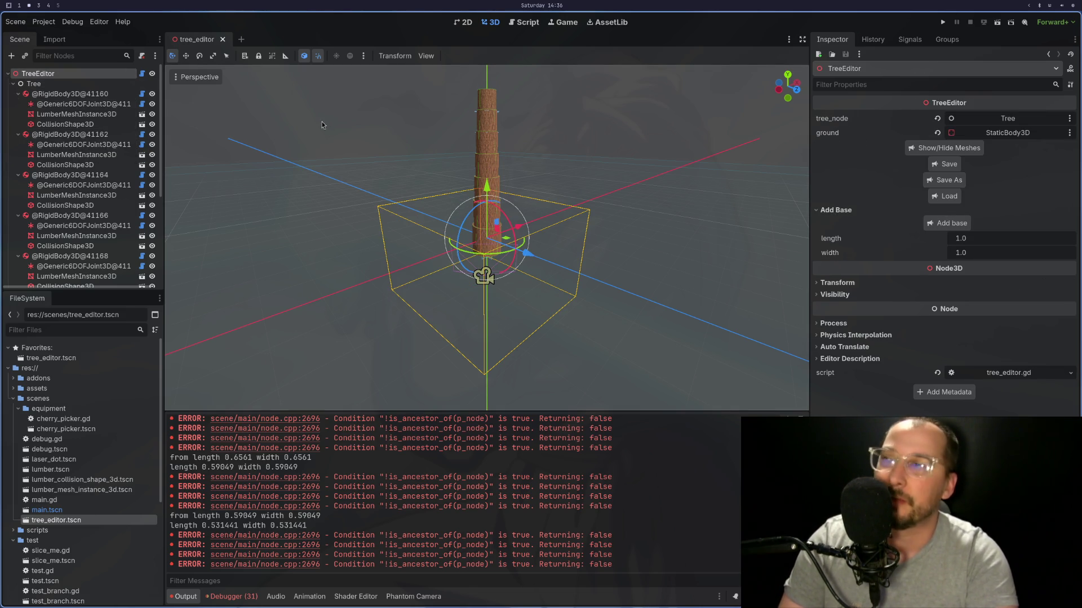
left_click(81, 95)
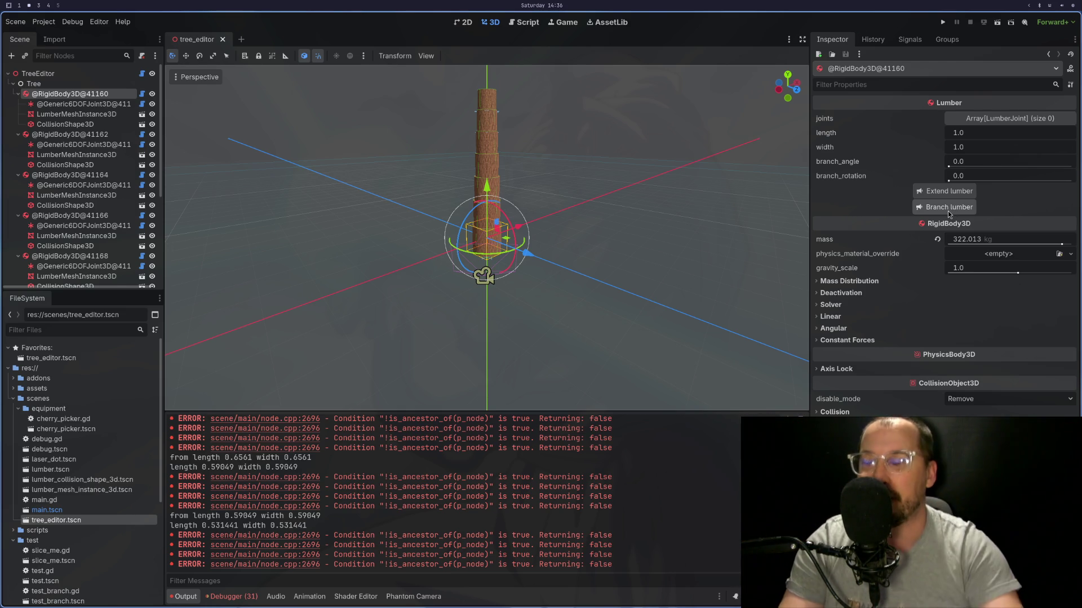
key("super+1")
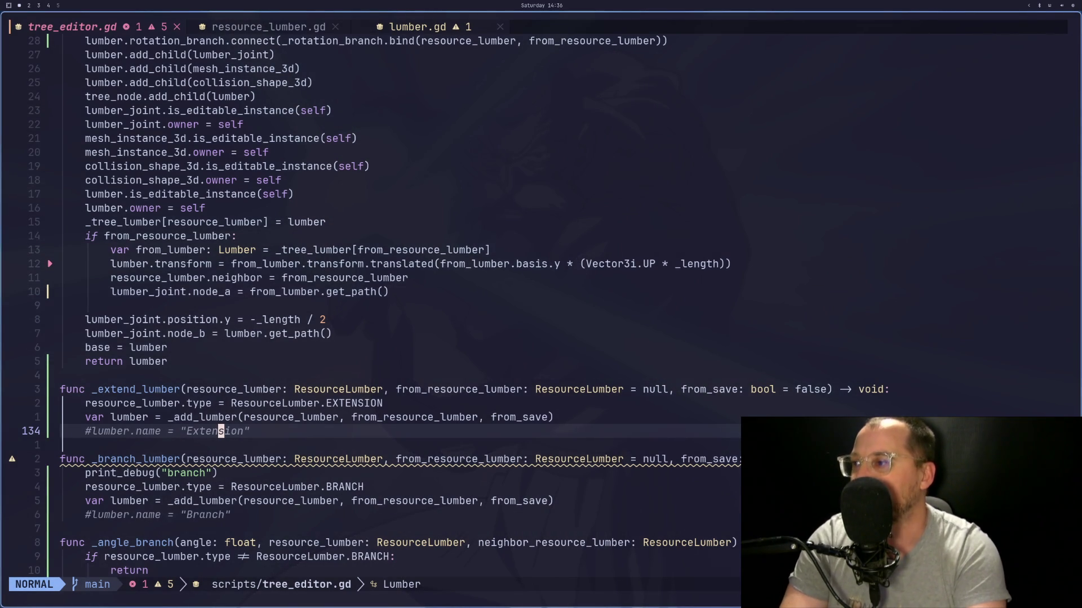
Step: Trace _add_lumber and _extend_lumber to ResourceLumber on the type assignment line
key("k")
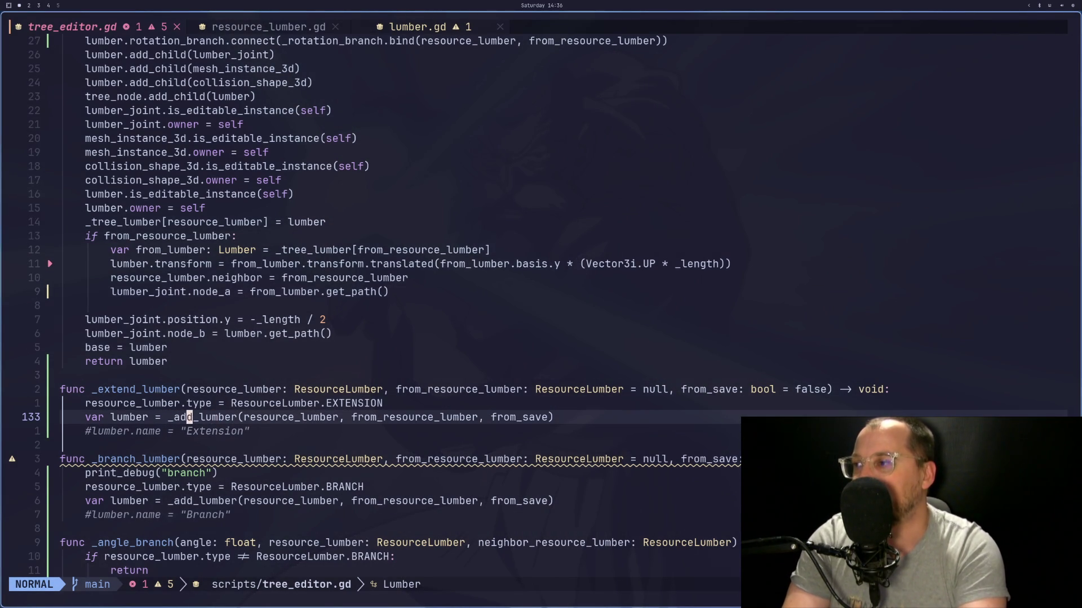
key("l")
key("l")
key("l")
key("l")
key("l")
key("l")
key("k")
key("k")
key("k")
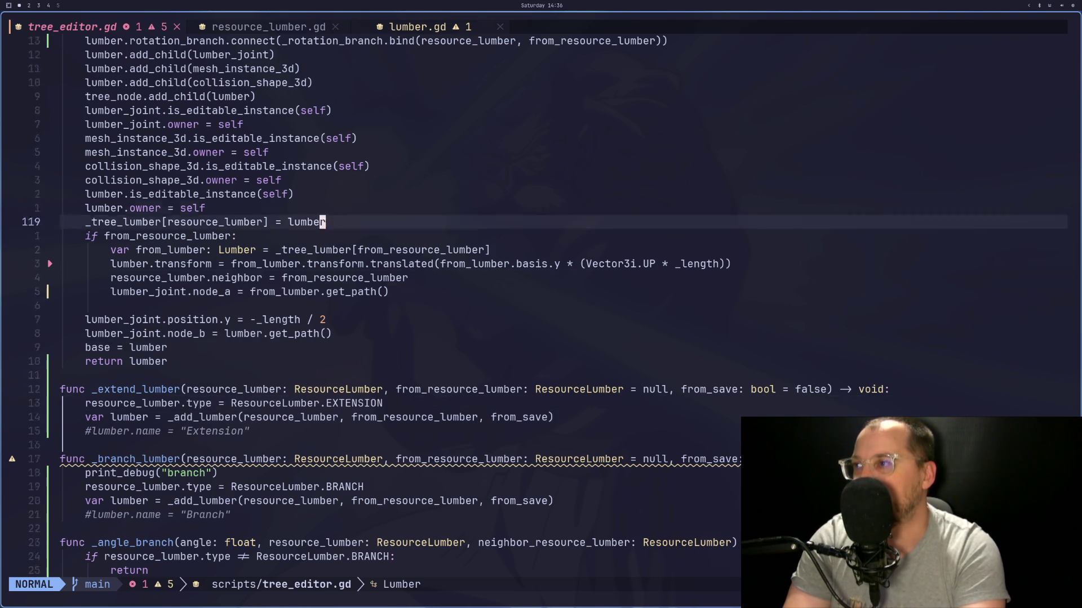
key("k")
key("k")
key("k")
key("j")
key("j")
key("j")
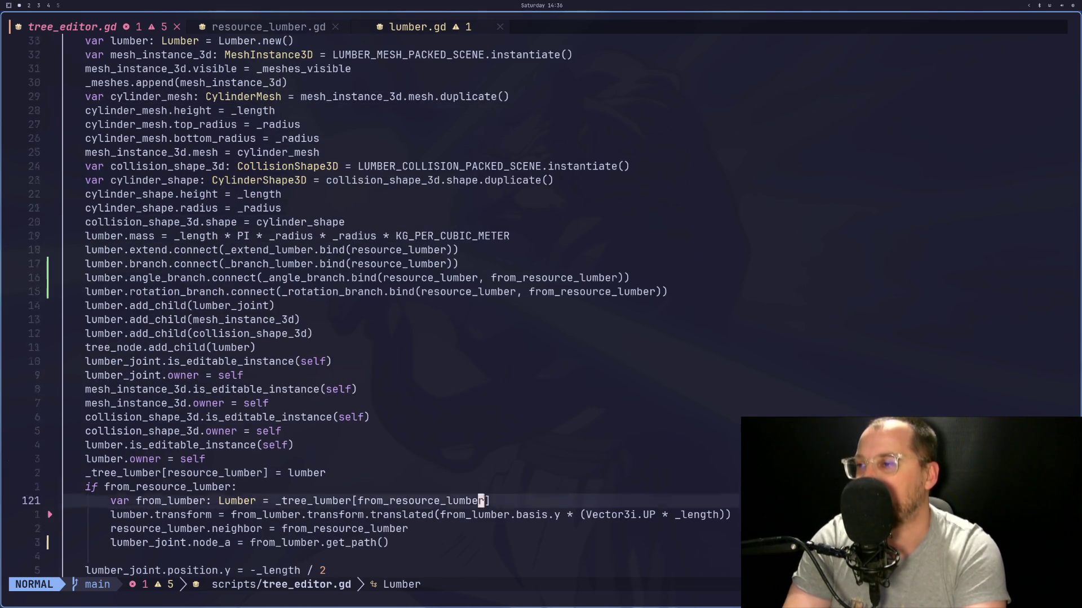
key("j")
key("j")
key("j")
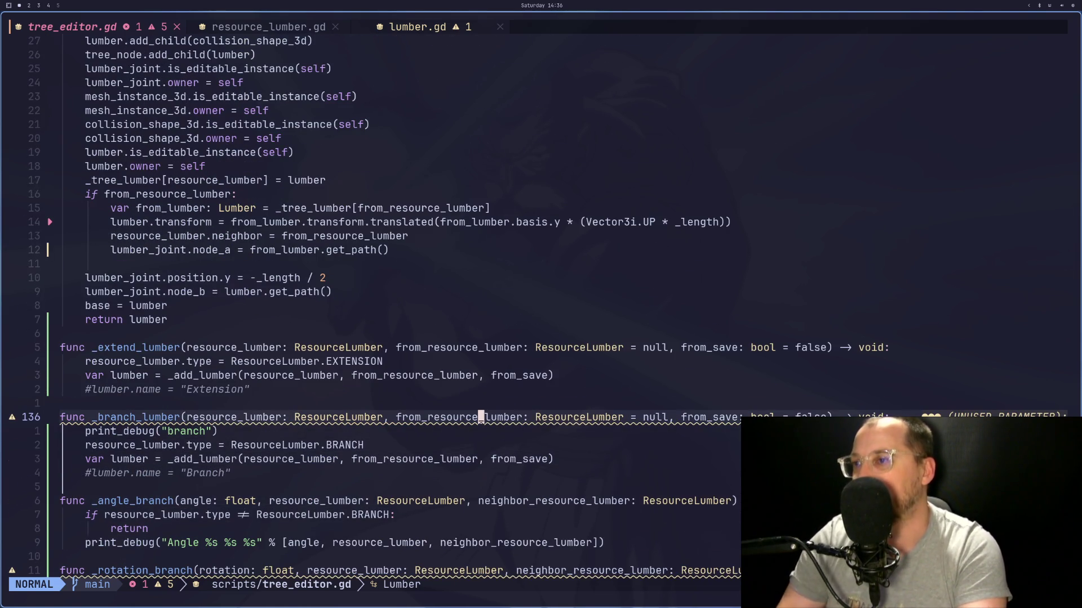
key("k")
key("k")
key("k")
key("k")
key("j")
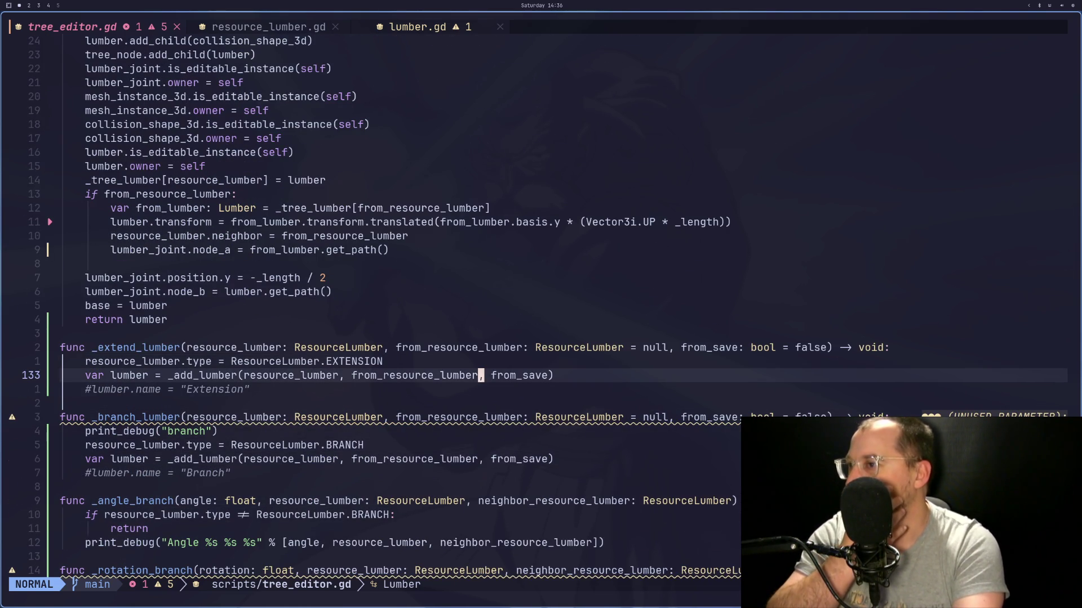
key("b")
key("b")
key("b")
key("k")
key("k")
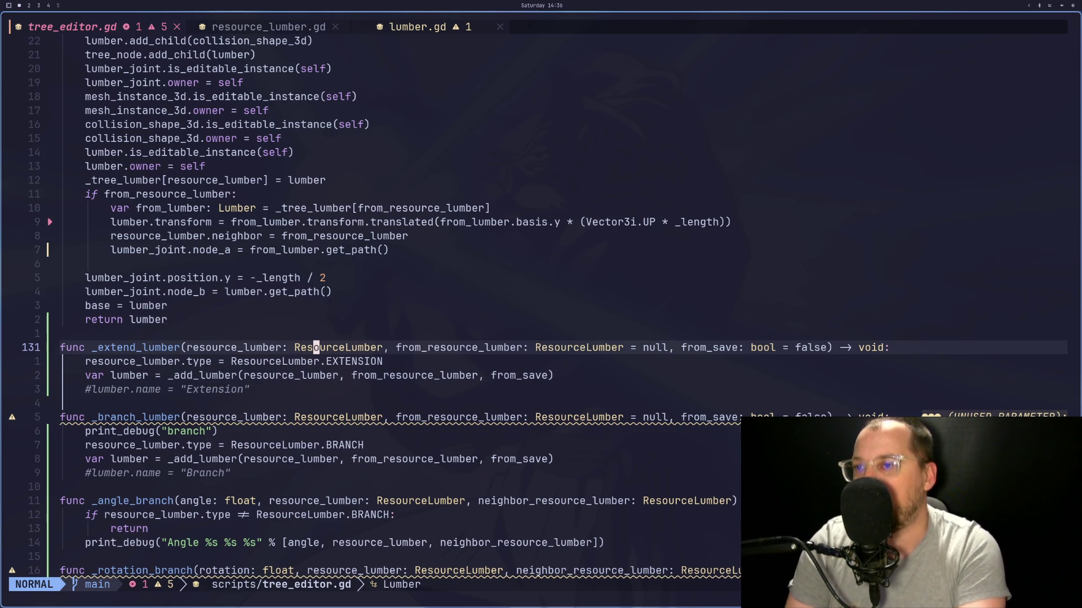
key("w")
key("w")
key("w")
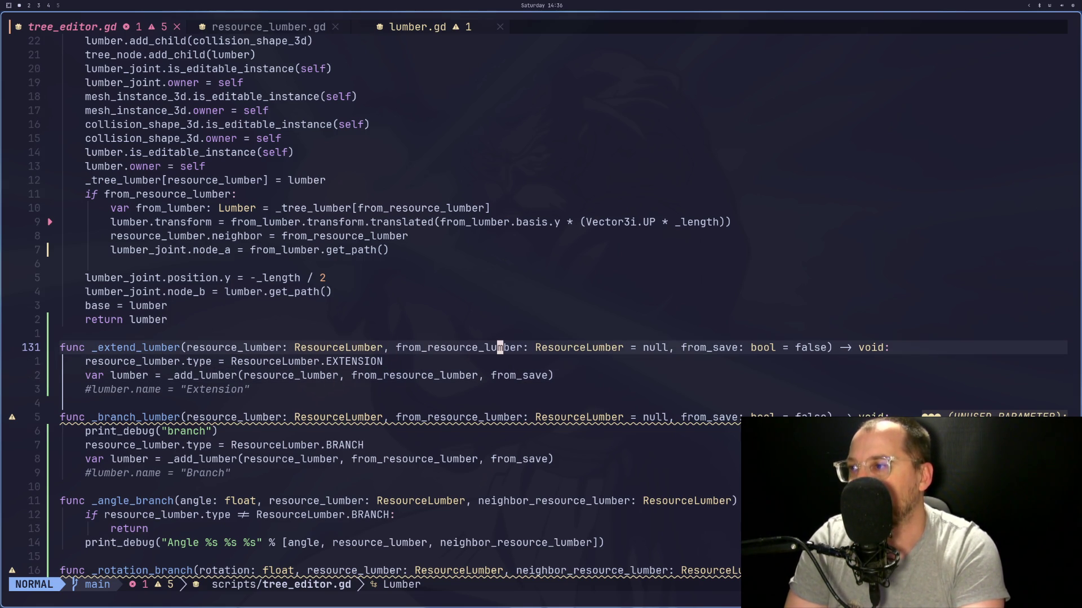
key("j")
key("b")
key("b")
key("b")
key("j")
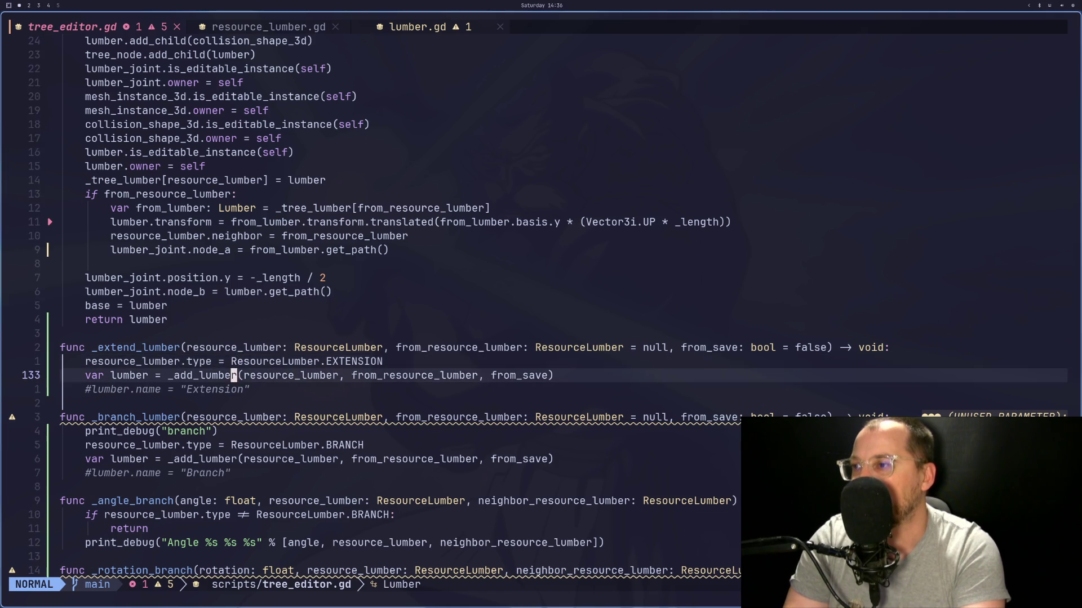
key("k")
key("k")
key("j")
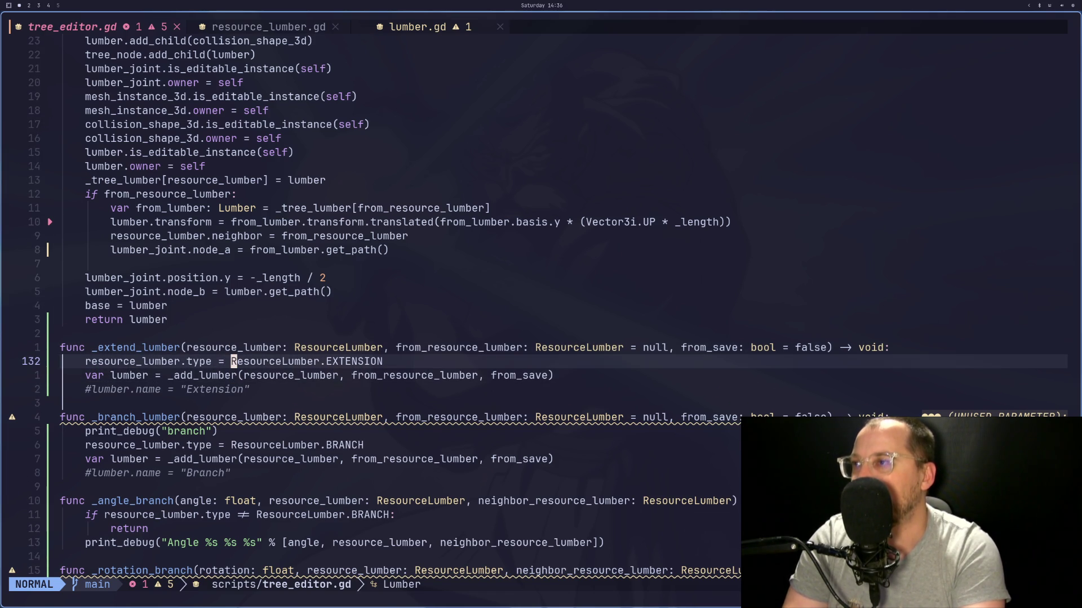
Step: Jump to the ResourceLumber definition, then open lumber.gd and look over its extend and branch functions
key("g")
key("d")
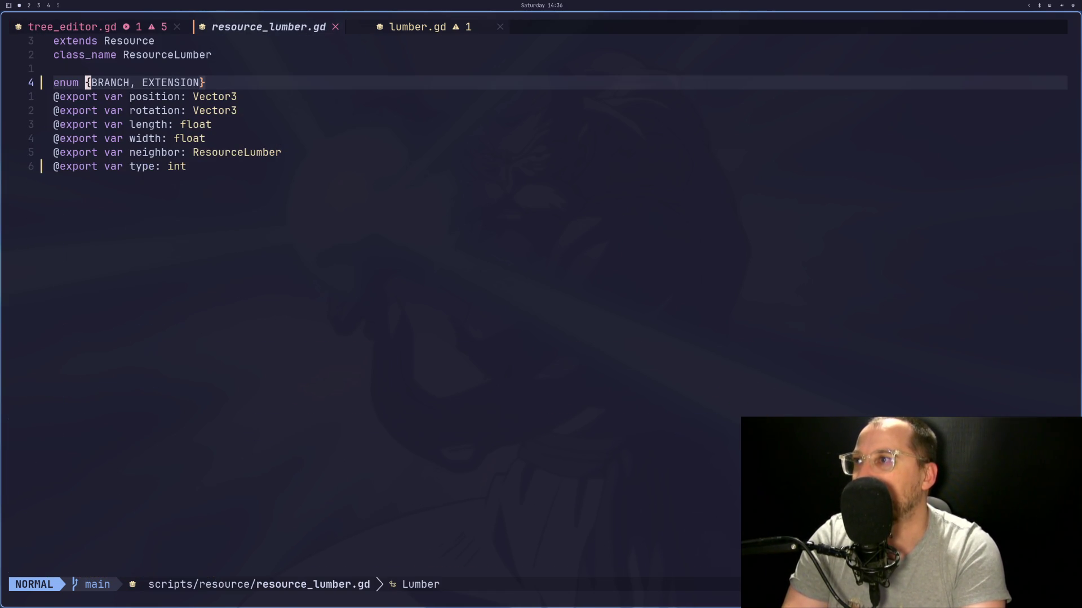
key("L")
key("j")
key("j")
key("j")
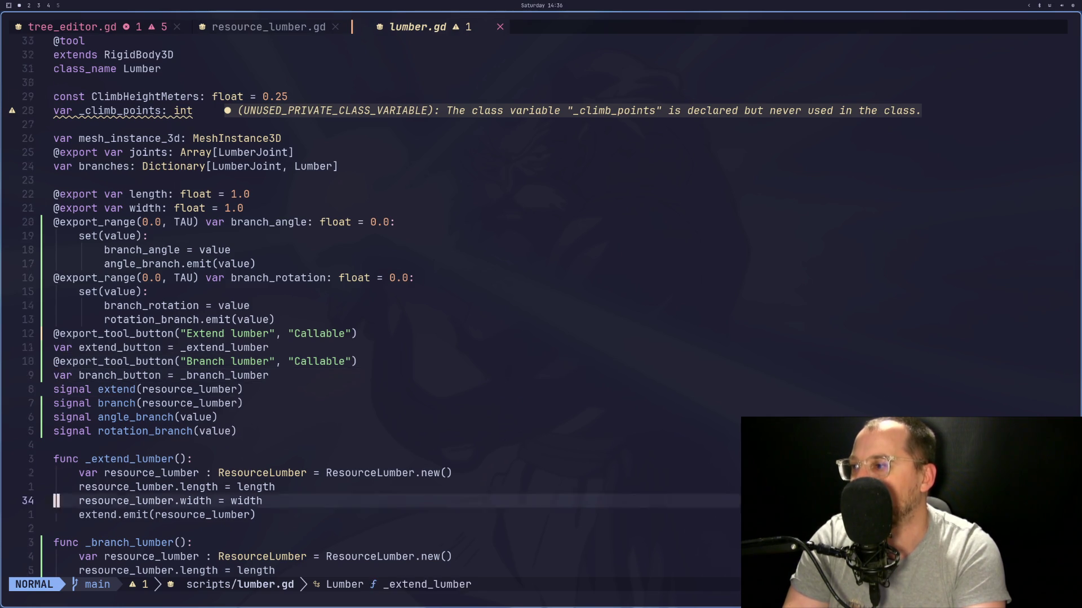
key("k")
key("k")
key("k")
key("k")
key("k")
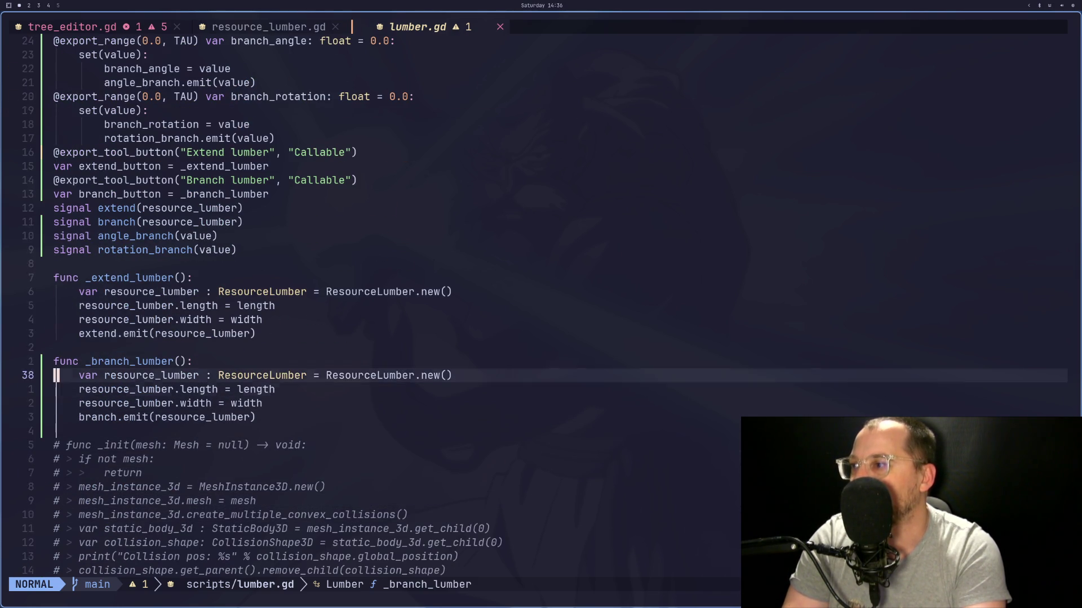
Step: Go back to tree_editor.gd and review the _extend_lumber signature and type assignment
key("H")
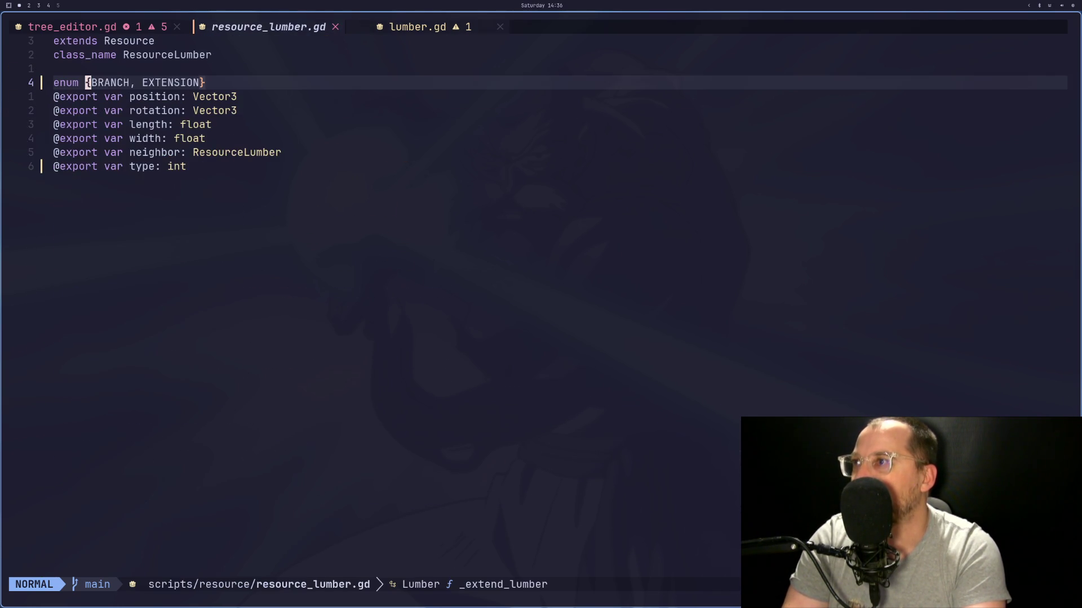
key("H")
key("j")
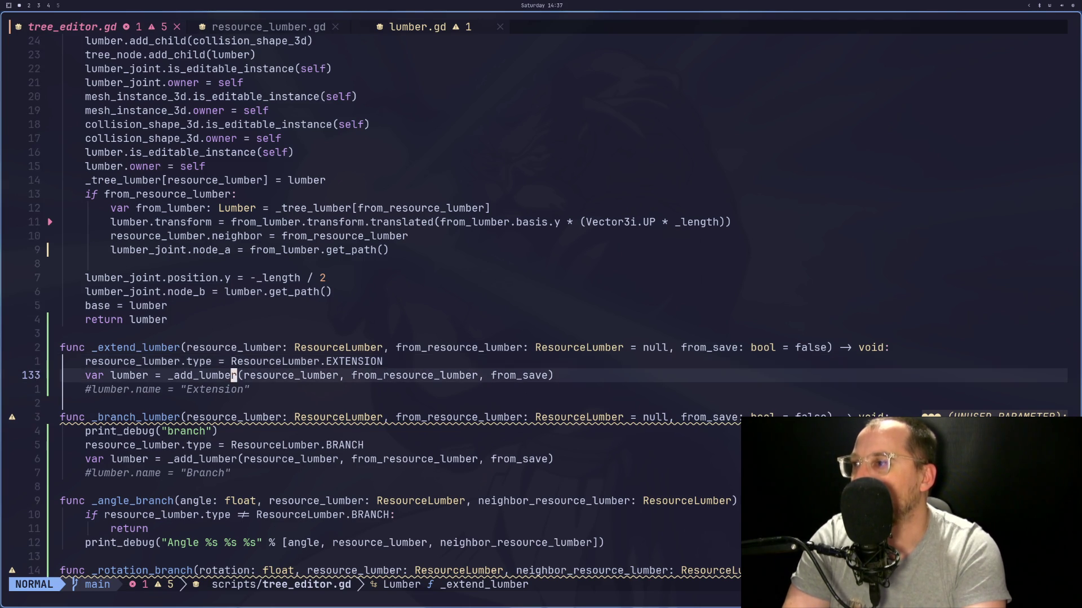
key("k")
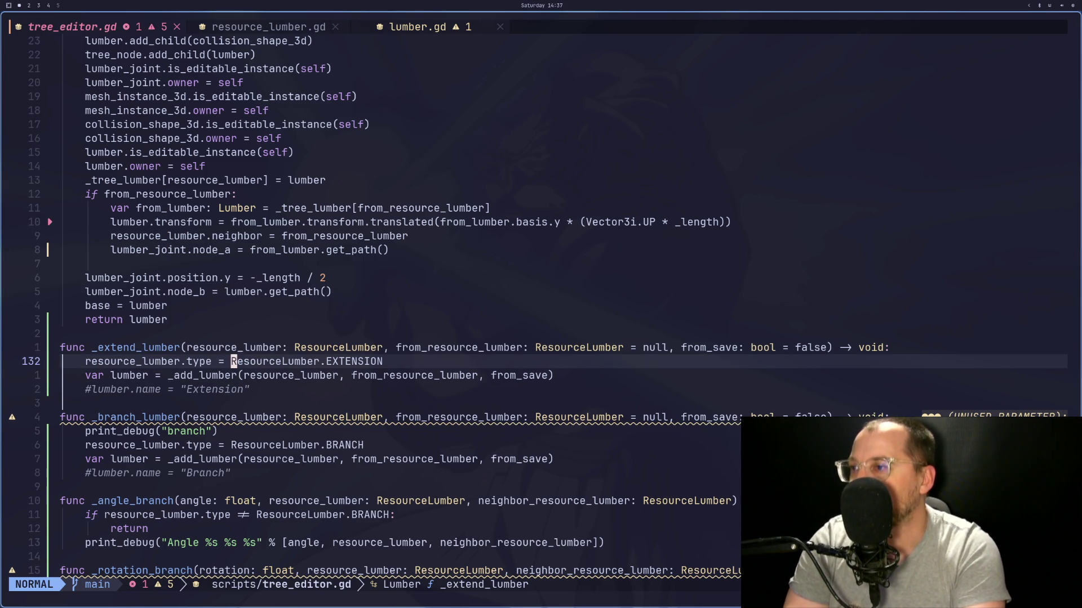
key("j")
key("k")
key("k")
key("j")
key("k")
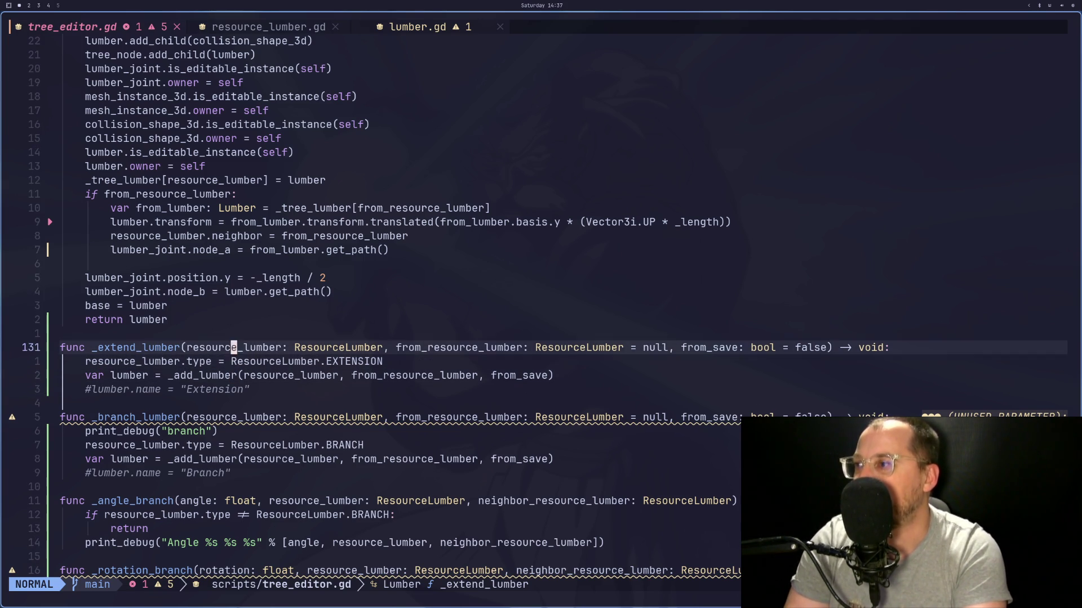
key("j")
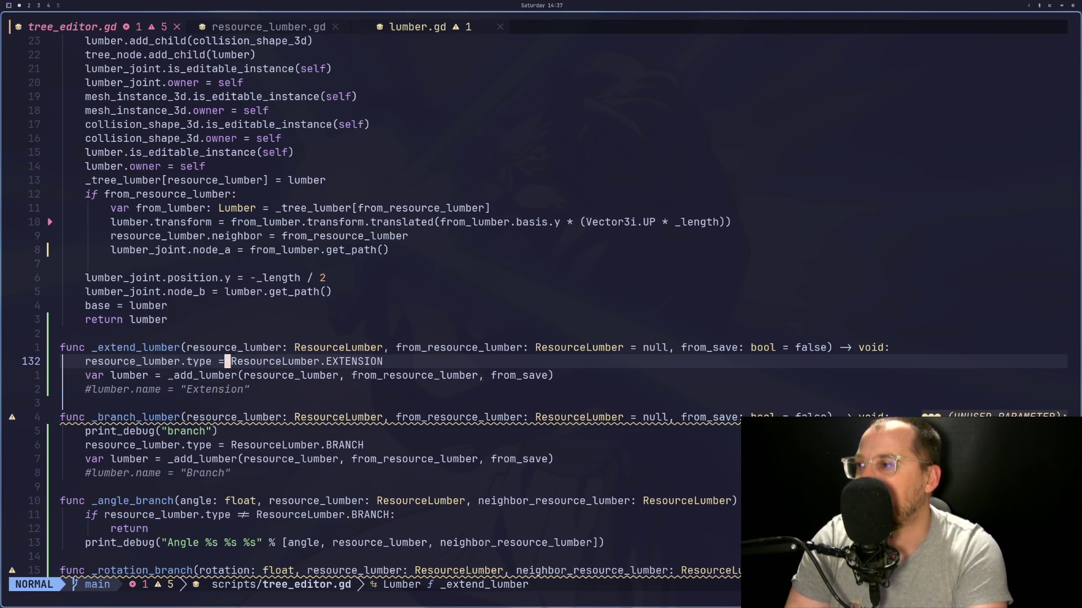
Step: Review the _add_lumber code and the ResourceLumber type enum in tree_editor.gd
key("h")
key("h")
key("h")
key("l")
key("l")
key("l")
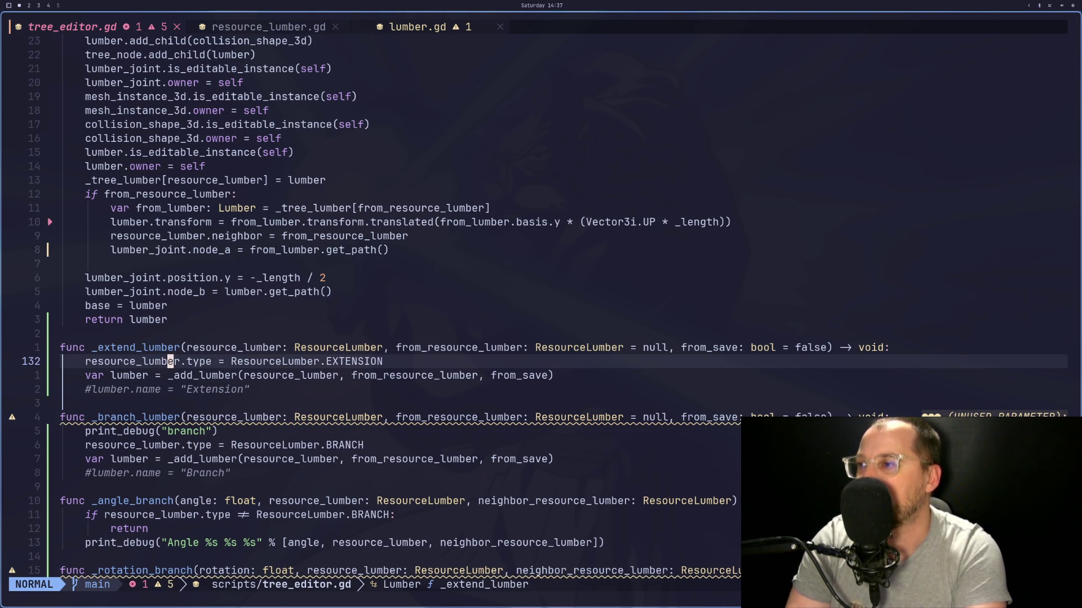
key("j")
key("k")
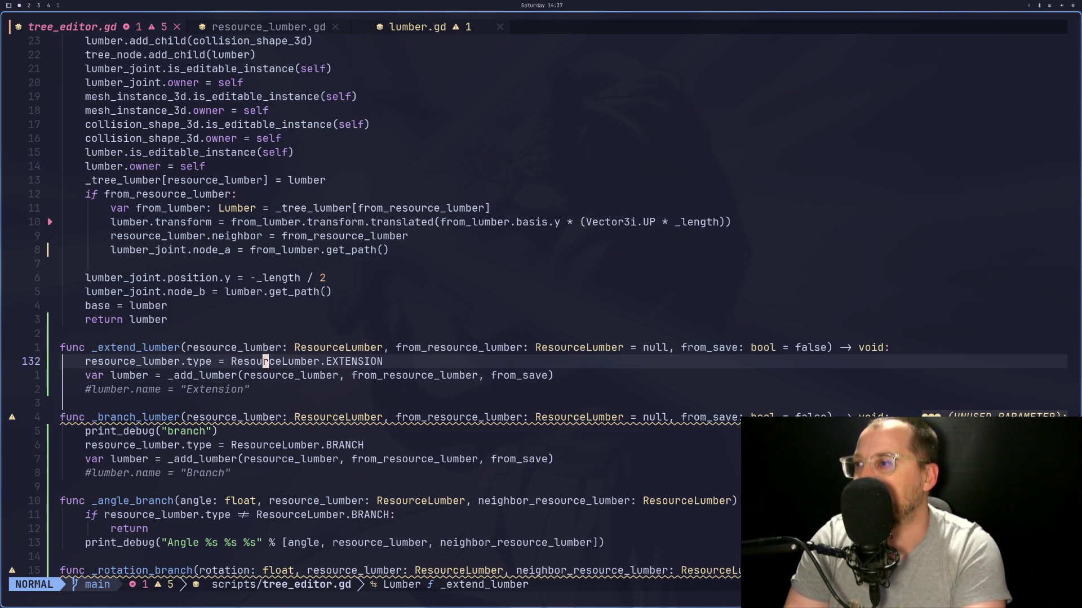
key("k")
key("9")
key("k")
key("k")
key("k")
key("j")
key("j")
key("j")
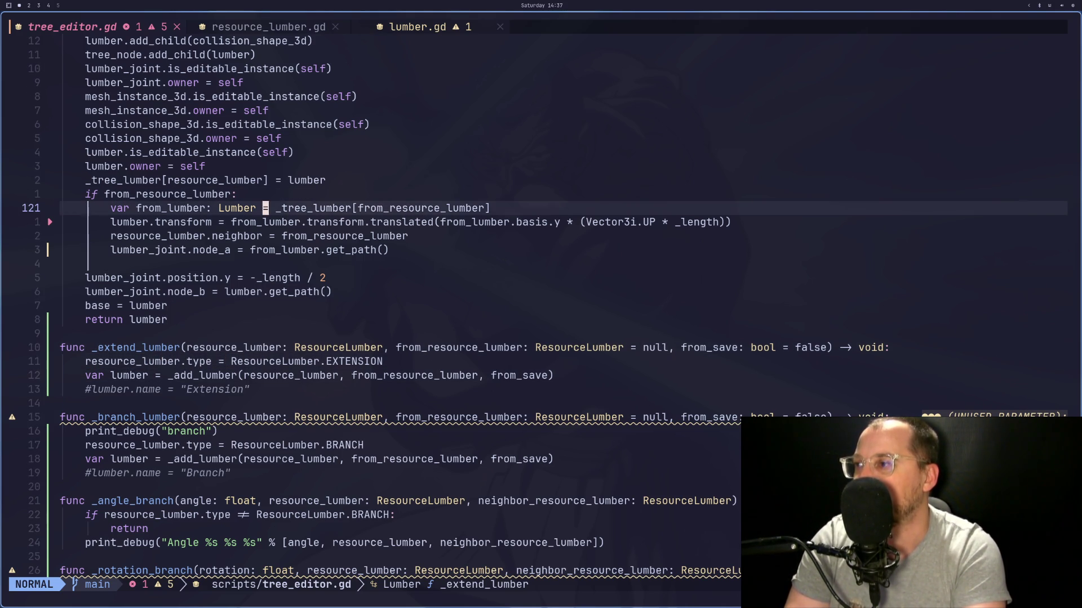
key("L")
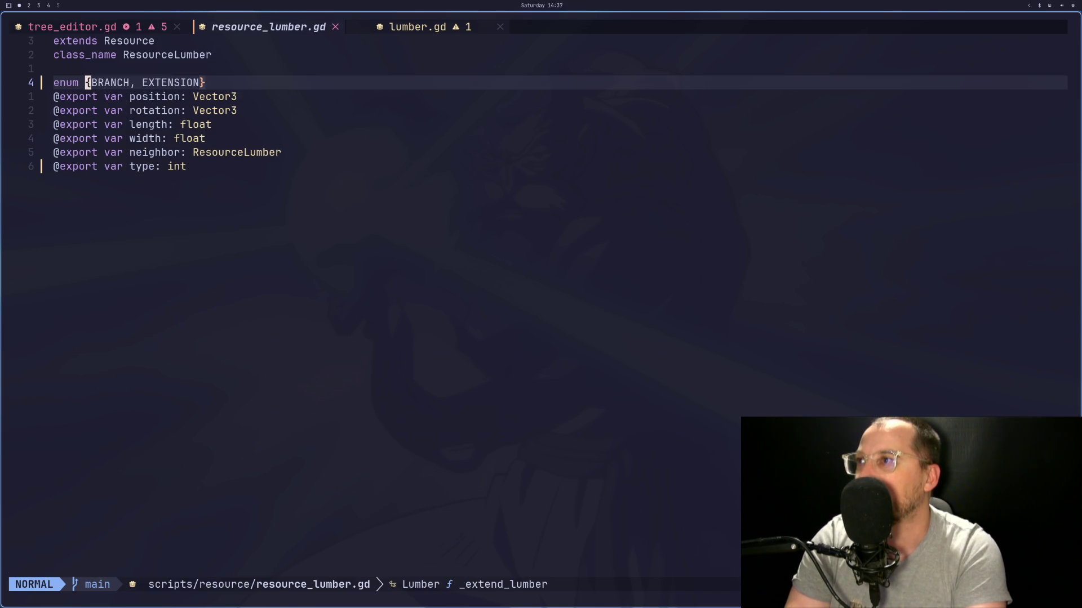
key("L")
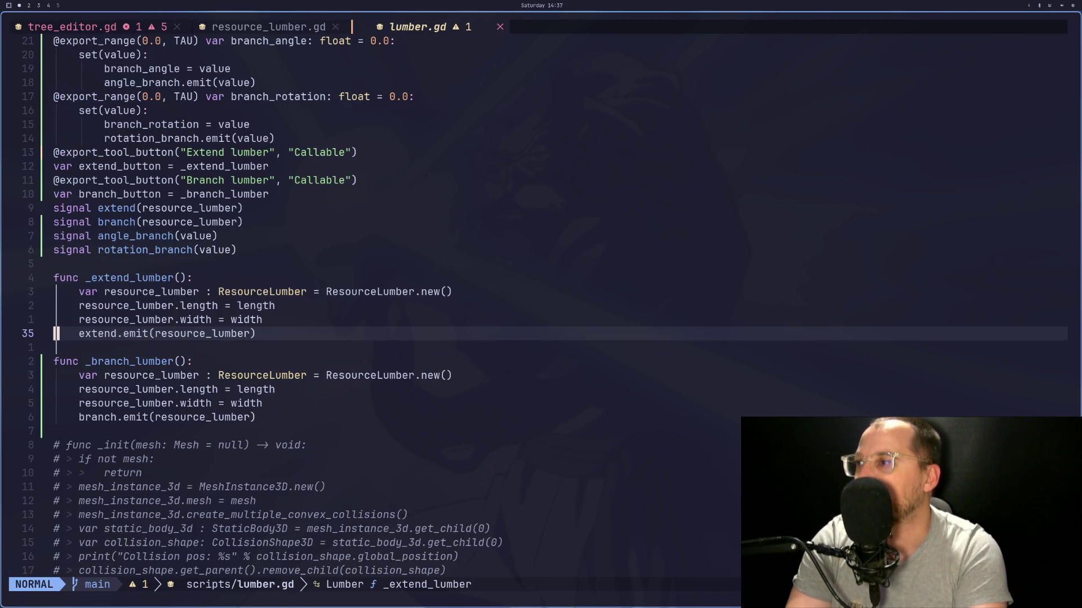
Step: In lumber.gd, duplicate the width line in _extend_lumber and rename the copy's property to type
key("k")
key("k")
key("k")
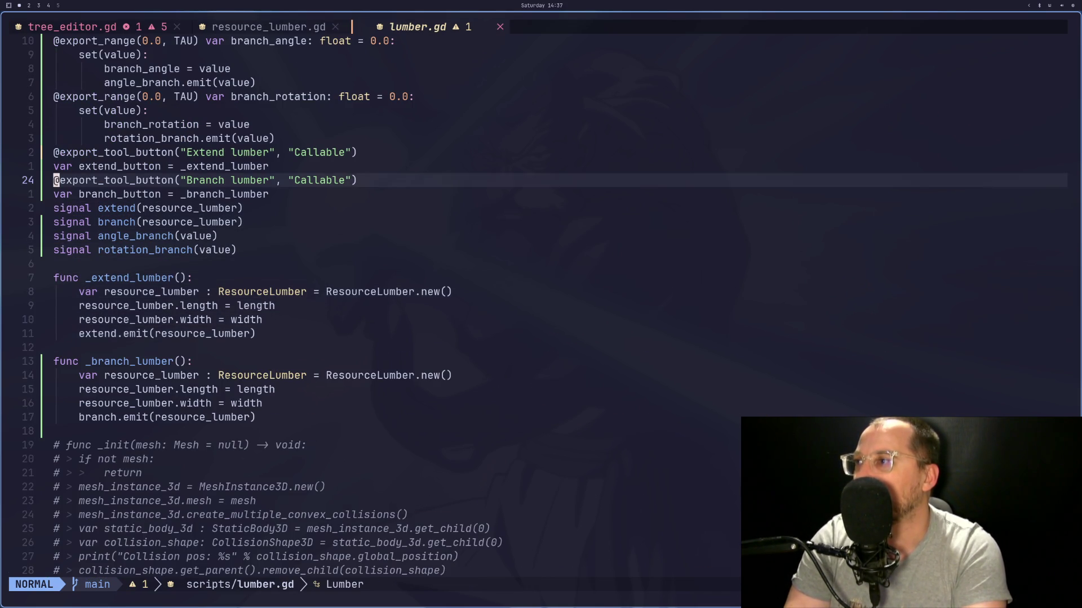
key("j")
key("l")
key("l")
key("l")
key("k")
key("k")
key("j")
key("j")
key("k")
key("k")
key("j")
key("j")
key("j")
key("j")
key("j")
key("j")
key("j")
key("k")
key("y")
key("y")
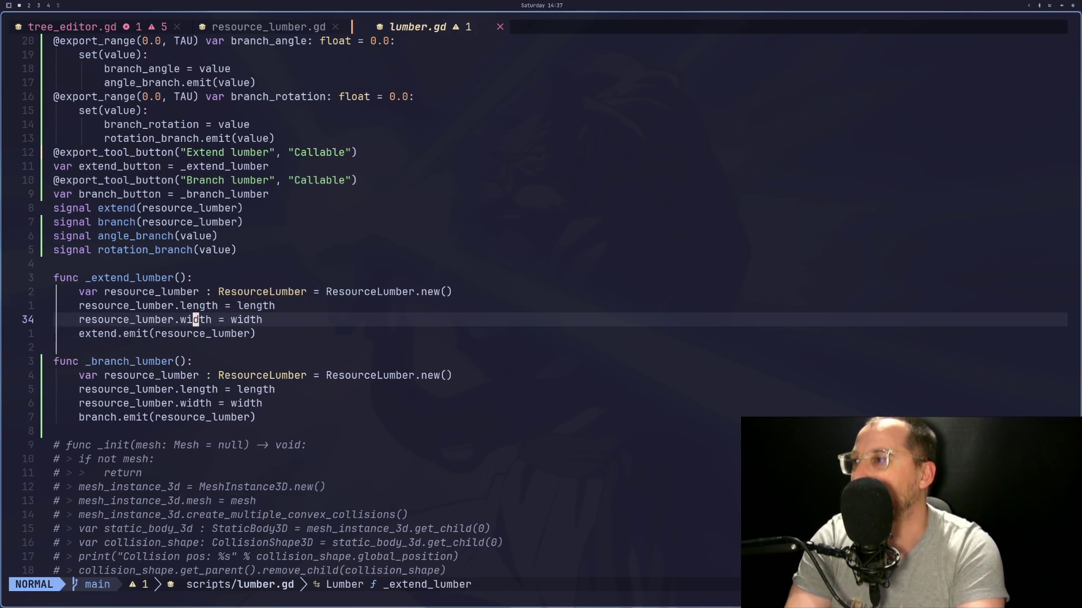
key("o")
key("Escape")
key("p")
key("k")
key("d")
key("d")
type("wwdwitype")
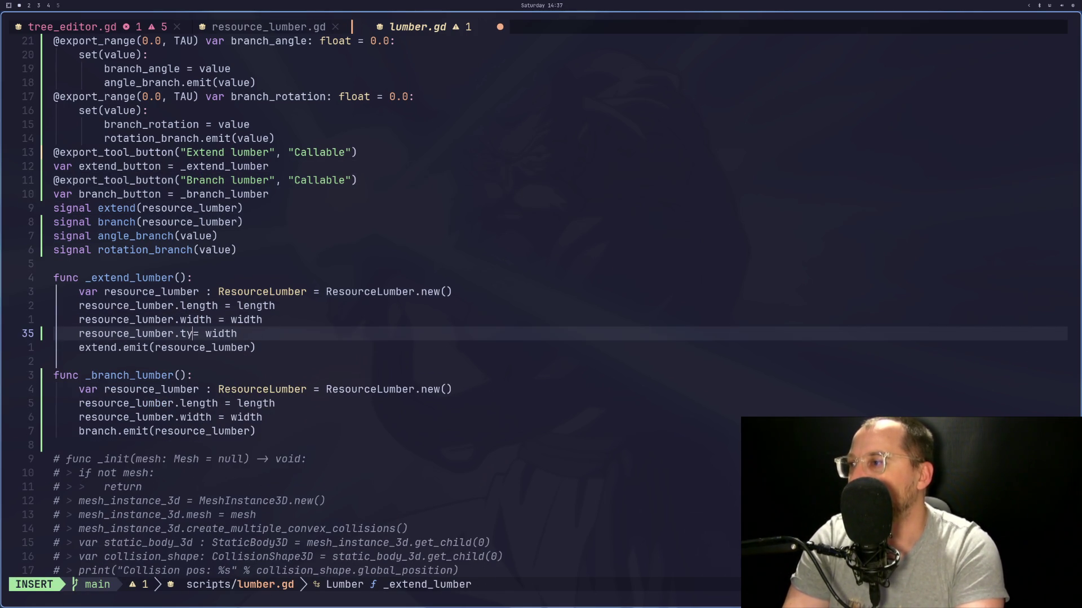
key("Escape")
Step: Set the copied line to resource_lumber.type = ResourceLumber.EXTENSION
key("d")
key("w")
key("a")
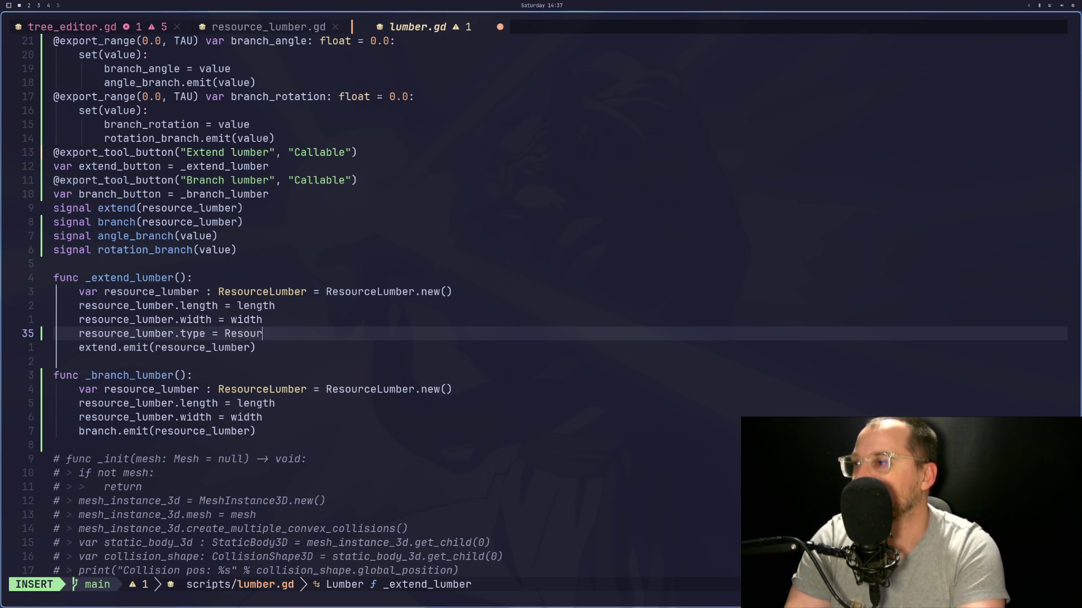
type("ceLumber.")
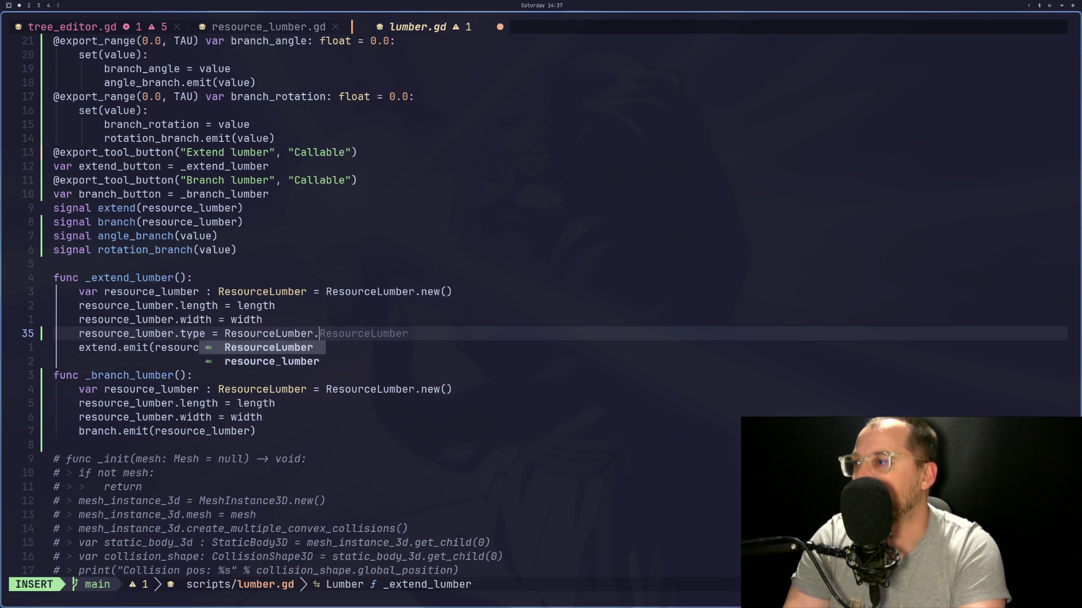
type("EXT")
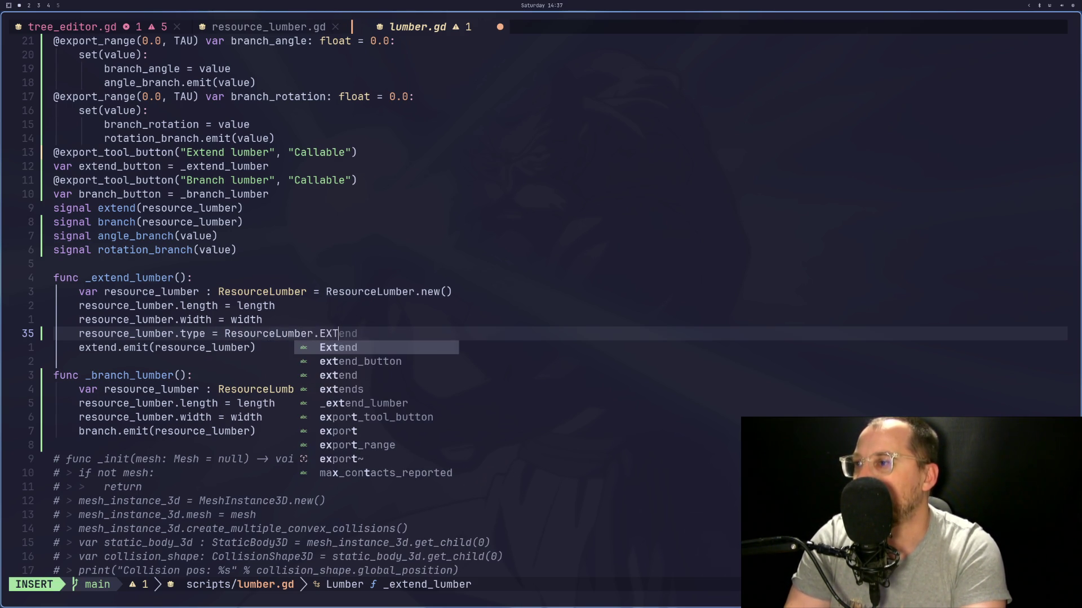
key("BackSpace")
type("XTENSION")
key("Escape")
key("j")
key("j")
key("j")
key("j")
Step: Paste the type line into _branch_lumber and change its value to ResourceLumber.BRANCH
key("p")
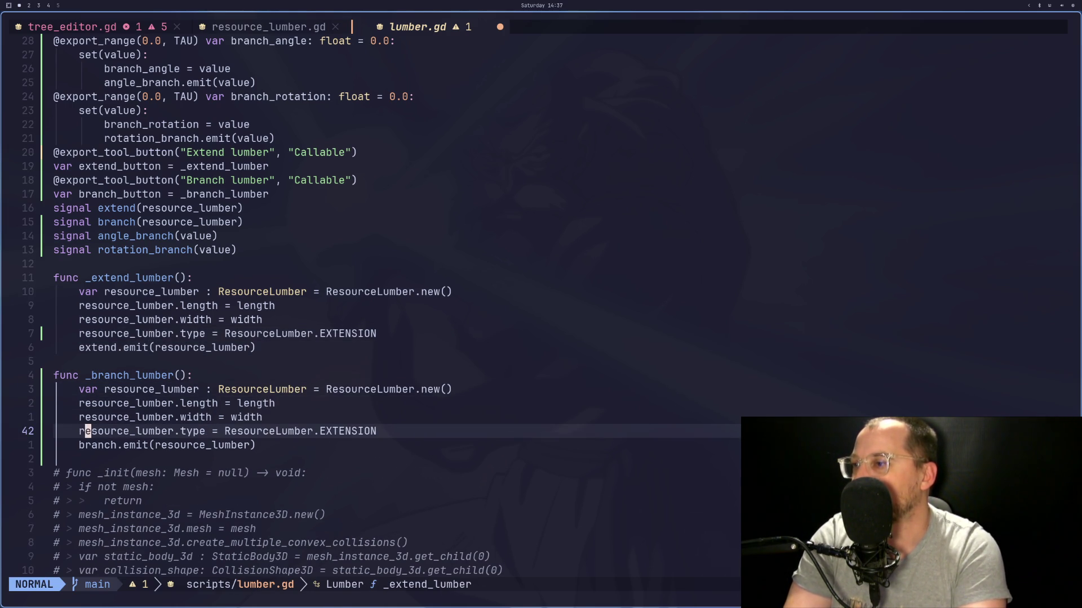
key("w")
key("w")
key("w")
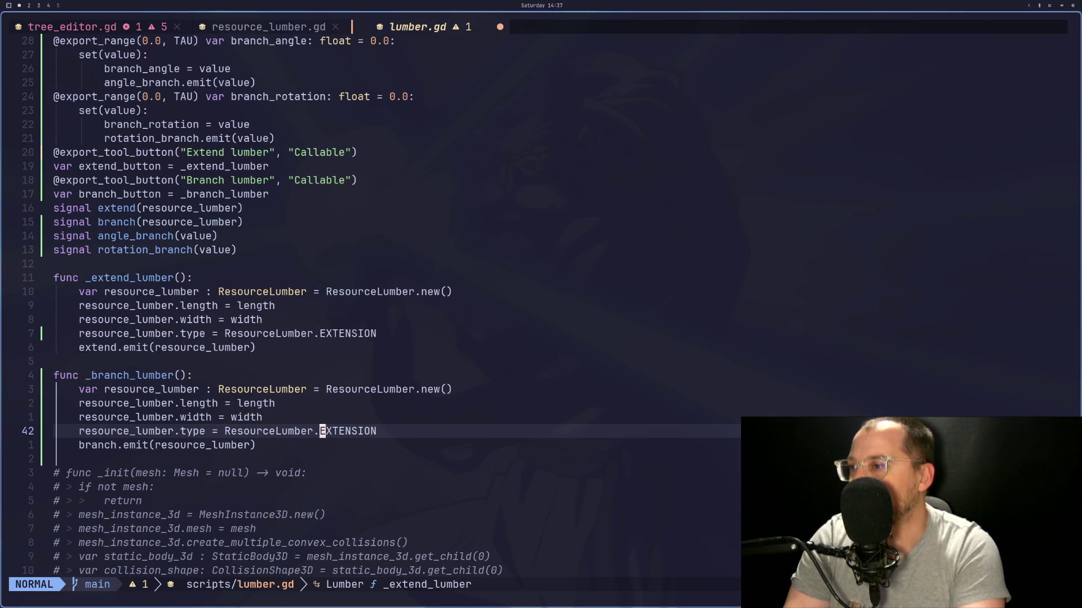
key("d")
key("w")
key("b")
key("e")
key("A")
key("Escape")
Step: Save lumber.gd and return to tree_editor.gd
key("j")
key("^")
key("f")
key("u")
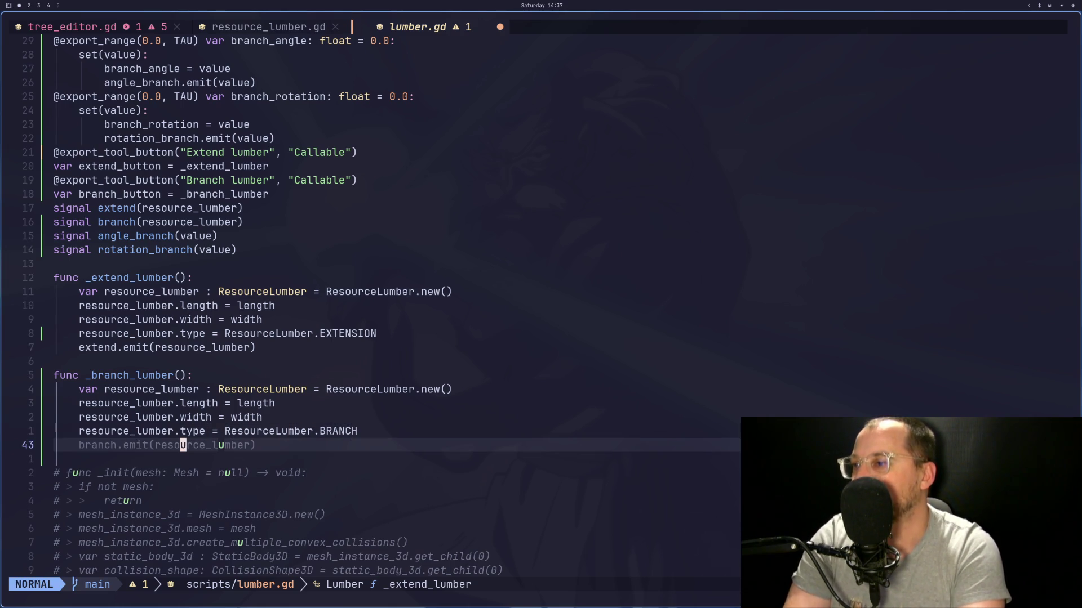
key("Escape")
key("ctrl+s")
key("k")
key("k")
key("k")
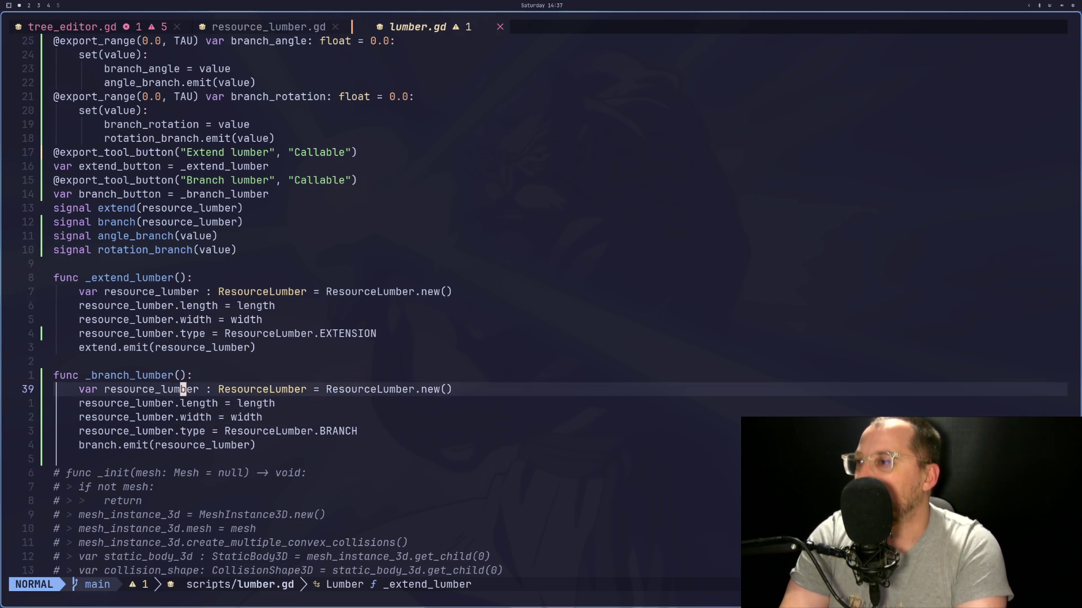
key("k")
key("k")
key("k")
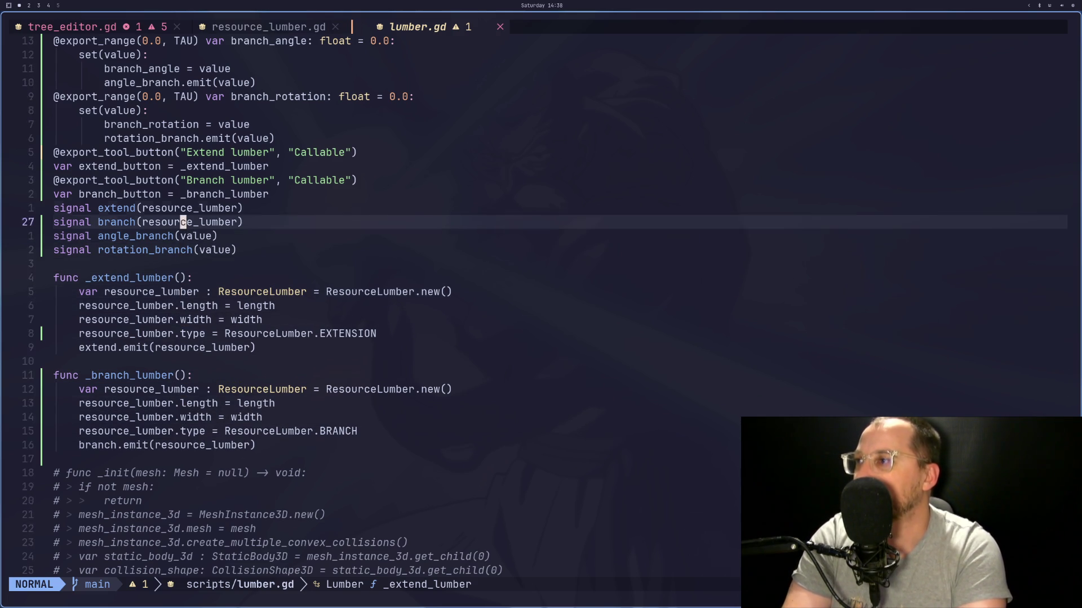
key("shift+h")
key("shift+h")
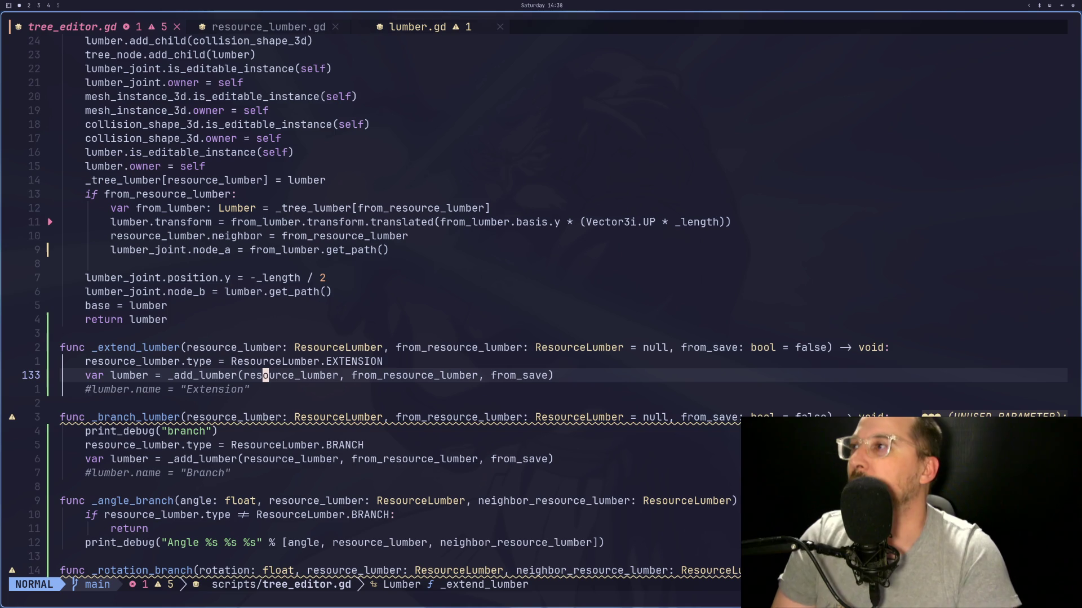
Step: Delete the BRANCH and EXTENSION type lines from _branch_lumber and _extend_lumber in tree_editor.gd
key("j")
key("j")
key("j")
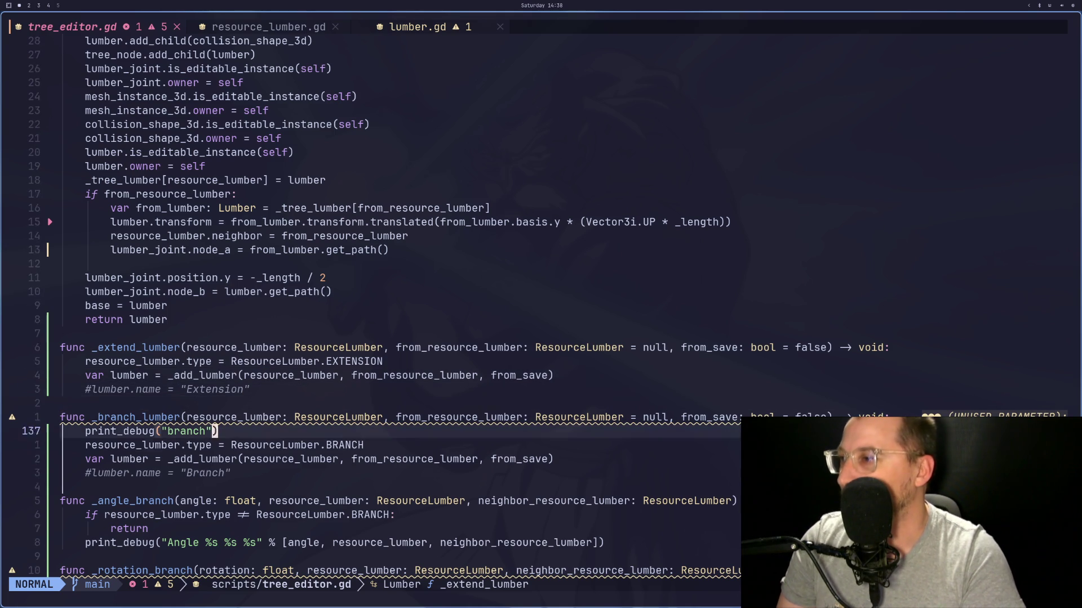
key("d")
key("d")
key("1")
key("3")
key("k")
key("k")
key("k")
key("k")
key("j")
key("j")
key("j")
key("j")
key("j")
key("j")
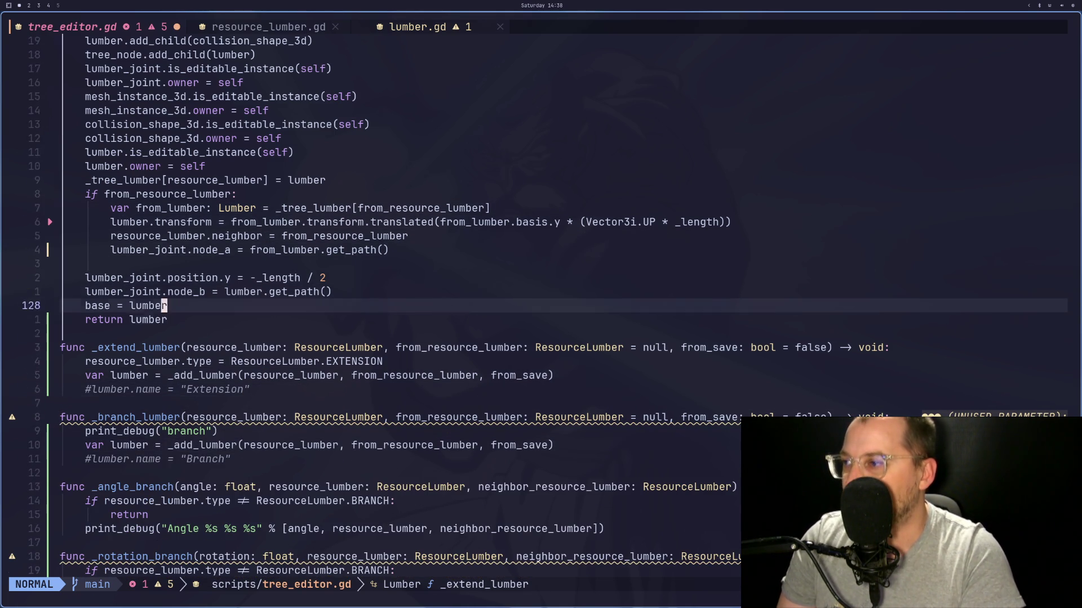
key("k")
key("d")
key("d")
key("j")
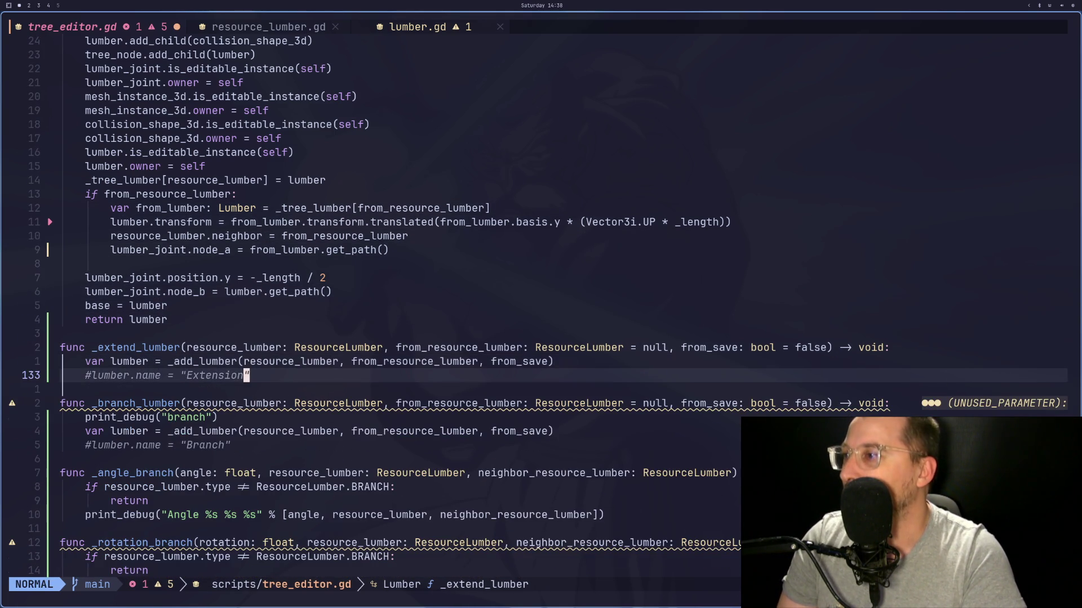
Step: Move the commented lumber.name = "Extension" line above base = lumber and uncomment it
key("d")
key("d")
key("k")
key("k")
key("k")
key("P")
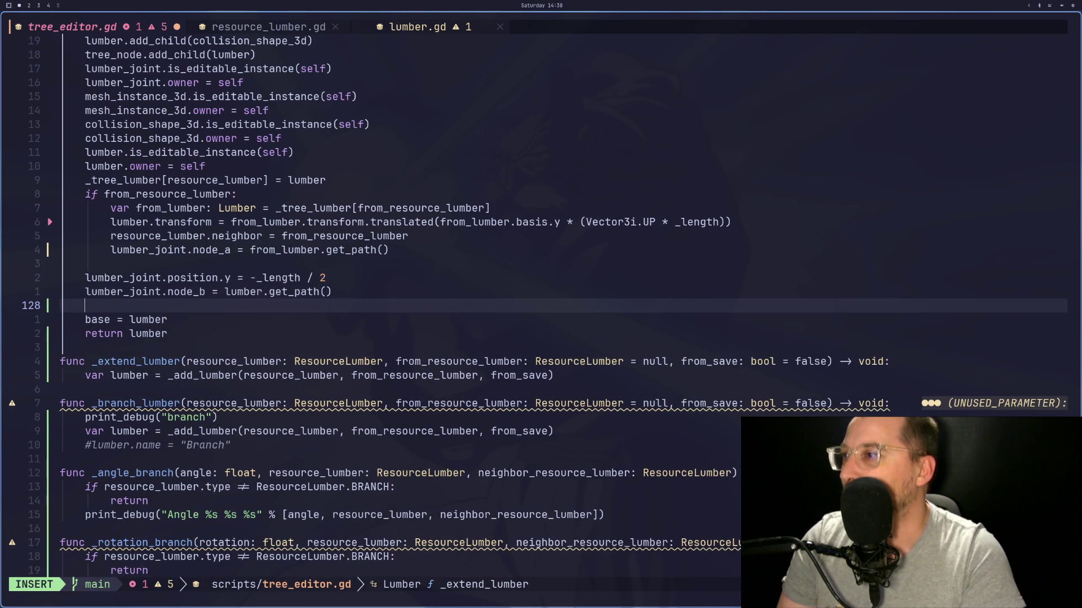
key("l")
key("g")
key("c")
key("c")
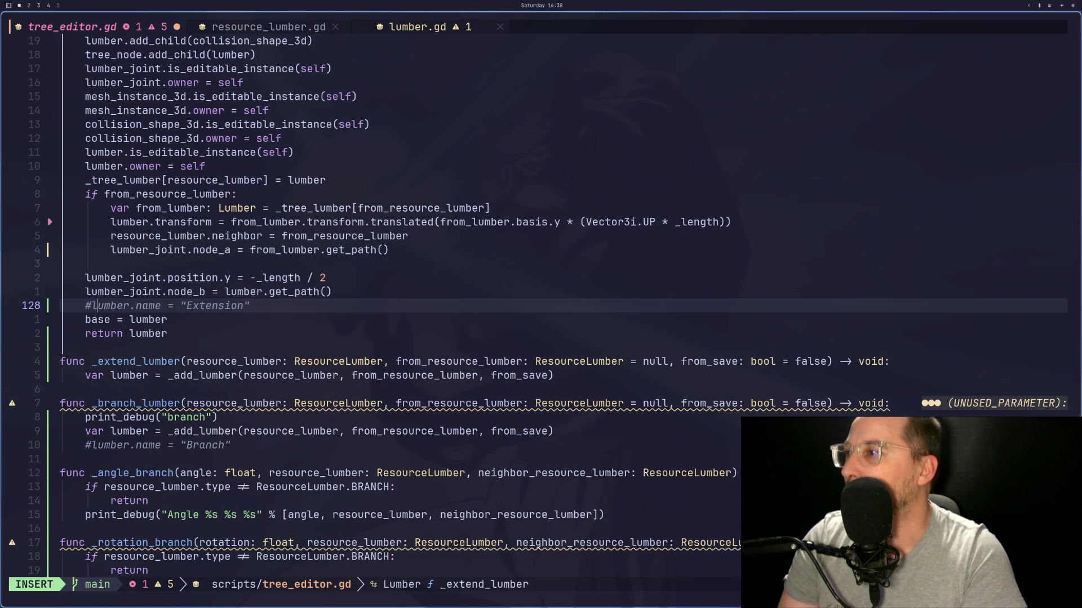
Step: Re-place the lumber.name line with a blank line above it for a new statement
key("d")
key("d")
key("k")
key("k")
key("k")
key("j")
key("j")
key("j")
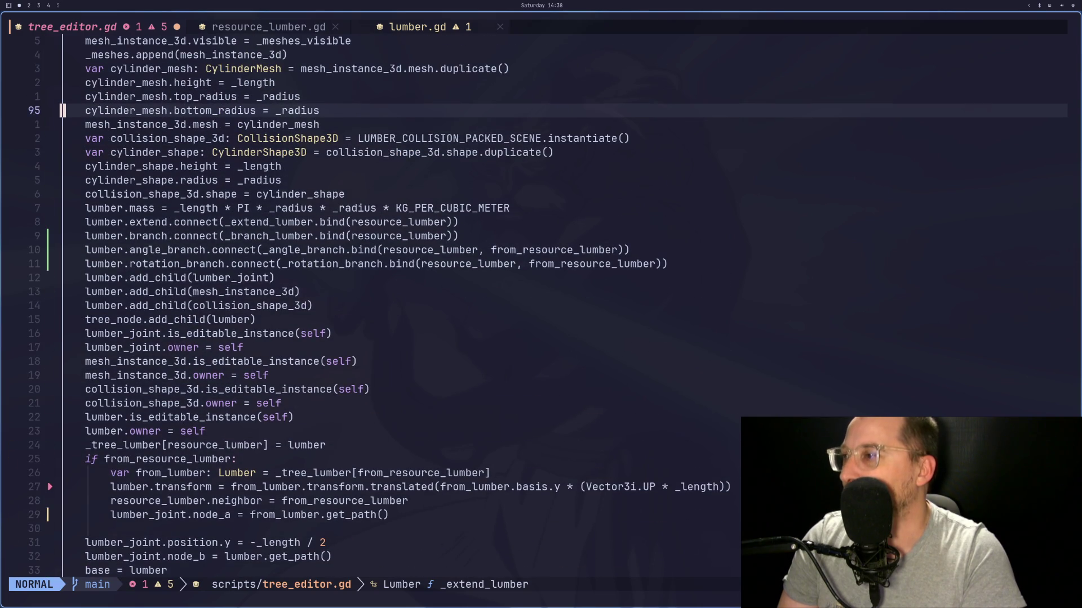
key("o")
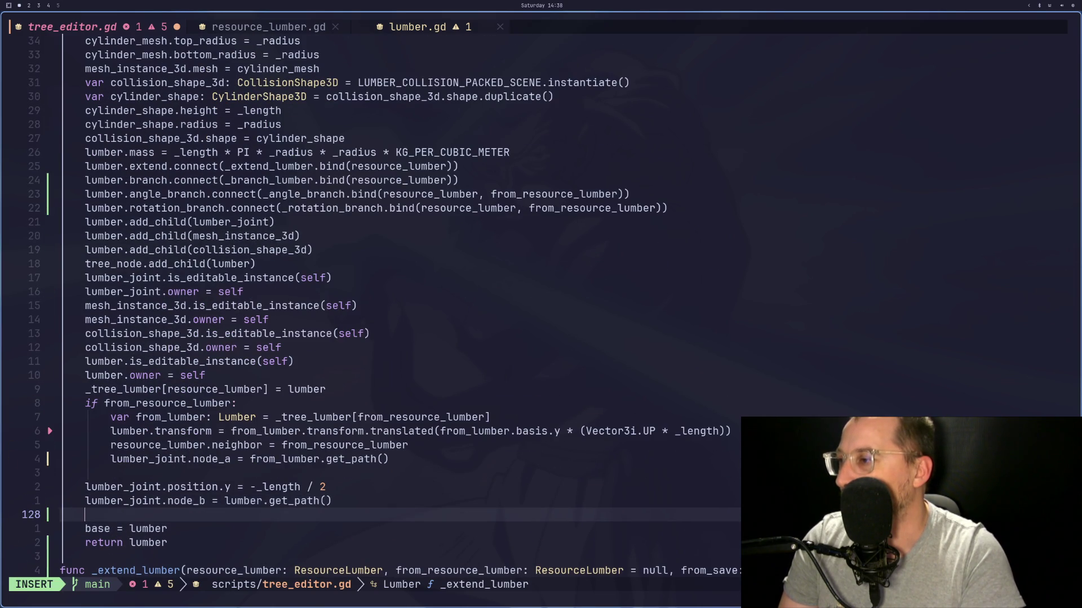
key("Escape")
key("p")
key("k")
key("S")
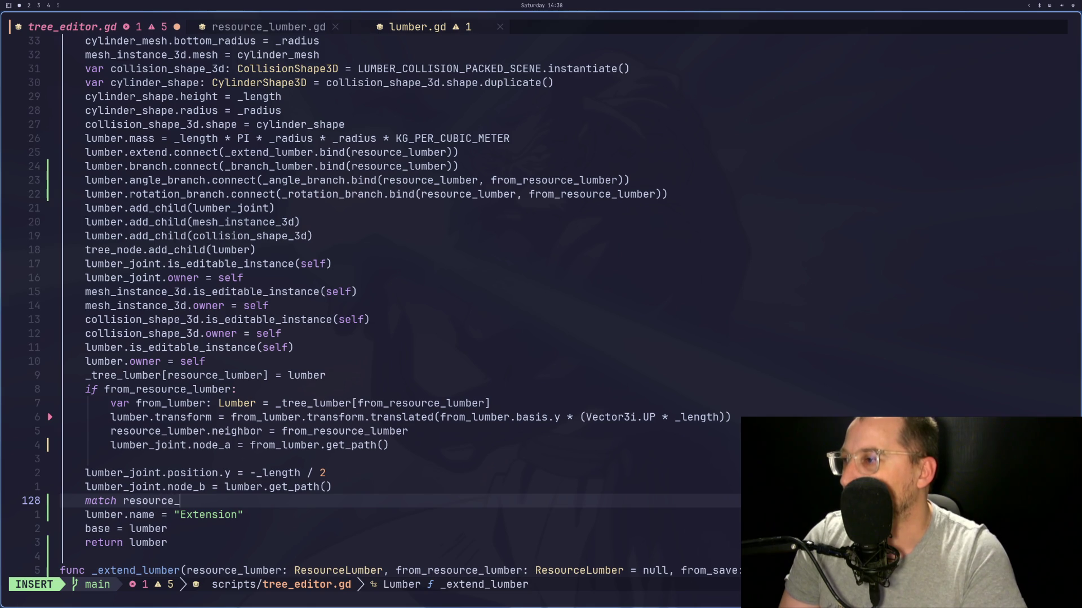
Step: Write a match on resource_lumber.type with an EXTENSION case setting lumber.name = "Extension"
type("lumber.type")
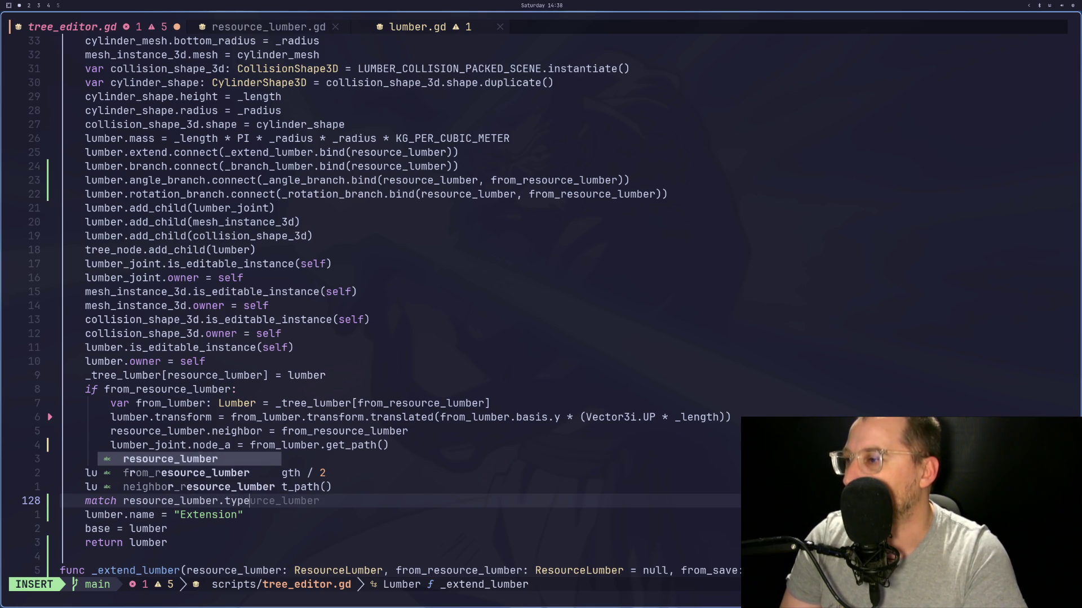
type(":")
key("Return")
key("Delete")
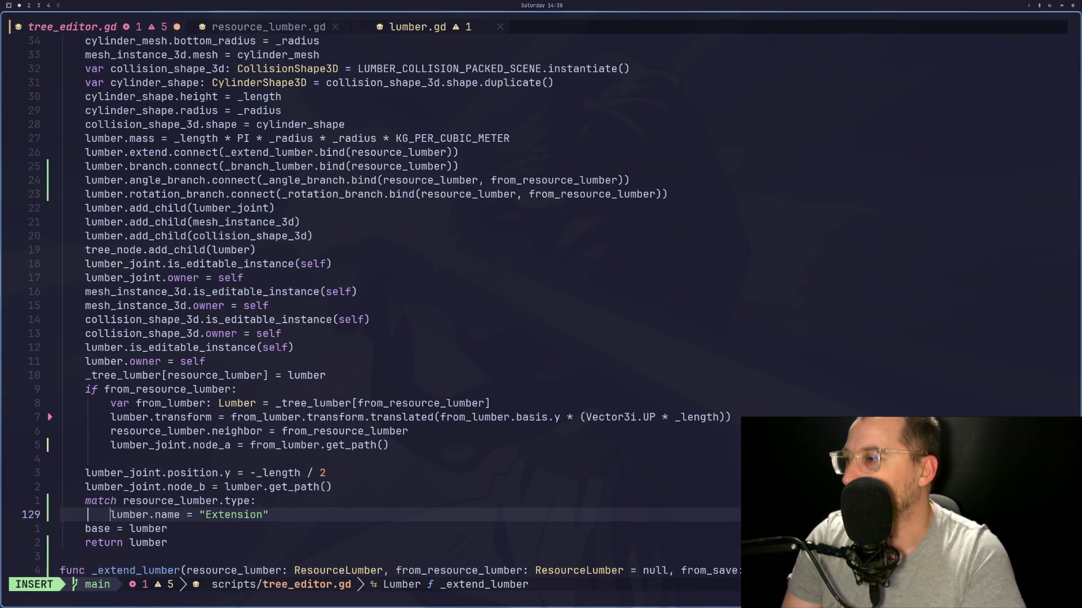
key("Escape")
key("k")
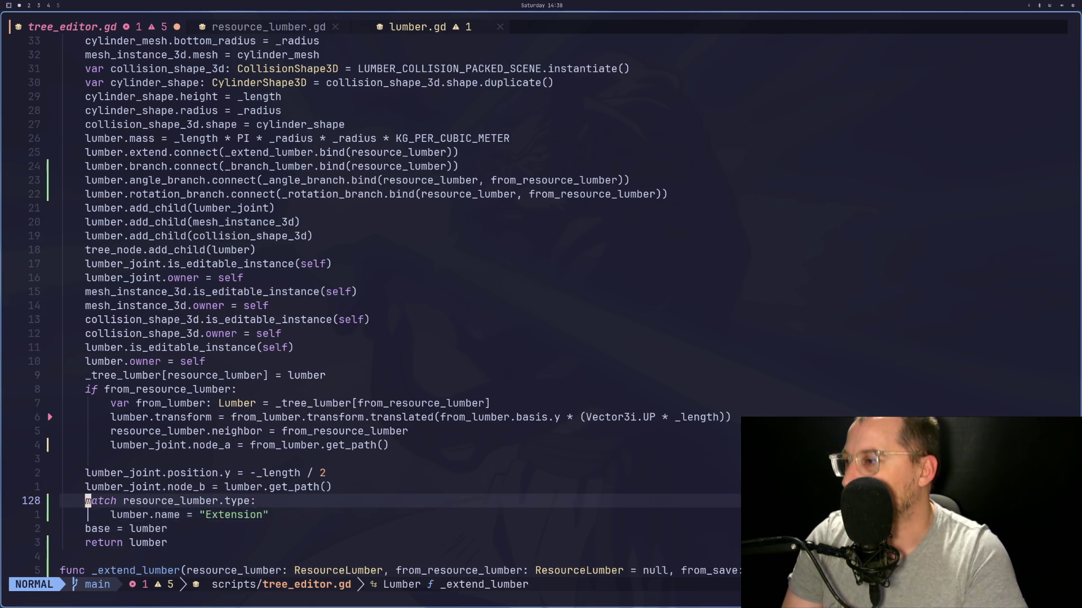
key("o")
type("Resouc")
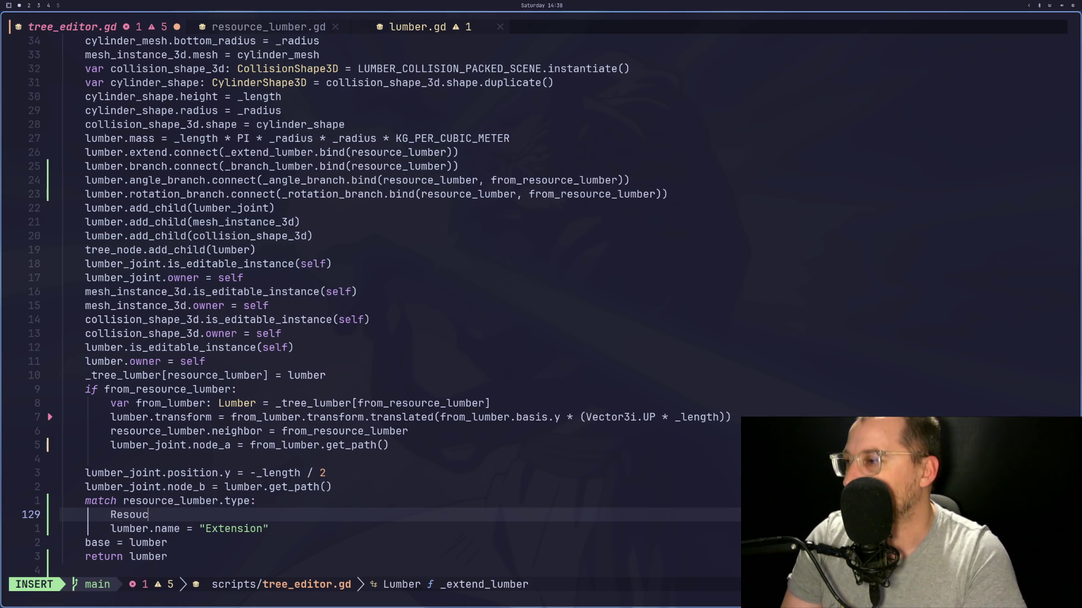
key("BackSpace")
type("rce")
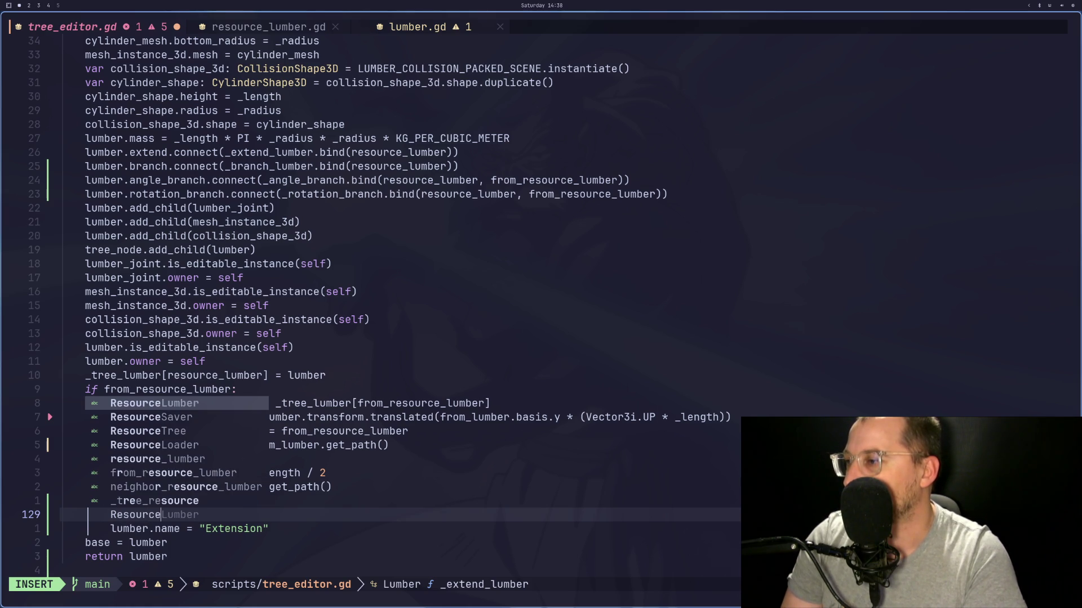
key("Return")
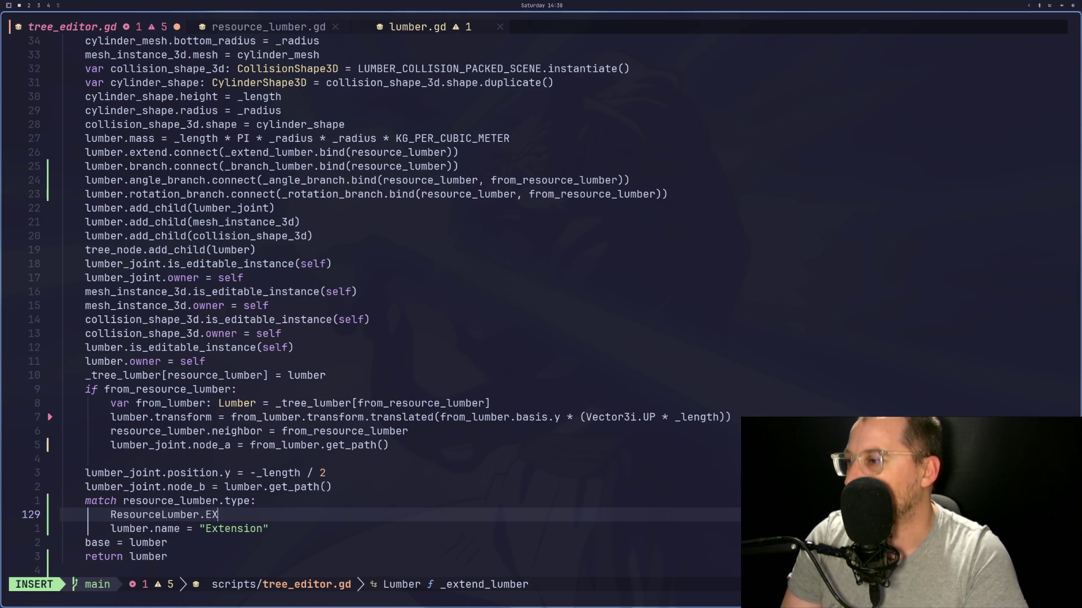
key("Return")
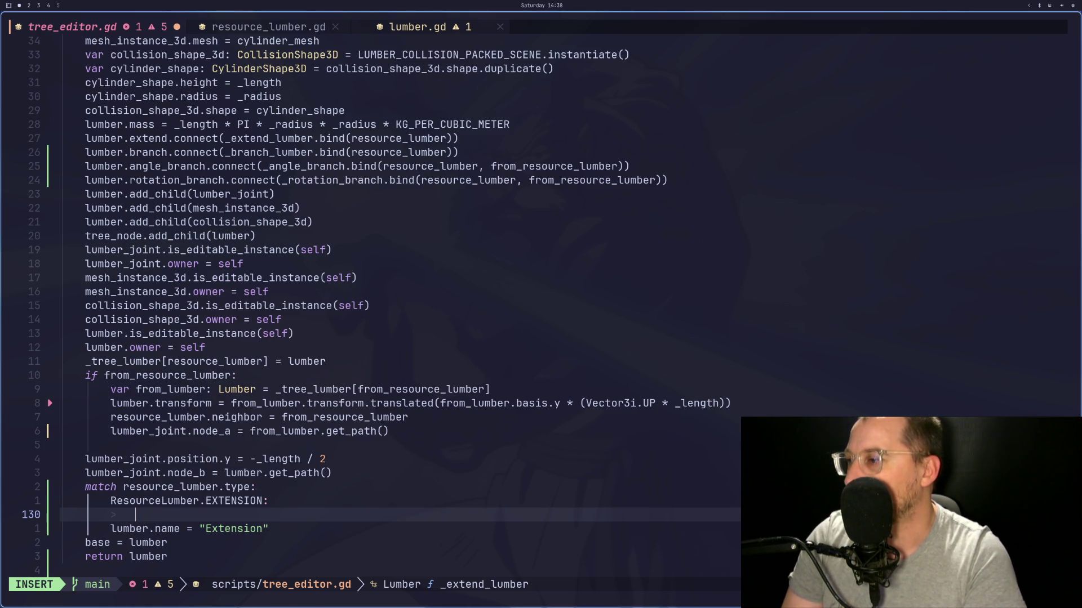
key("Delete")
type("l")
key("Escape")
key("k")
Step: Duplicate the EXTENSION case below and change the copy to ResourceLumber.BRANCH
key("y")
key("j")
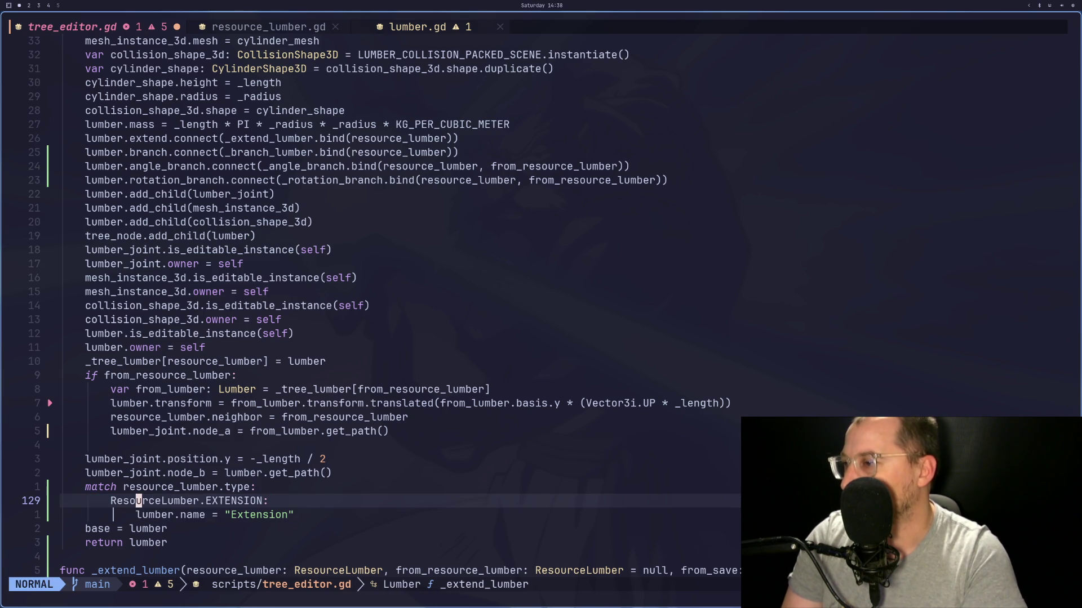
key("p")
key("l")
key("l")
key("l")
key("w")
key("w")
type("cw")
type("RANCH")
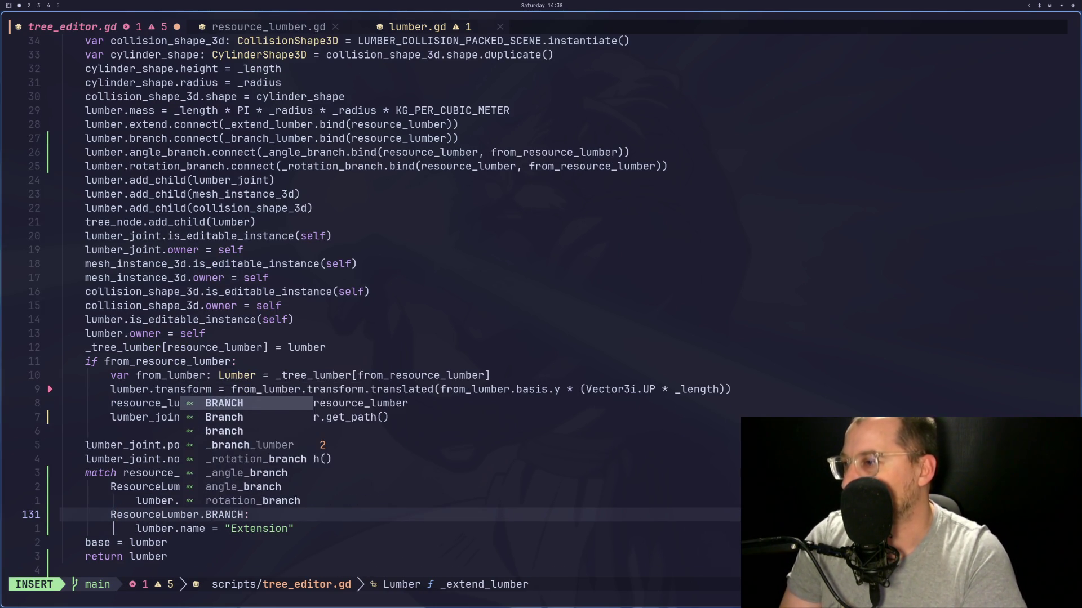
key("Escape")
key("j")
Step: Name the BRANCH case's lumber "Branch" and save tree_editor.gd
key("c")
key("i")
key("quotedbl")
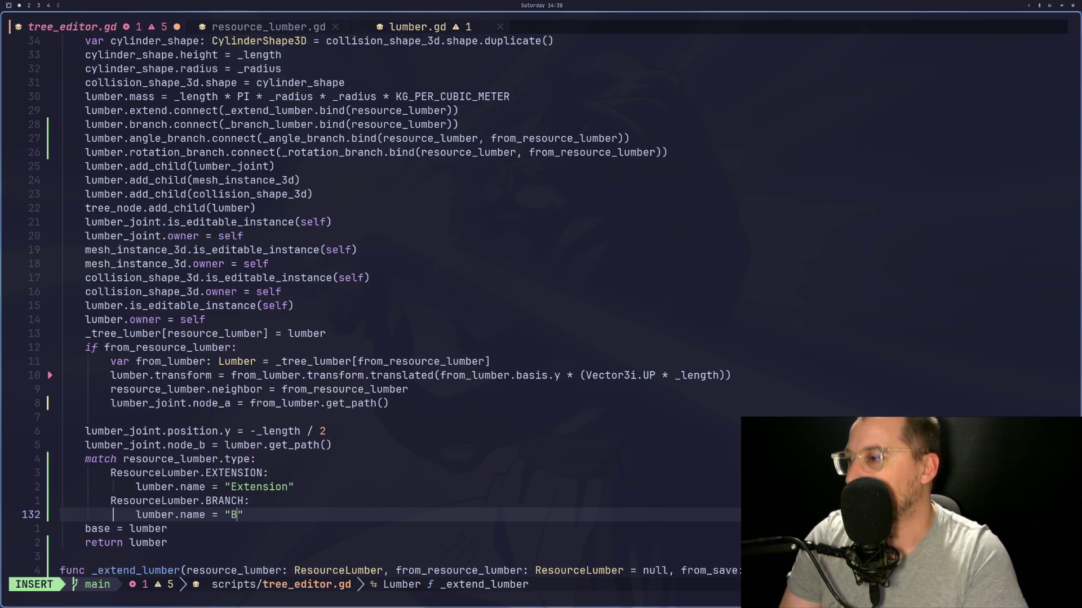
type("nch")
key("Escape")
key("j")
key("j")
key("j")
type(":w")
key("Return")
Step: Delete the old _extend_lumber and _branch_lumber functions and leftover blank line, then save
key("j")
key("j")
key("j")
key("k")
key("k")
key("k")
key("d")
key("j")
key("d")
key("j")
key("d")
key("d")
key("d")
key("d")
key("d")
key("d")
type(":w")
key("Return")
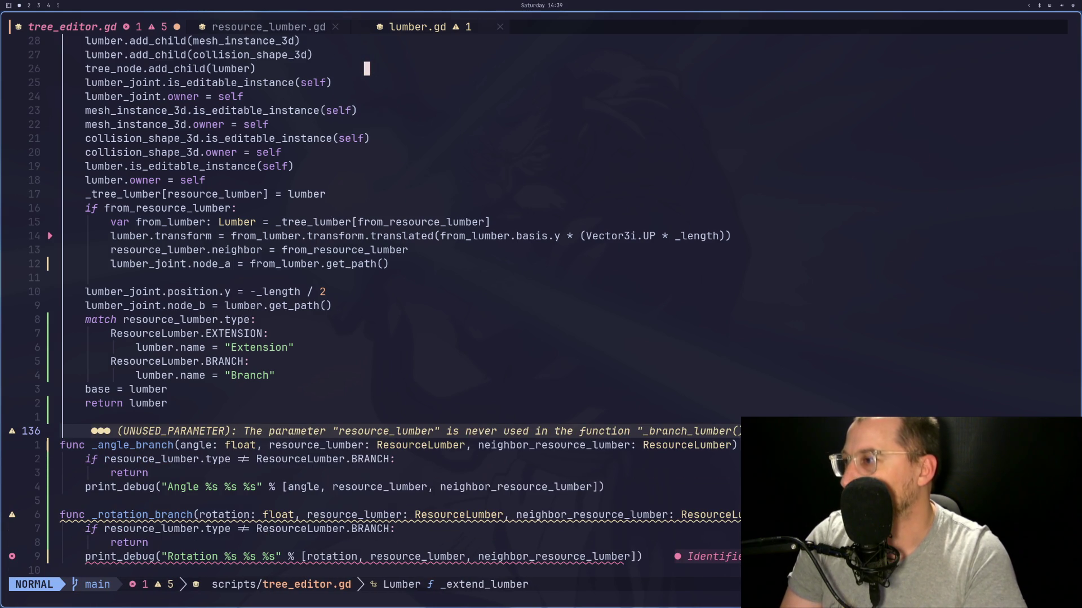
key("k")
key("d")
key("d")
key("colon")
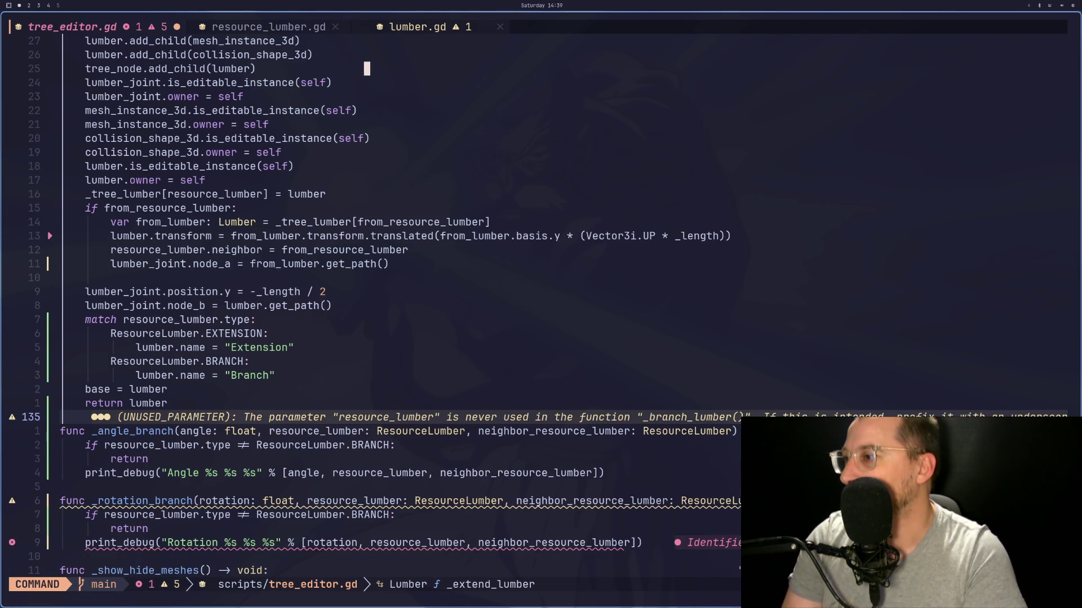
type("w")
key("Return")
key("ctrl+o")
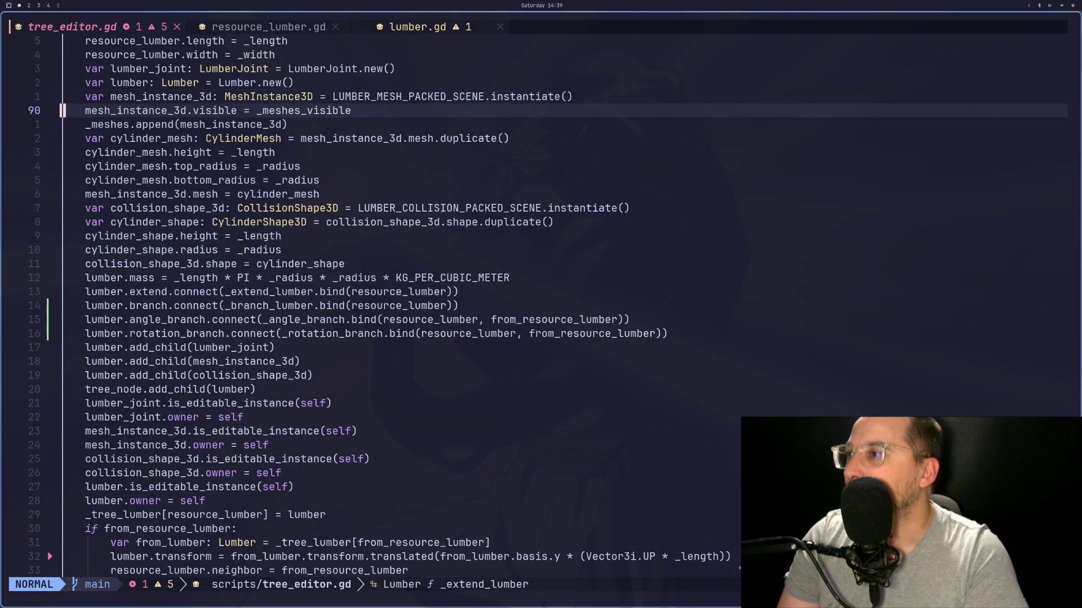
Step: Rename the extend signal's _extend_lumber callback to _add_lumber
key("1")
key("4")
key("j")
key("k")
key("w")
key("w")
key("w")
key("w")
key("w")
key("w")
key("j")
key("w")
key("w")
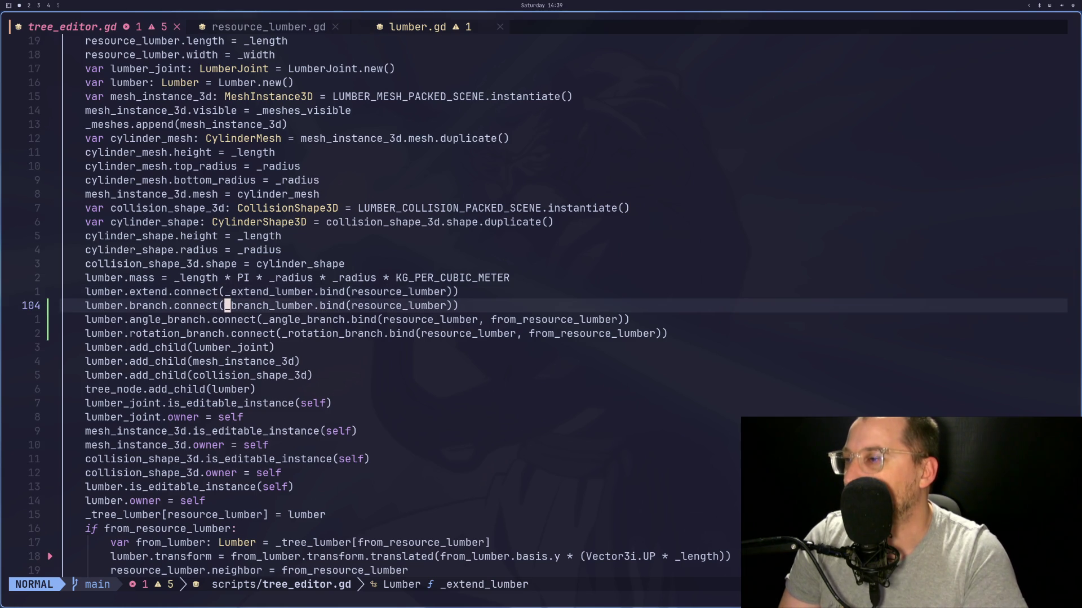
key("k")
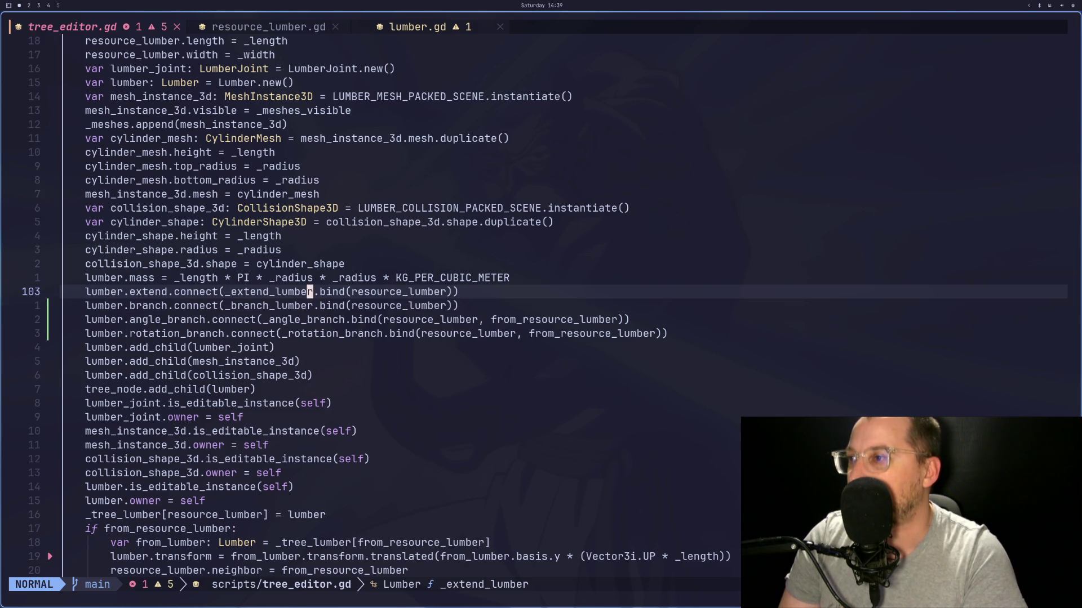
key("F")
key("t")
key("c")
key("t")
key("underscore")
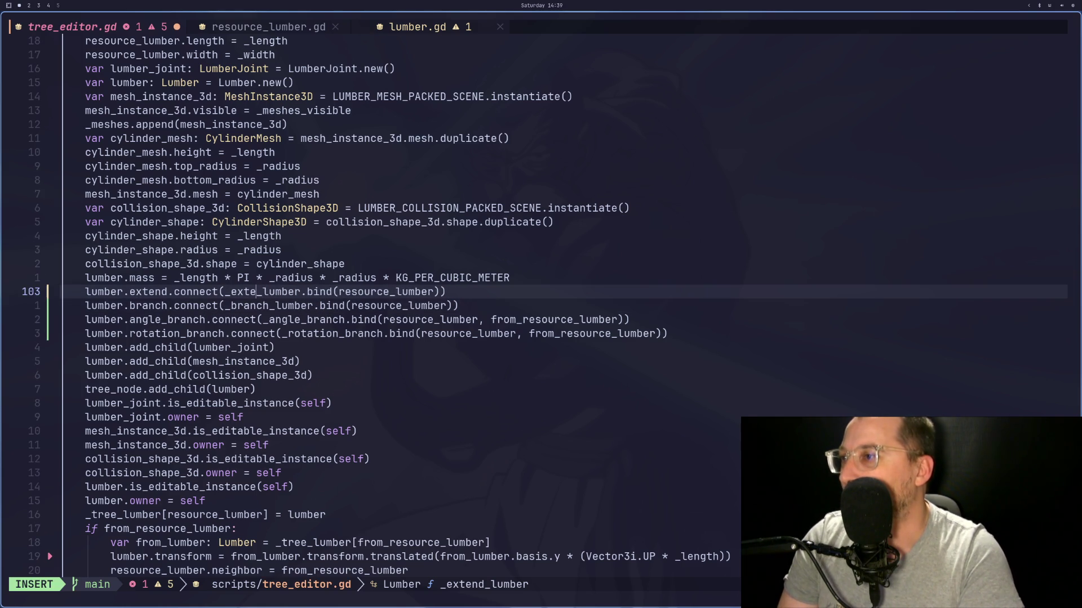
key("BackSpace")
key("BackSpace")
type("add")
key("Escape")
Step: Rename the branch signal's _branch_lumber callback to _add_lumber, then go to line 130
key("j")
key("f")
key("c")
key("c")
key("t")
key("underscore")
key("BackSpace")
key("BackSpace")
key("BackSpace")
type("add")
key("Escape")
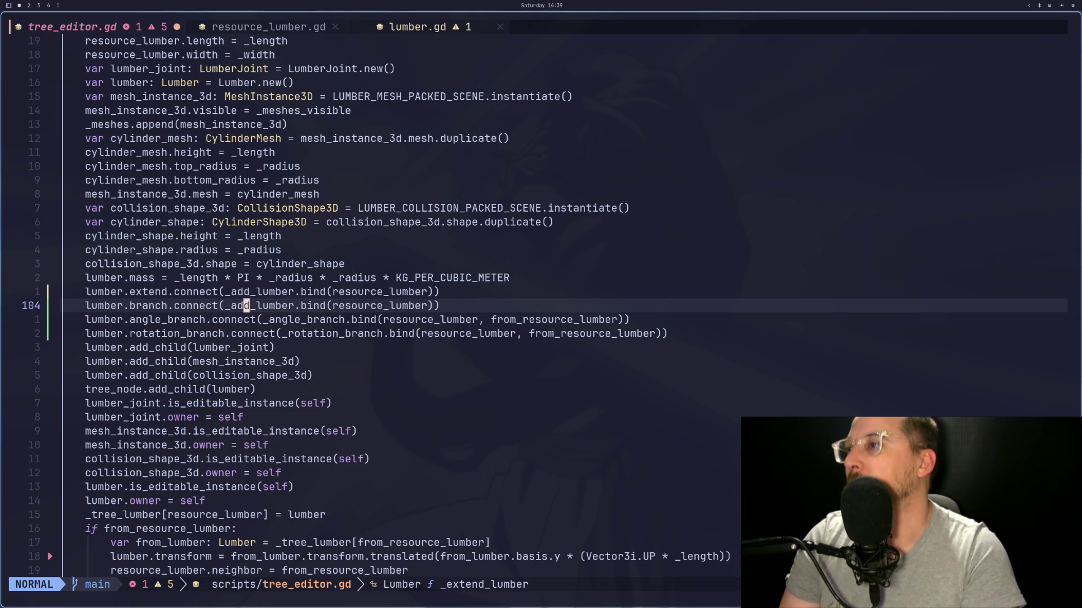
key("colon")
type("130")
key("Return")
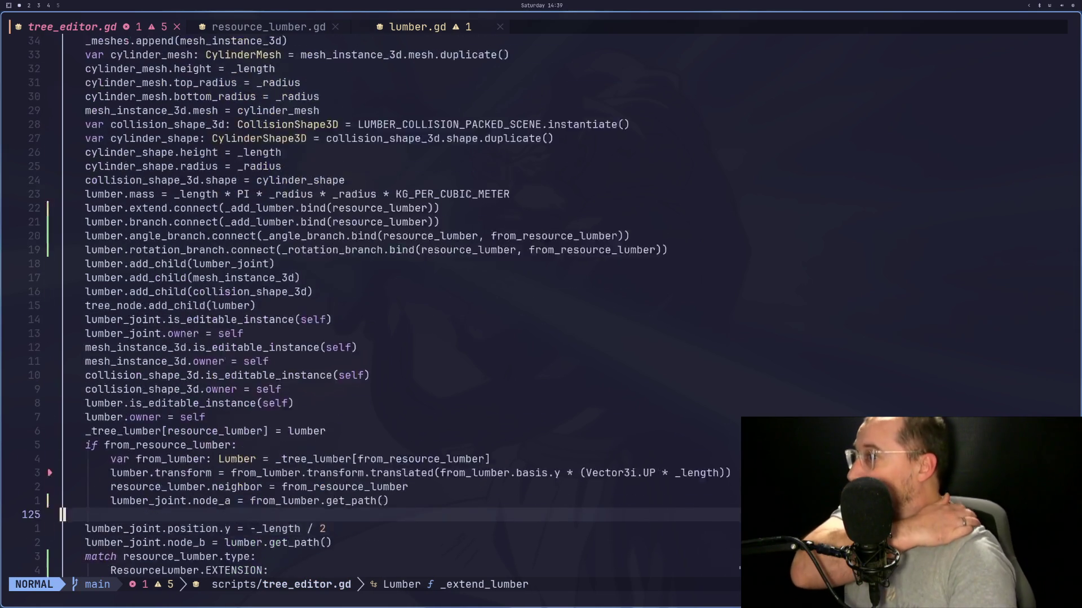
Step: Select and cut the match naming block down through its Branch line
key("j")
key("j")
key("j")
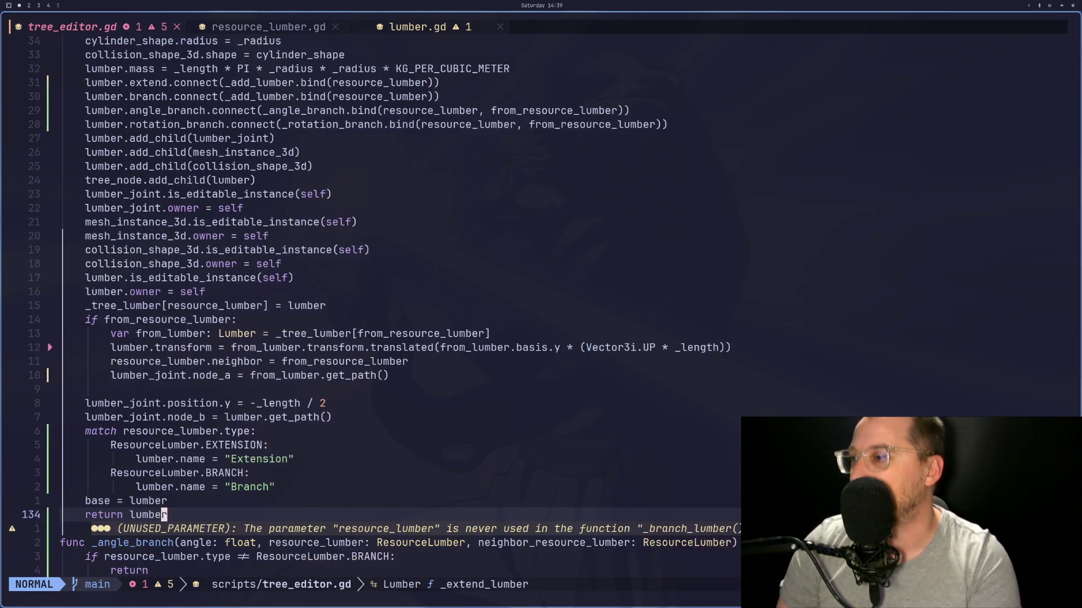
key("j")
key("k")
key("k")
key("k")
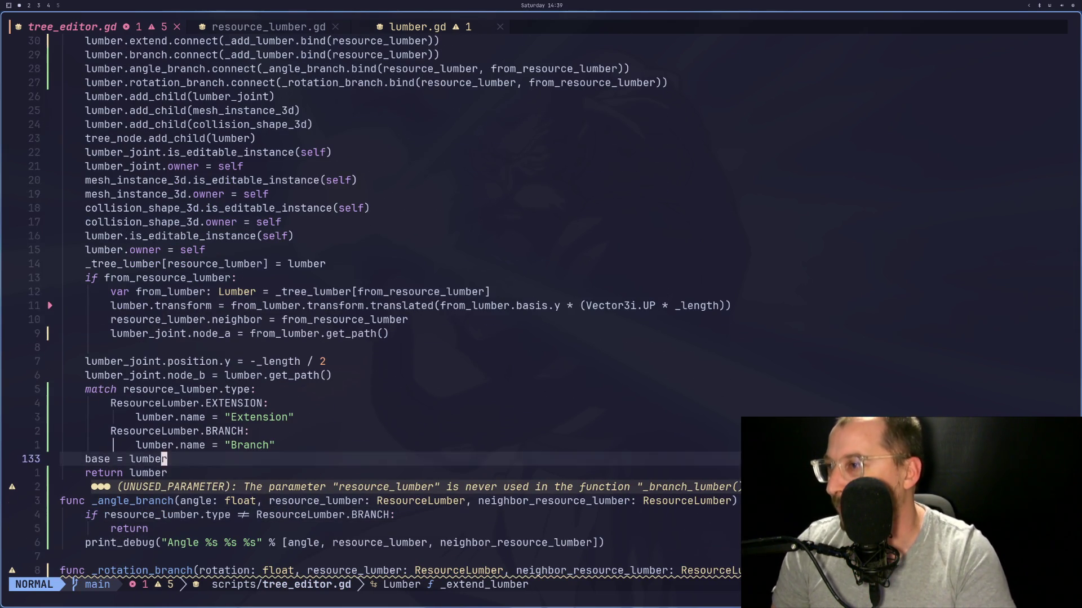
key("f")
key("t")
key("j")
key("j")
key("k")
key("k")
key("k")
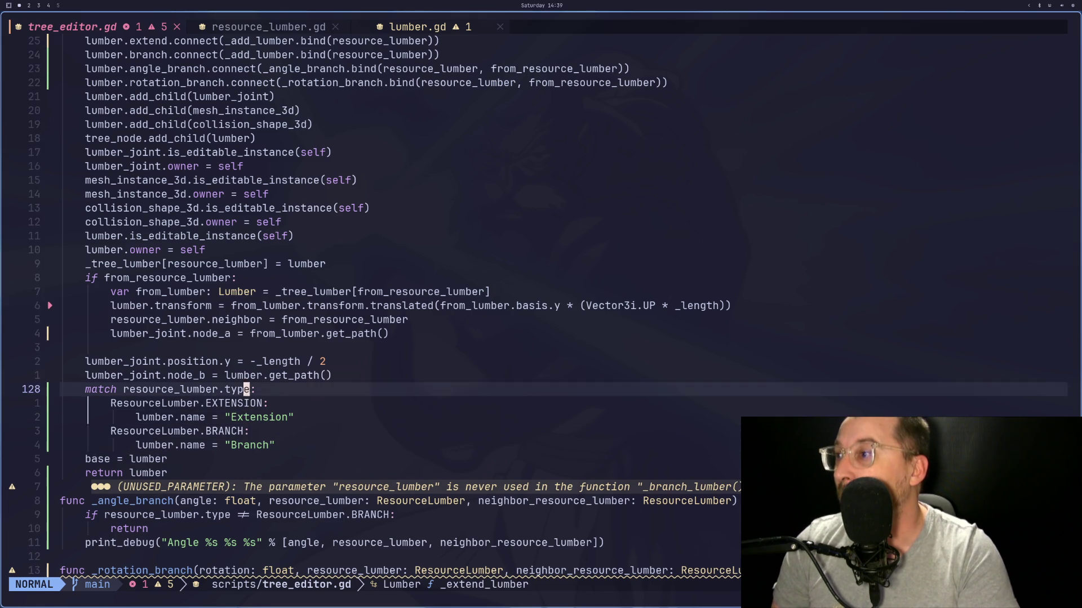
key("j")
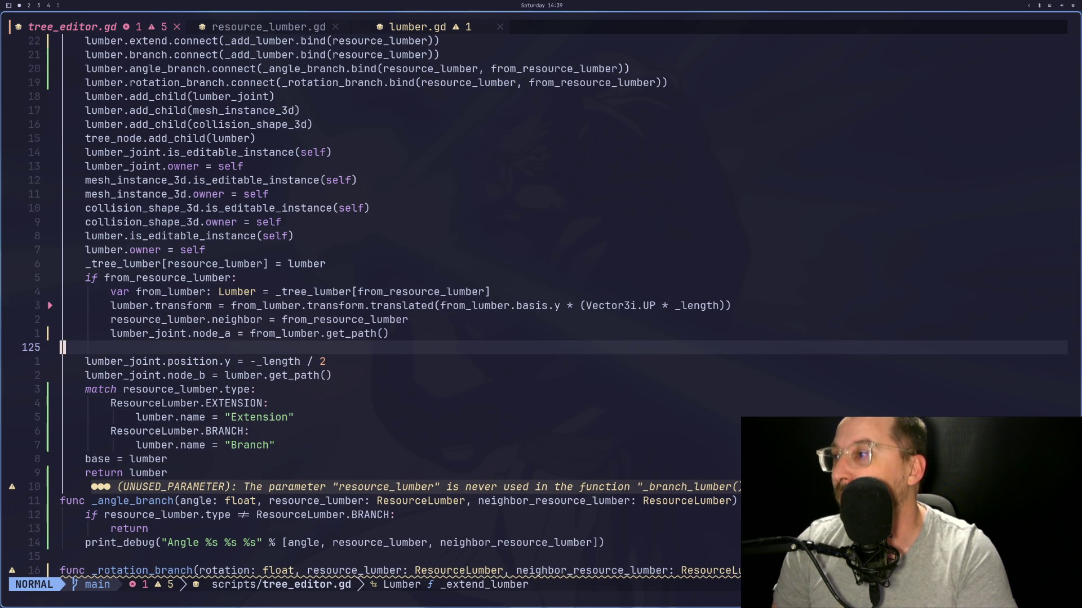
key("j")
key("j")
key("j")
key("b")
key("b")
key("^")
key("v")
key("j")
key("j")
key("j")
key("w")
key("w")
key("w")
key("d")
Step: Paste the match block on a new line below the _tree_lumber assignment
key("k")
key("k")
key("k")
key("k")
key("k")
key("k")
key("P")
key("u")
key("o")
key("Escape")
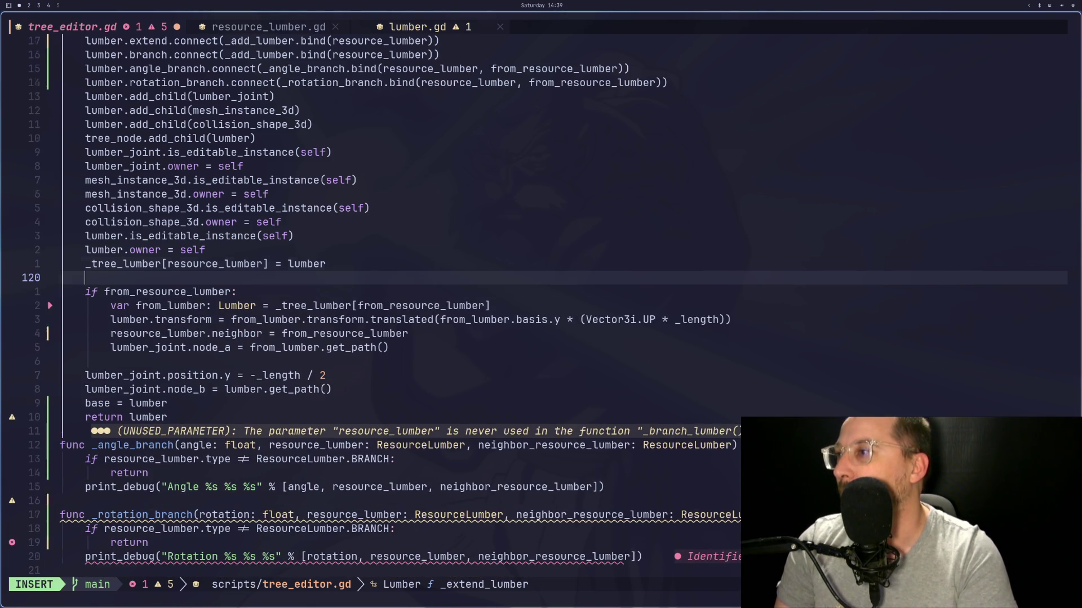
key("P")
left_click(367, 68)
Step: Save tree_editor.gd, look over the functions below, and switch to Godot
key("ctrl+s")
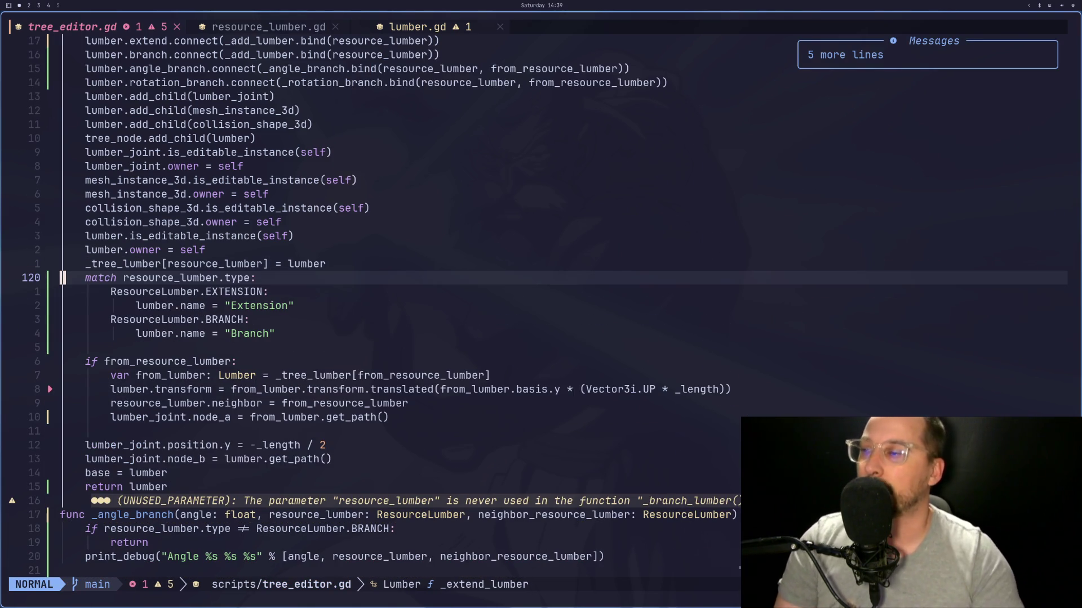
key("j")
key("j")
key("j")
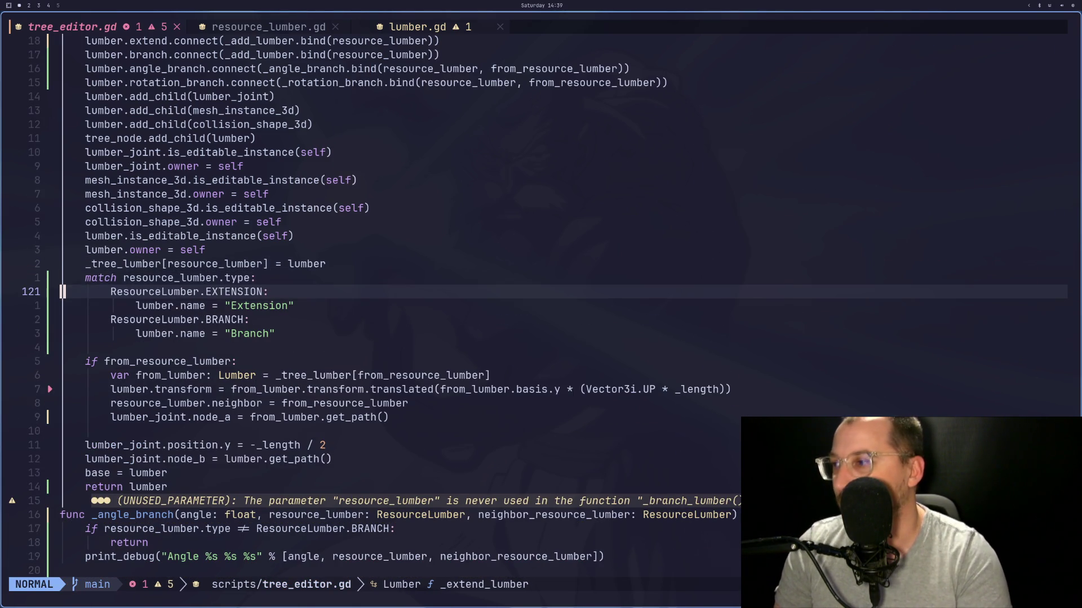
key("k")
key("k")
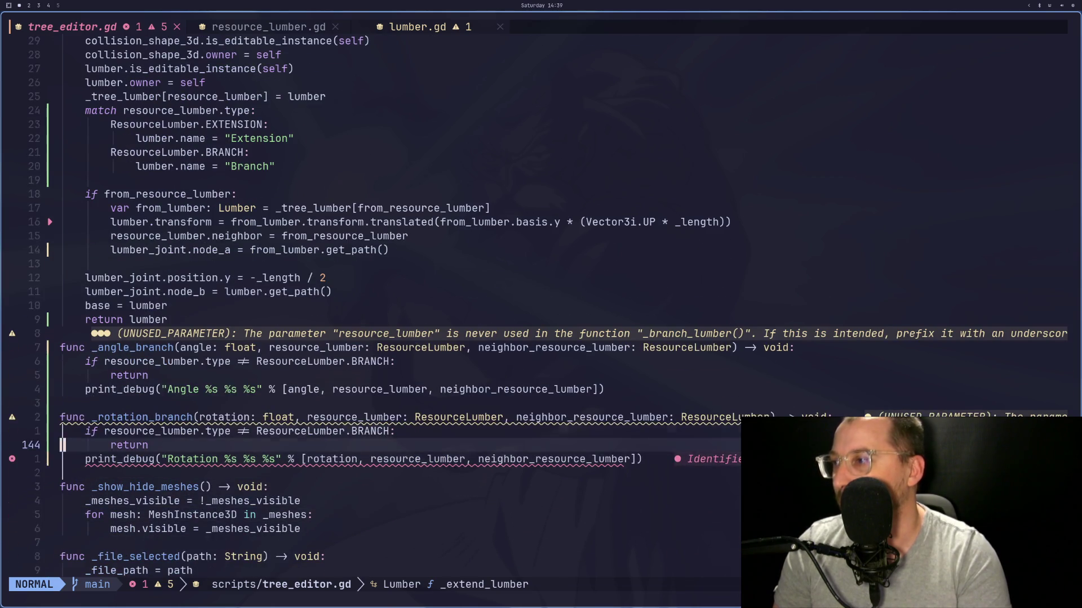
key("super+2")
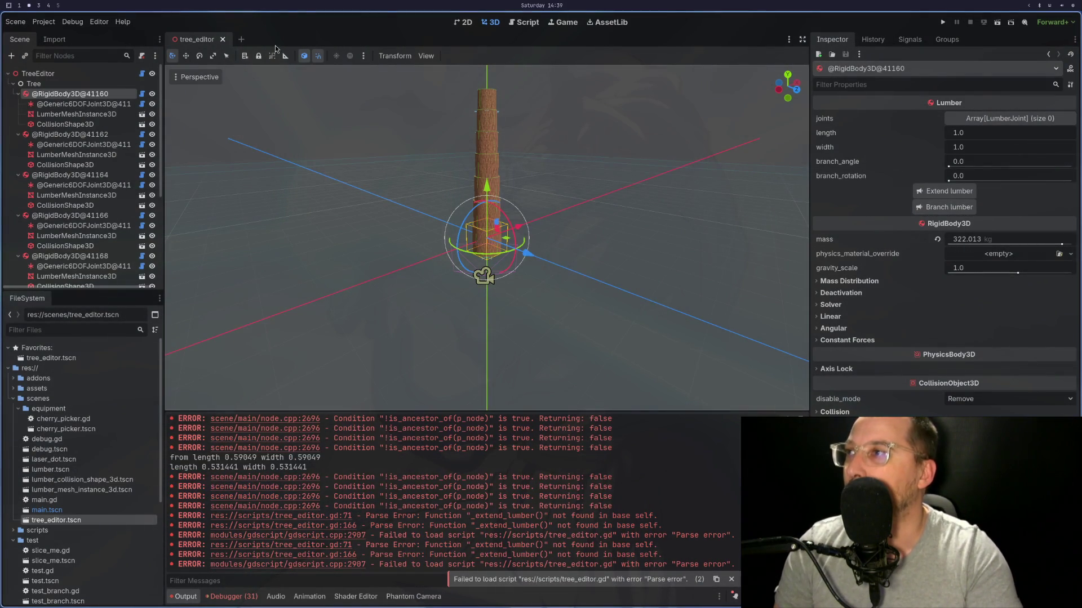
Step: Reopen tree_editor.tscn and delete the nodes Extension through Extension7
left_click(222, 39)
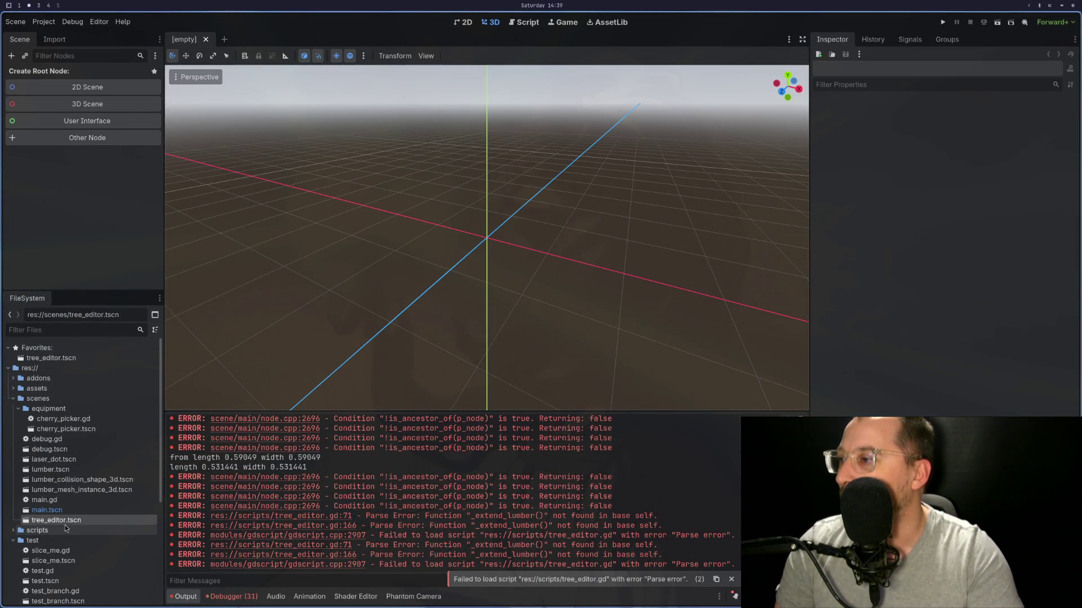
double_click(56, 521)
left_click(40, 73)
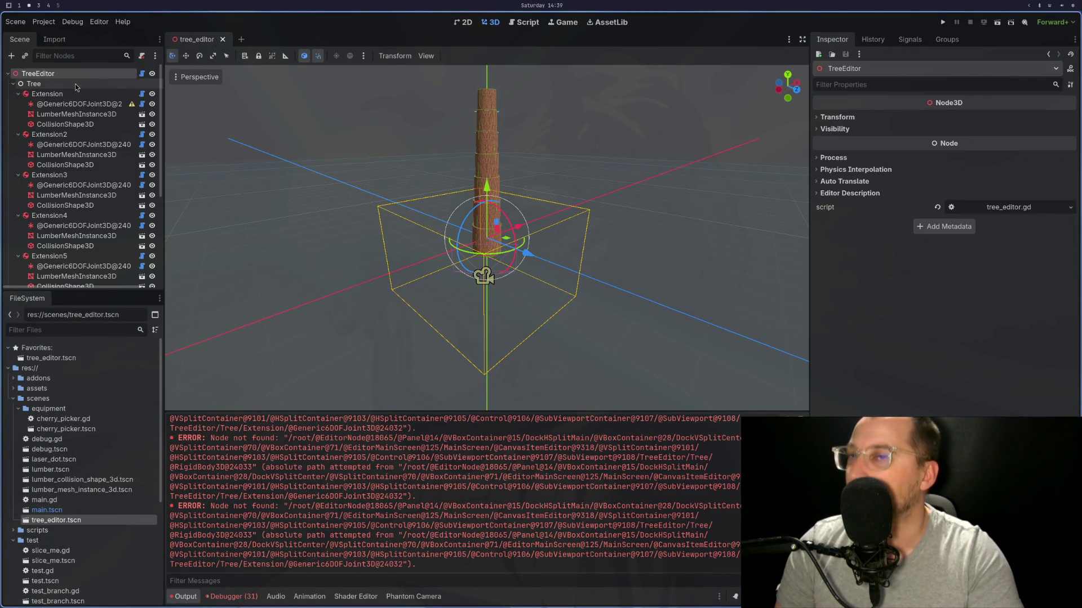
left_click(48, 93)
scroll(46, 237, "down", 3)
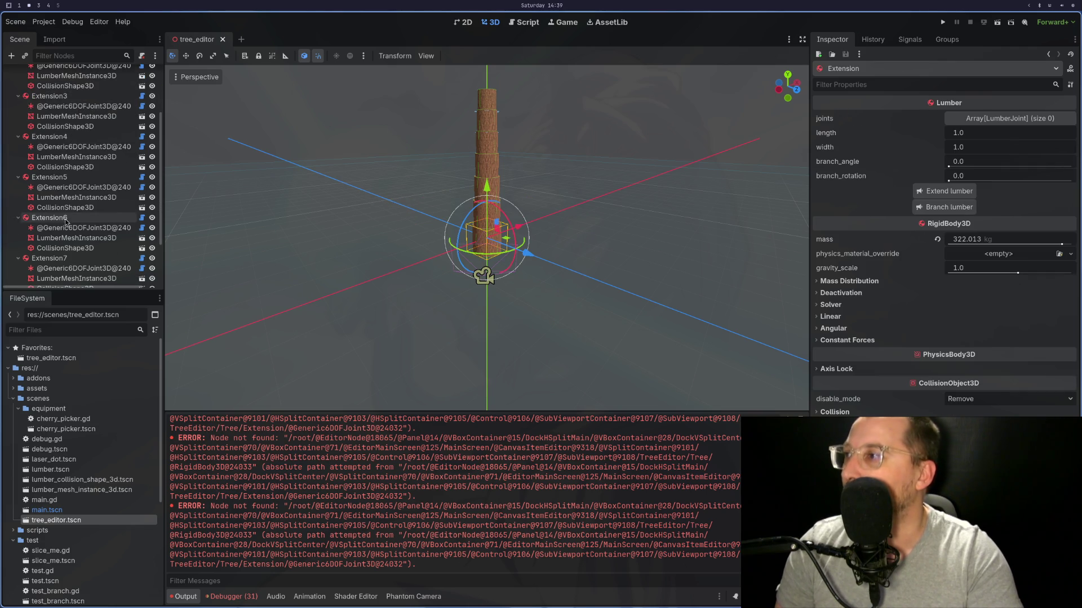
scroll(46, 262, "down", 3)
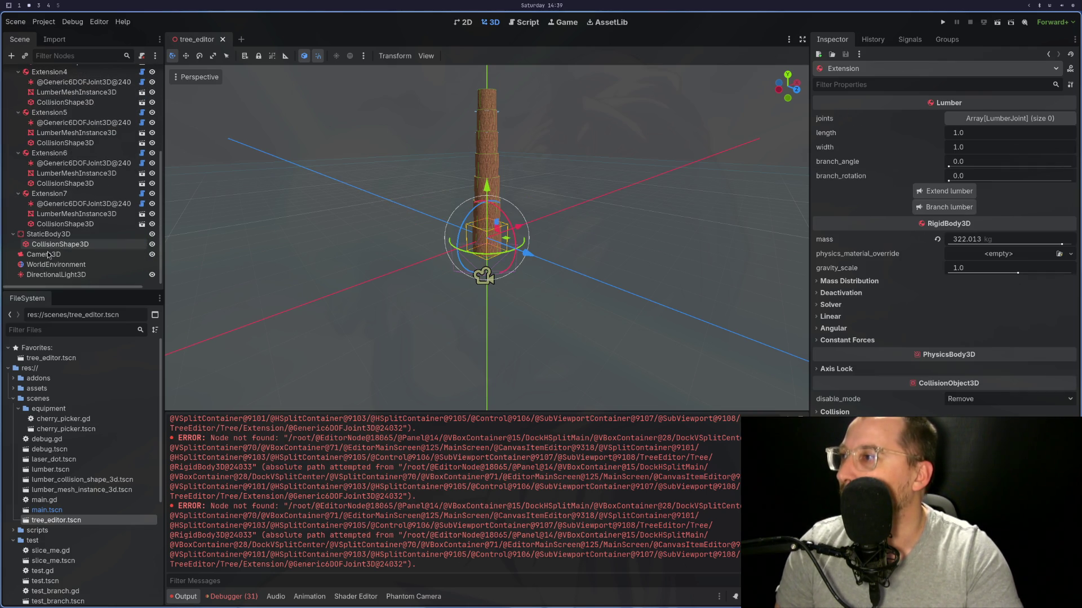
left_click(54, 194, "shift")
right_click(54, 195)
left_click(89, 367)
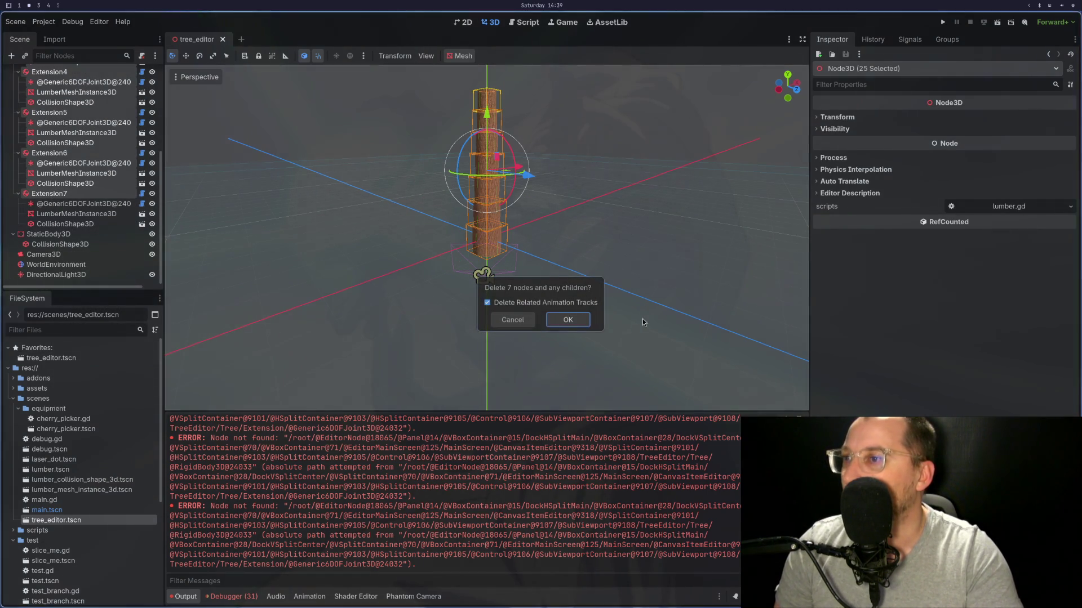
left_click(582, 321)
Step: Clear the Output log, save and close the tree_editor scene, and return to Neovim
left_click(50, 73)
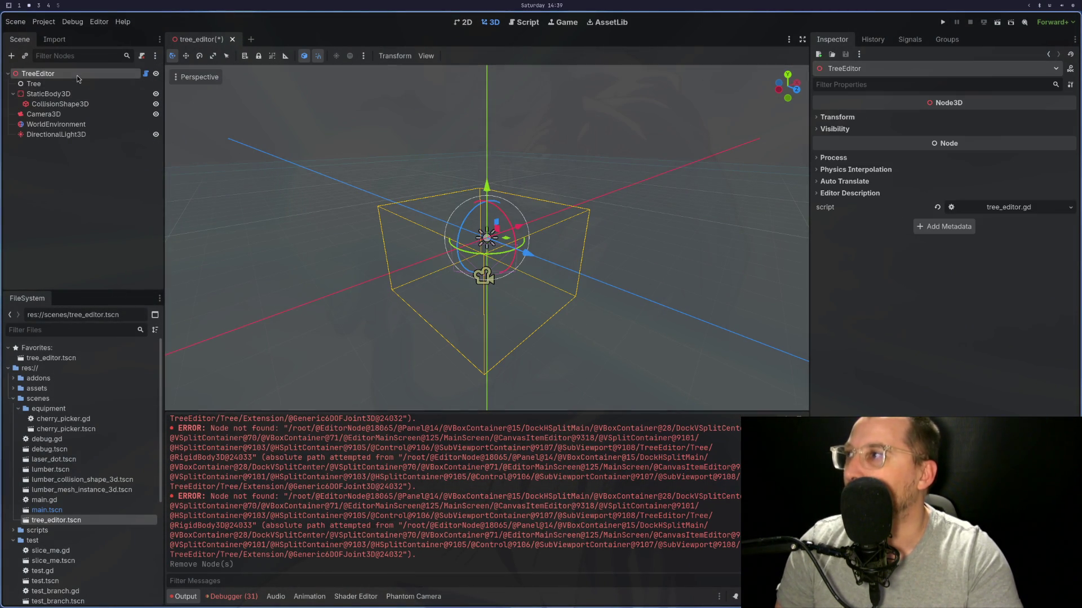
left_click(85, 78)
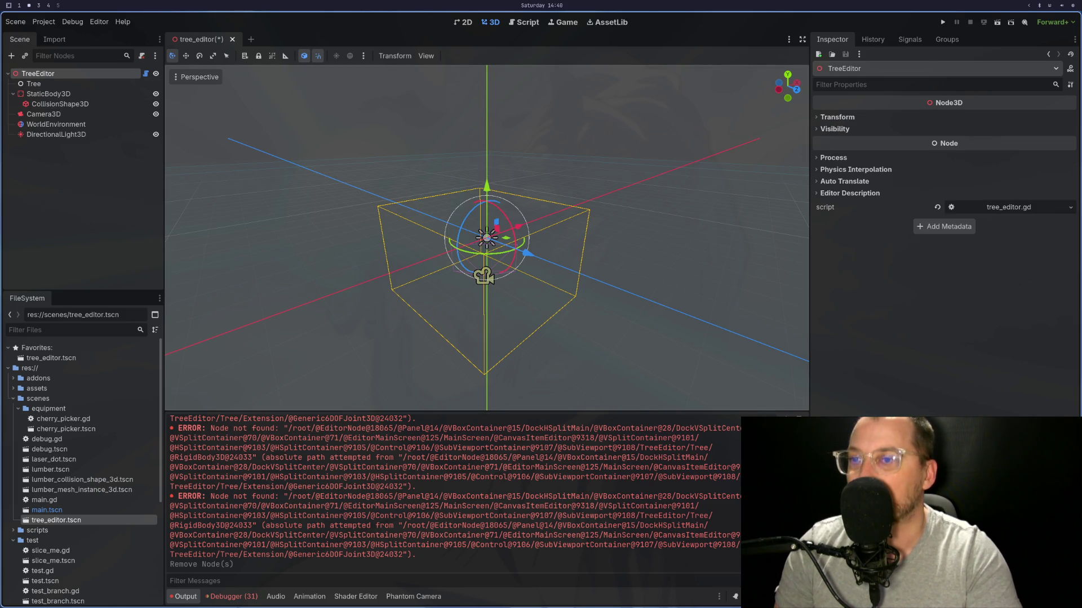
key("ctrl+shift+k")
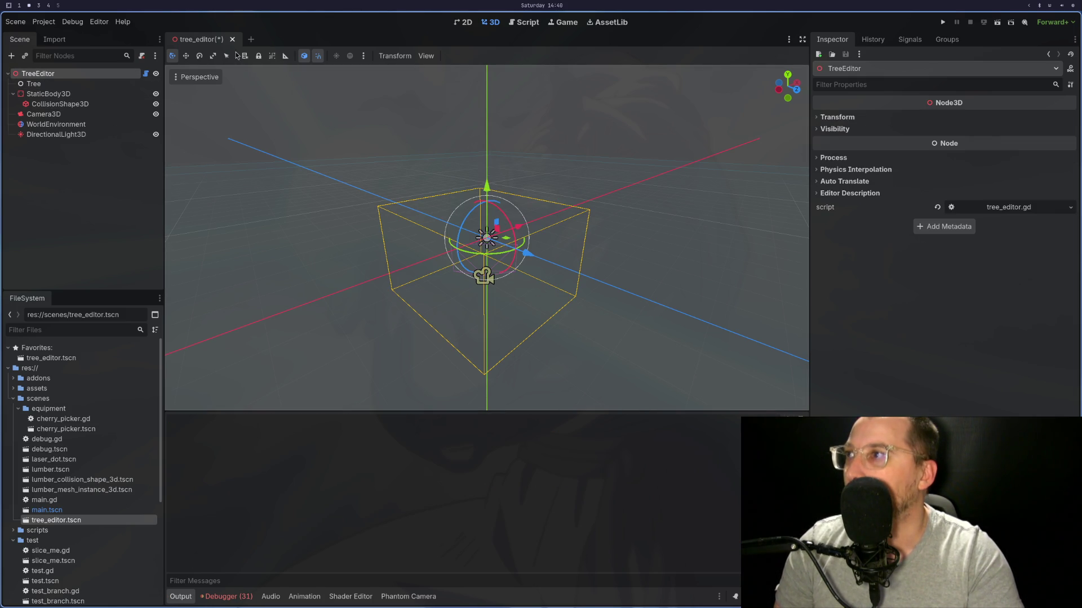
key("ctrl+s")
left_click(223, 39)
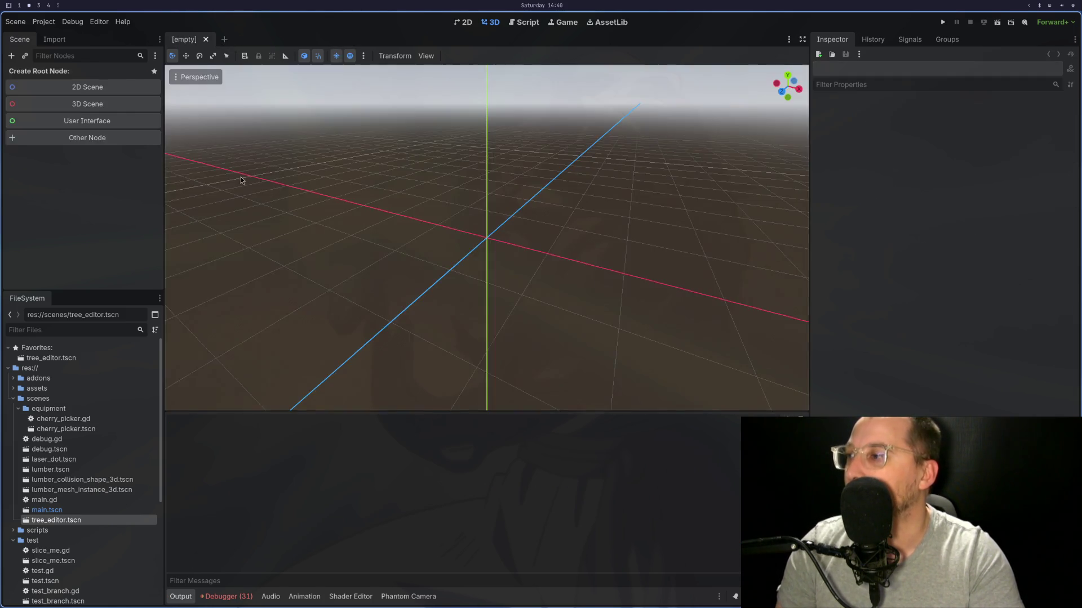
key("super+1")
Step: Restart Neovim, restore the session, and jump to the _extend_lumber error on line 71
type(":q")
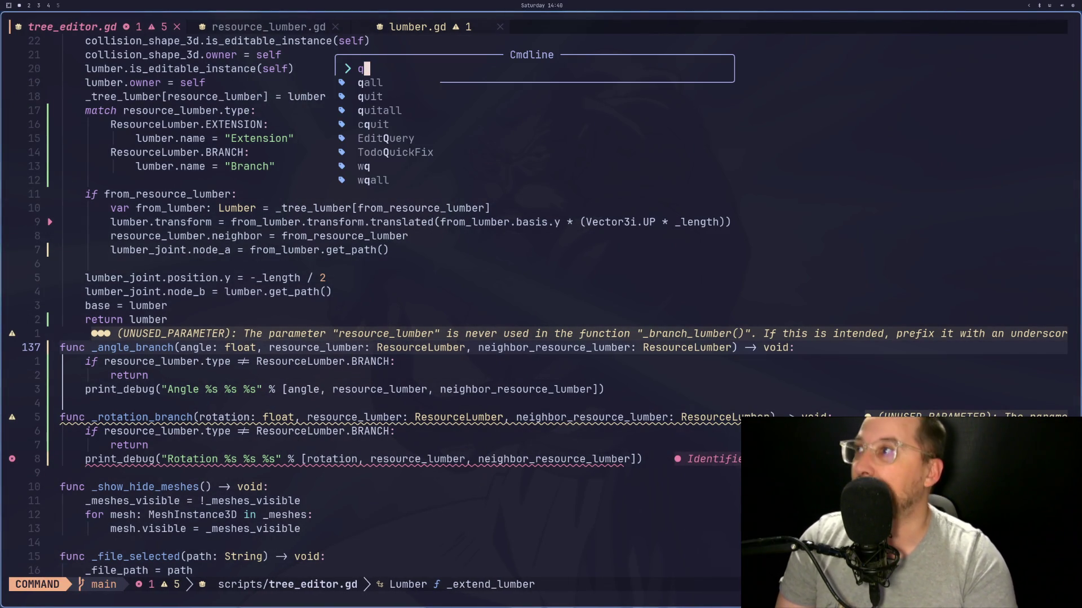
key("Return")
key("Up")
key("Return")
key("space")
key("q")
key("s")
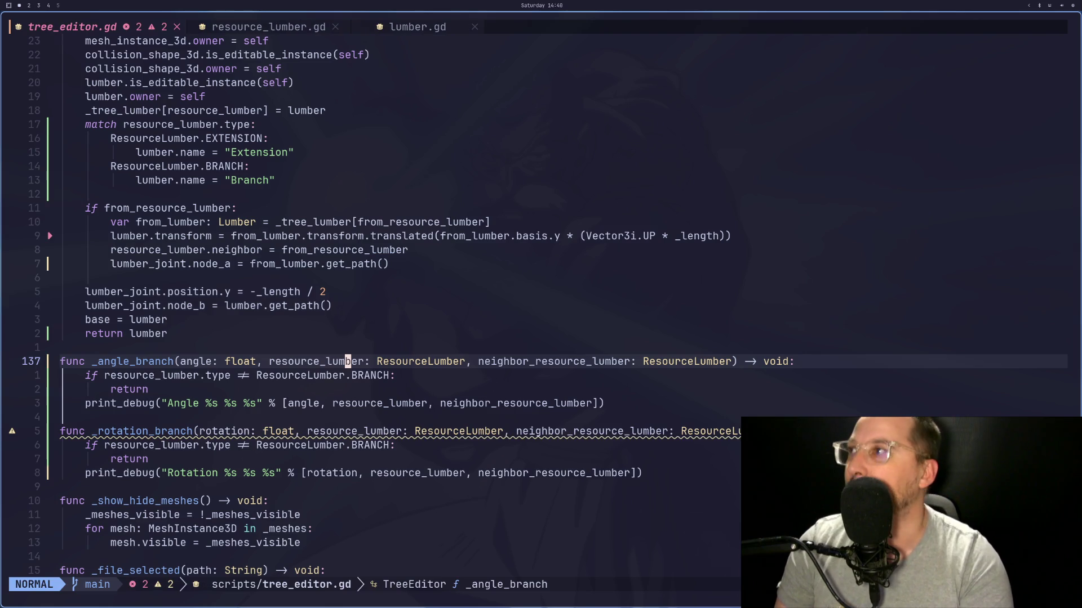
key("j")
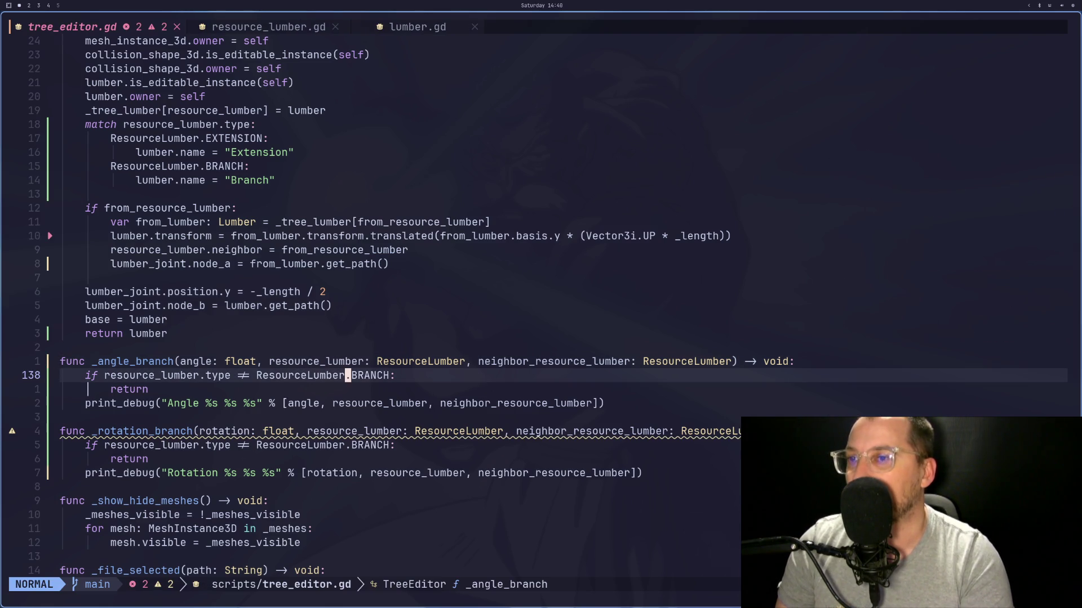
key("space")
key("x")
key("x")
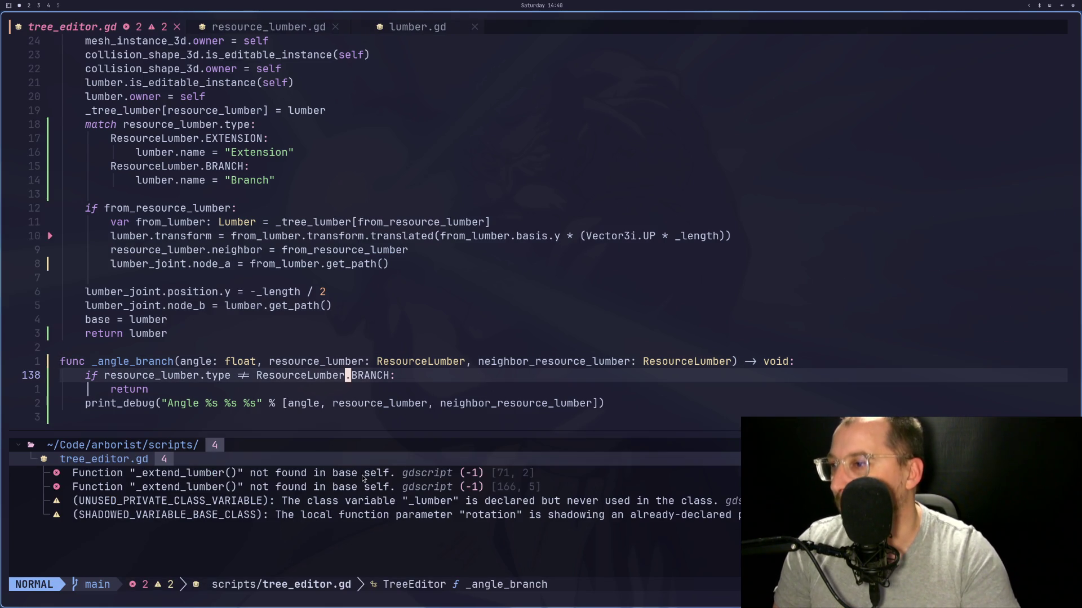
double_click(363, 478)
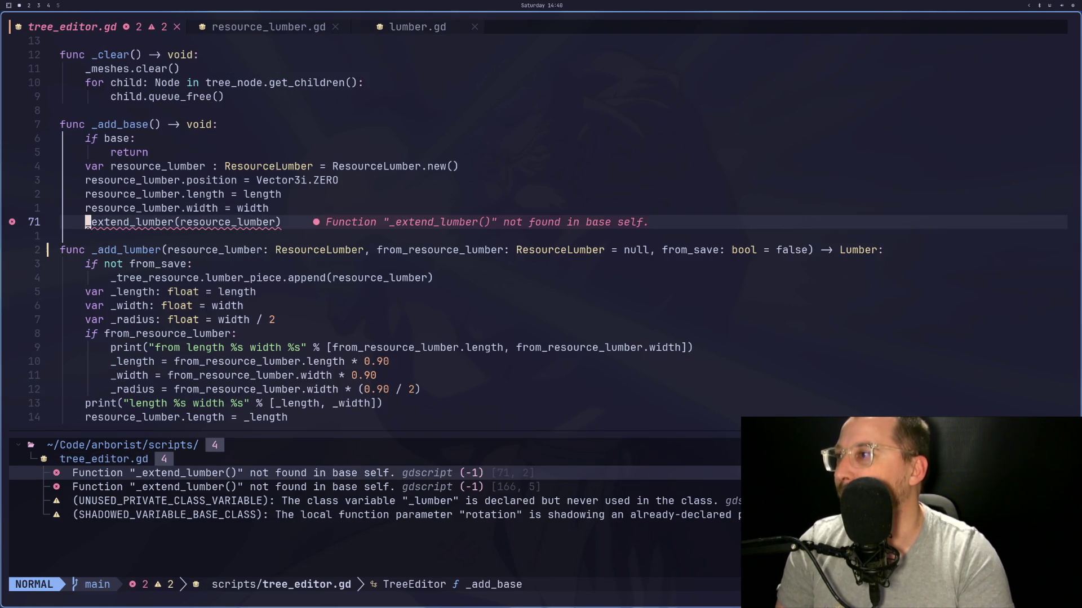
Step: Change the line 71 call to _add_lumber and save the script
key("l")
key("l")
key("l")
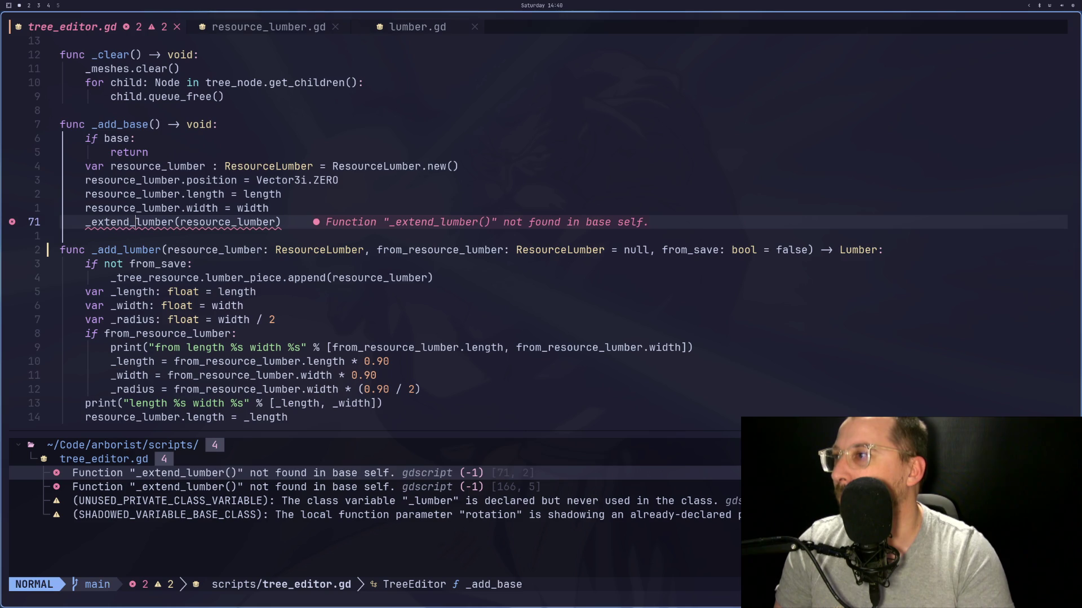
key("a")
key("BackSpace")
key("BackSpace")
key("BackSpace")
key("BackSpace")
key("BackSpace")
type("add")
key("Escape")
key("colon")
type("w")
key("Return")
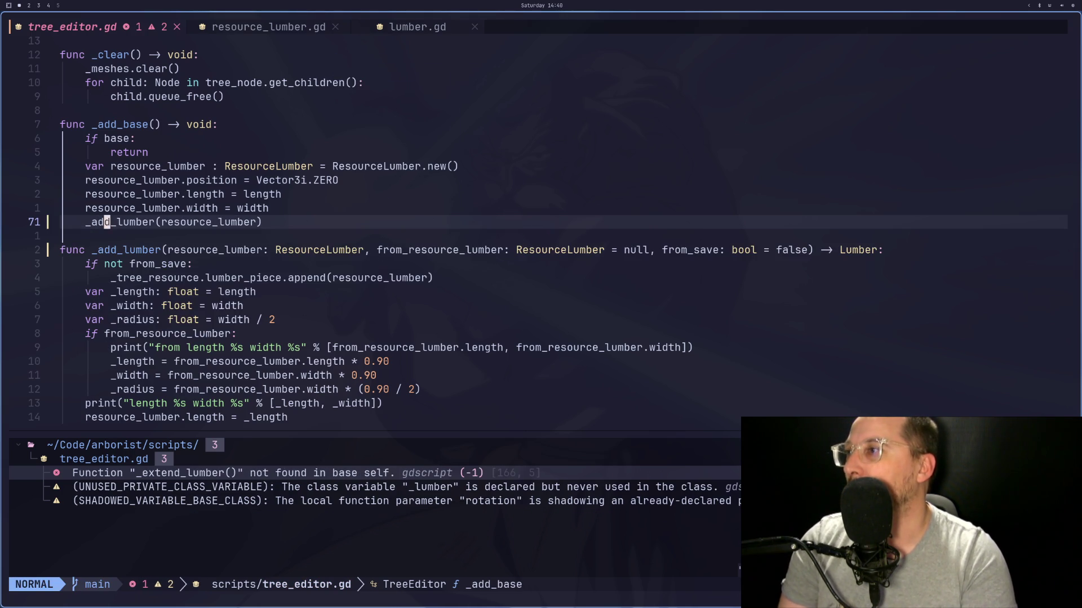
Step: Duplicate the width assignment line and rename the copy's property to type
key("k")
key("y")
key("y")
key("p")
key("w")
key("w")
type("cwty")
type("pe")
key("Escape")
Step: Assign ResourceLumber.EXTENSION to the new type line and save tree_editor.gd
key("w")
key("w")
key("c")
key("w")
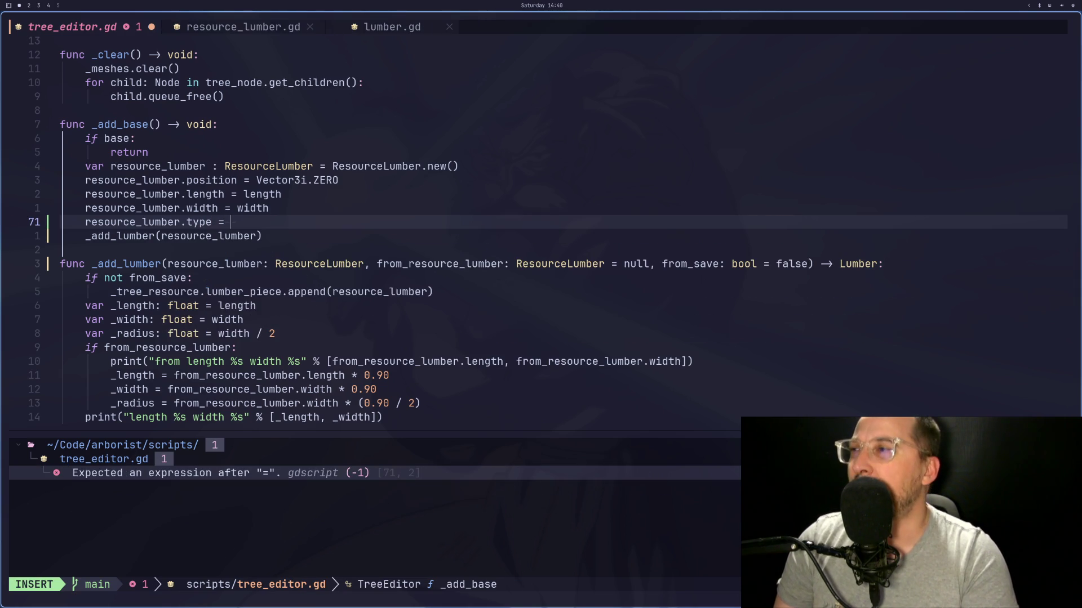
key("BackSpace")
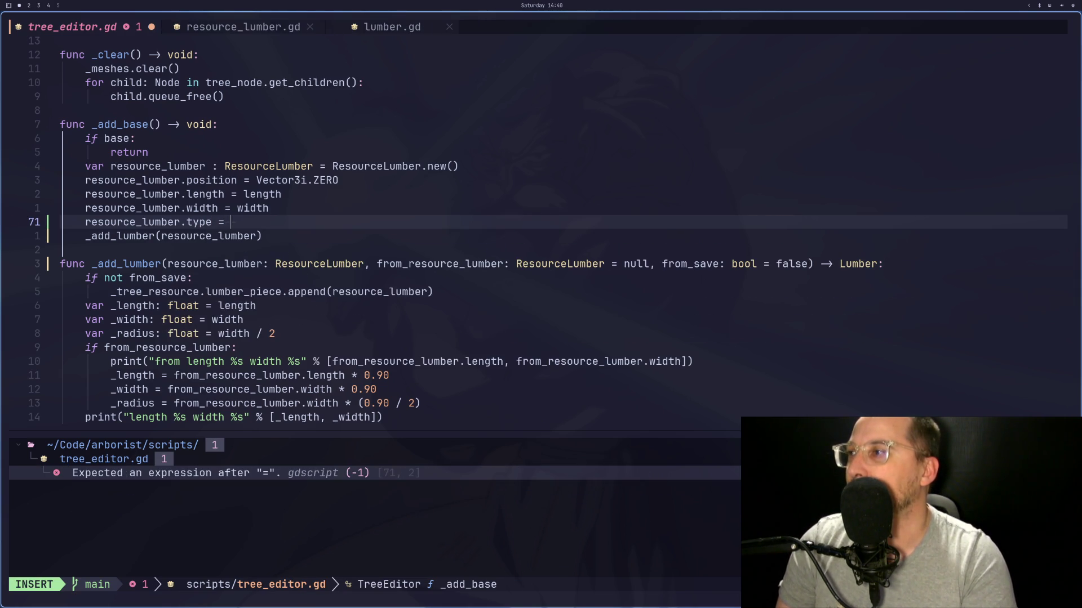
type("Reso")
key("Return")
type(".Y")
key("BackSpace")
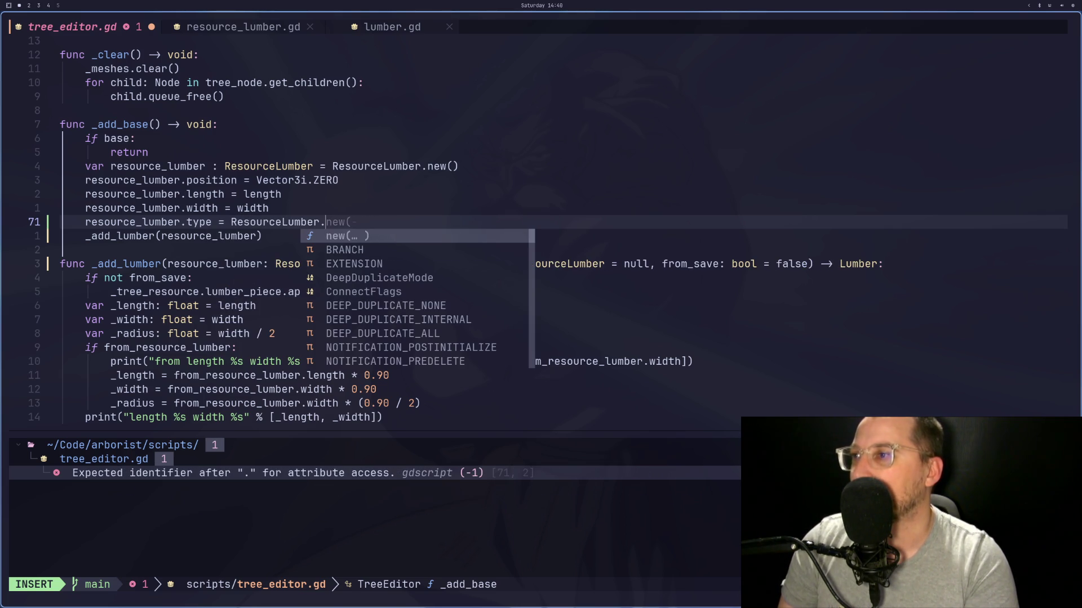
key("Down")
key("Down")
key("Escape")
type(":w")
key("Return")
key("a")
key("Escape")
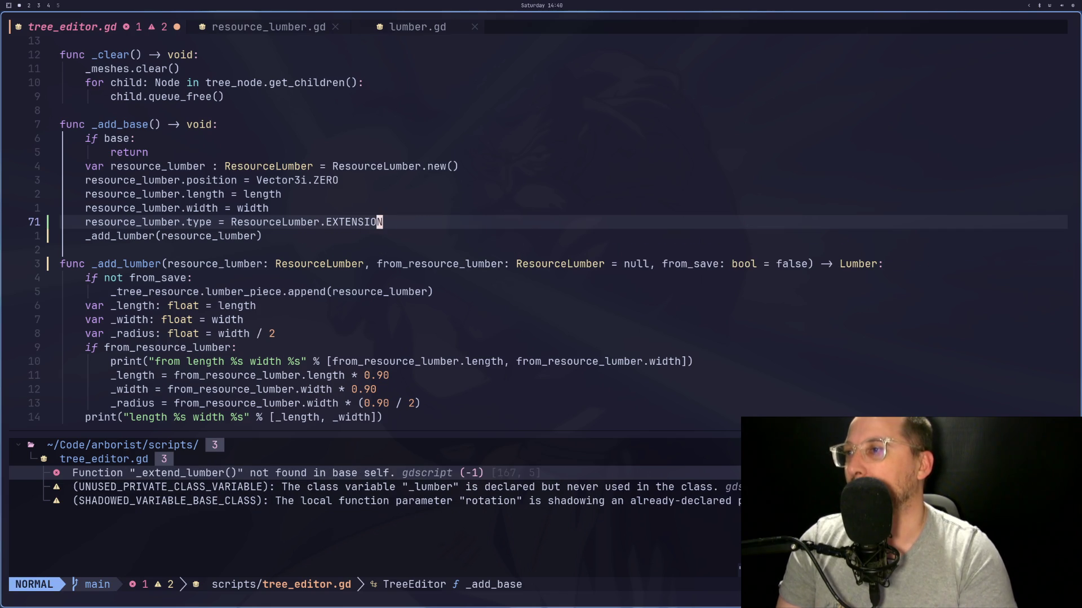
key("j")
key("j")
key("j")
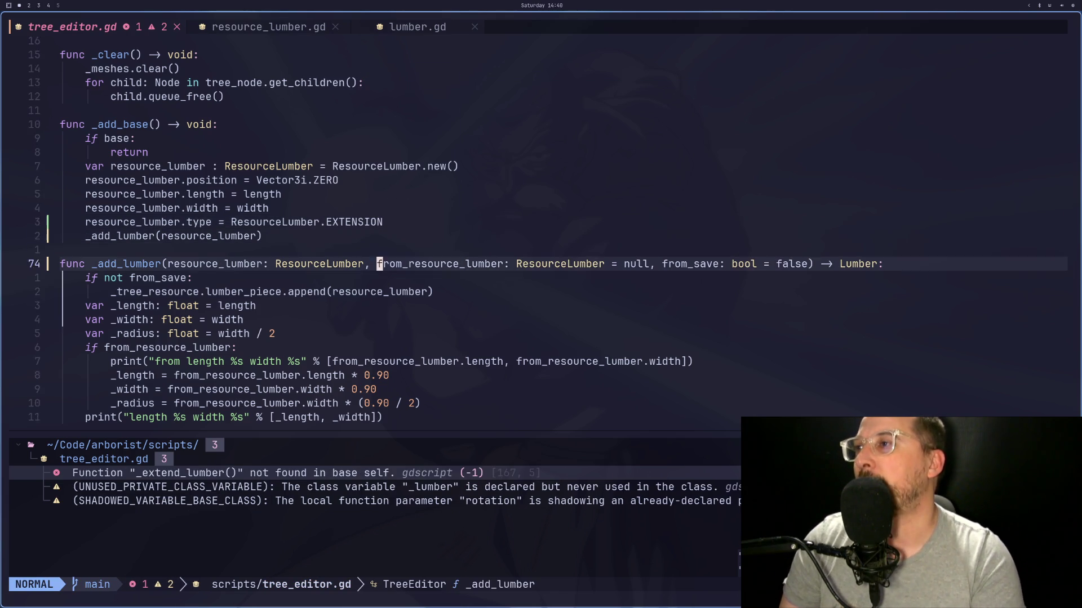
key("k")
key("k")
key("super+2")
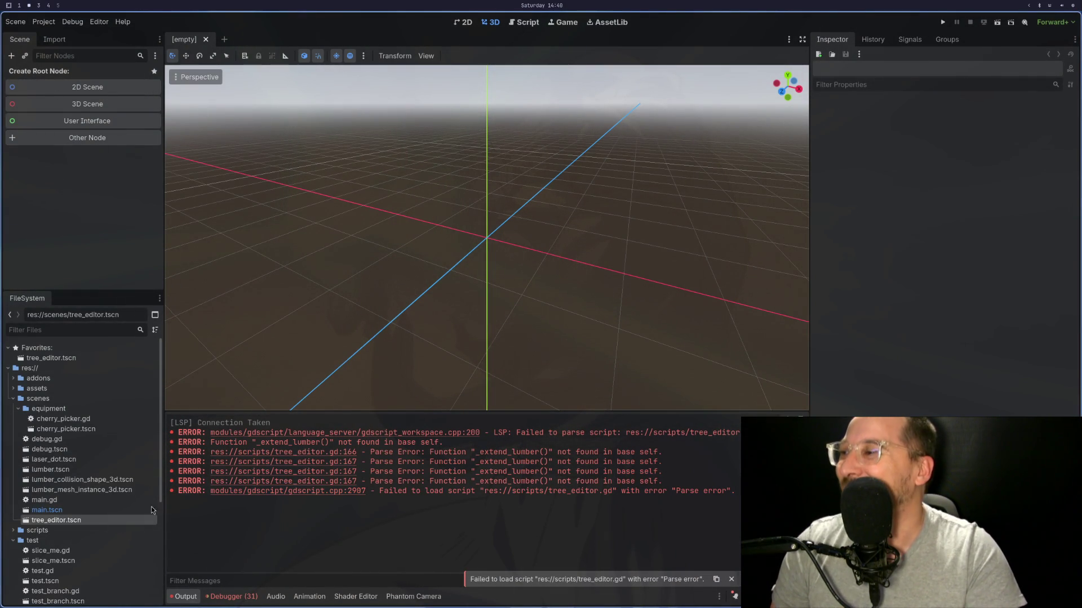
Step: Open tree_editor.tscn, clear the old error output, reopen the scene, and return to Neovim
double_click(113, 520)
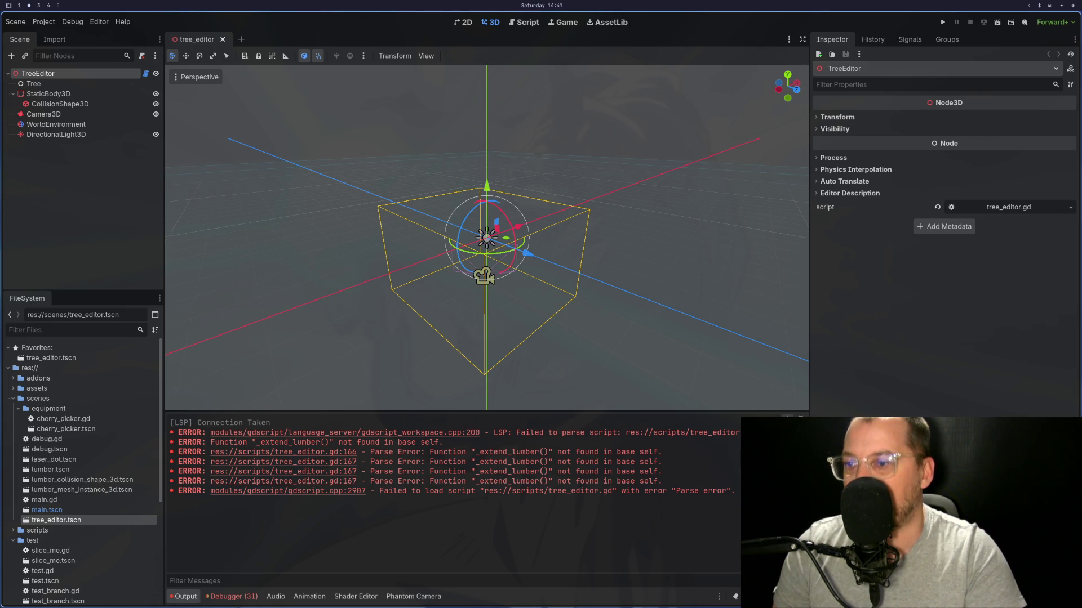
left_click(787, 419)
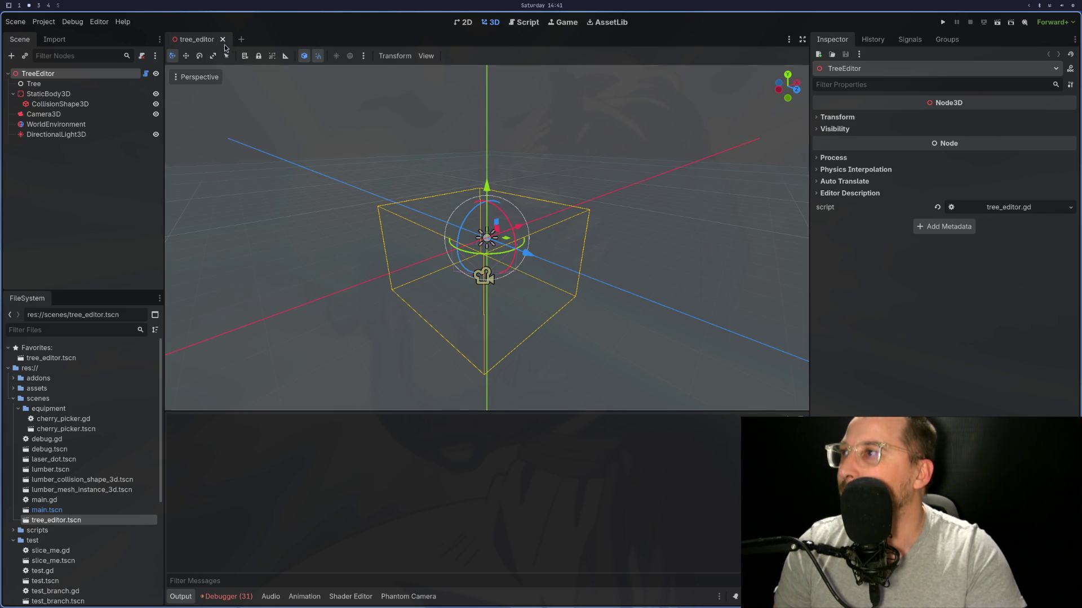
left_click(223, 39)
double_click(119, 521)
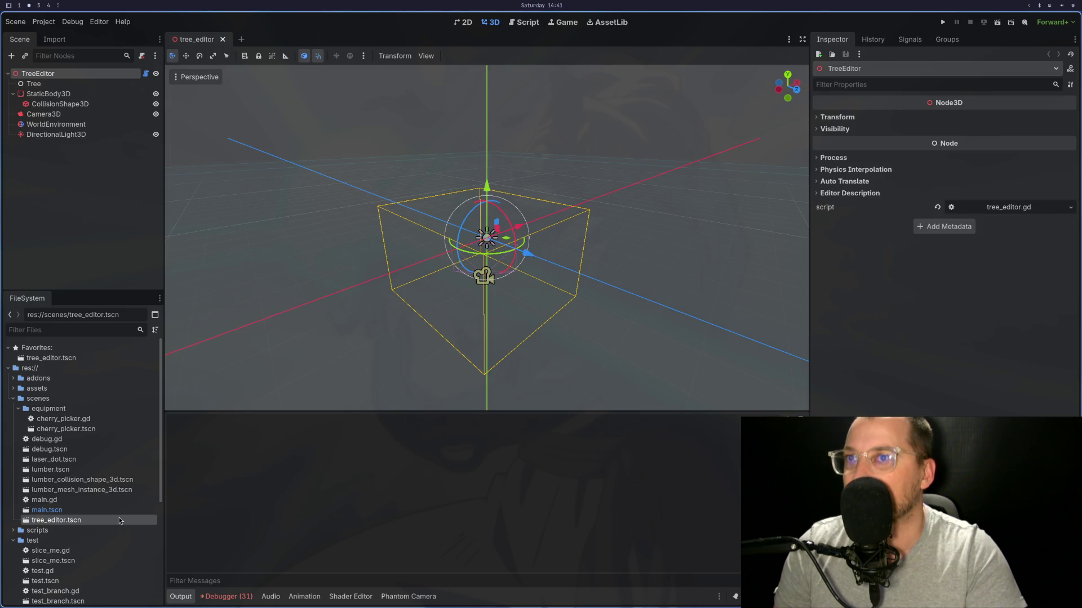
key("super+1")
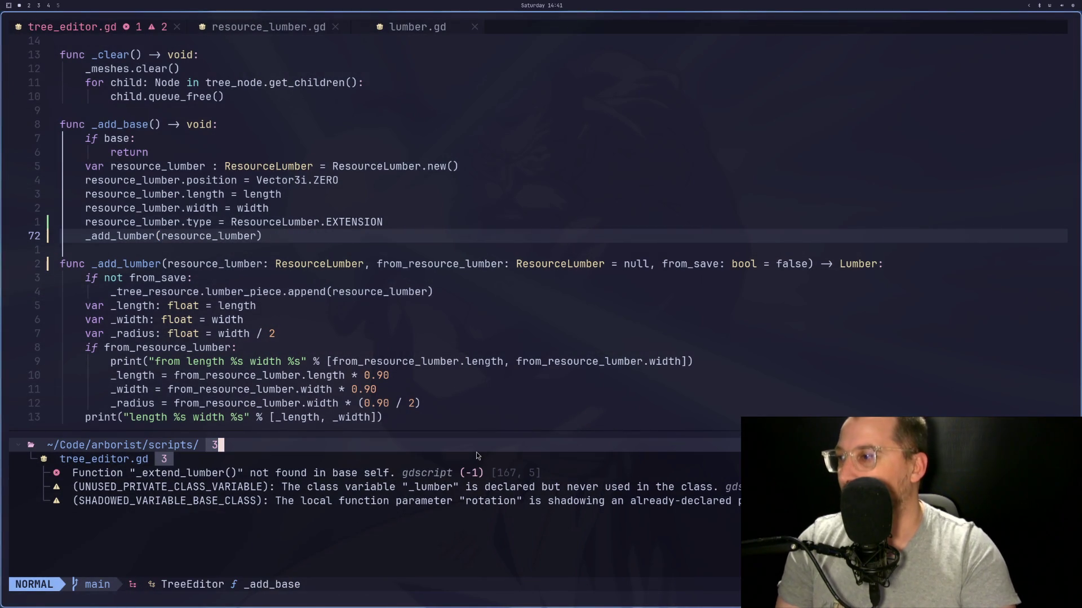
Step: Change the remaining _extend_lumber call on line 167 to _add_lumber
double_click(355, 472)
left_click(176, 222)
key("c")
key("t")
key("underscore")
type("add")
key("Escape")
key("Escape")
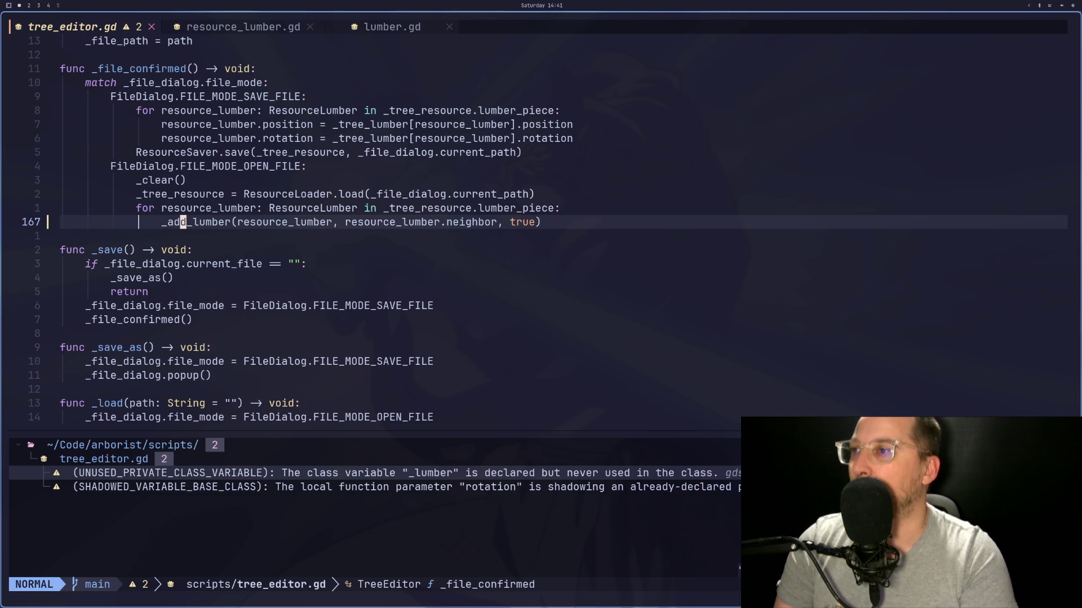
key("g")
key("g")
key("super+2")
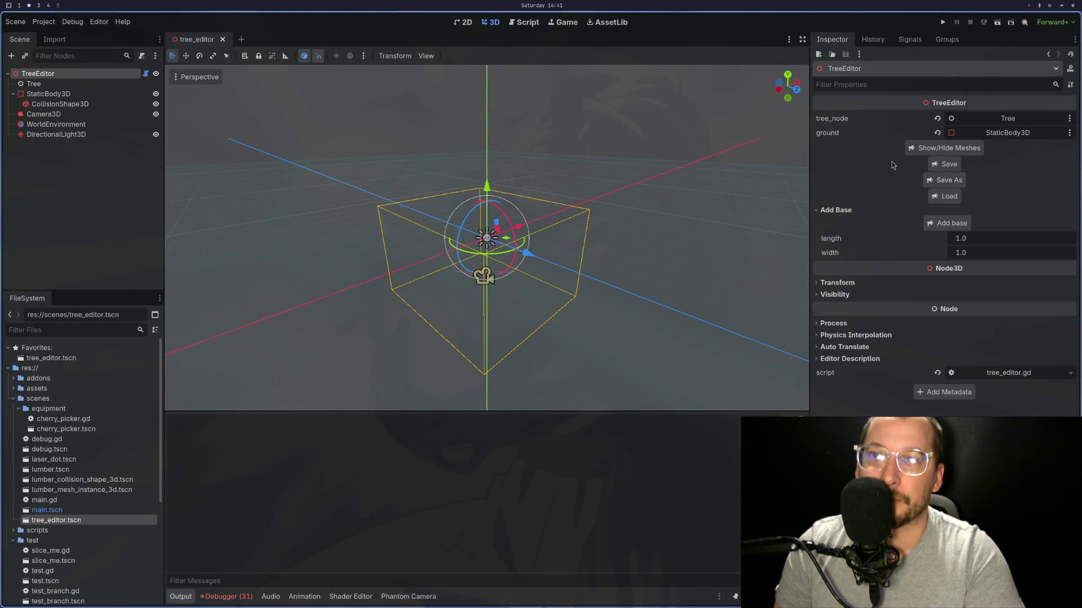
Step: Reopen tree_editor.tscn so the updated script reloads after a failed Load attempt
left_click(948, 196)
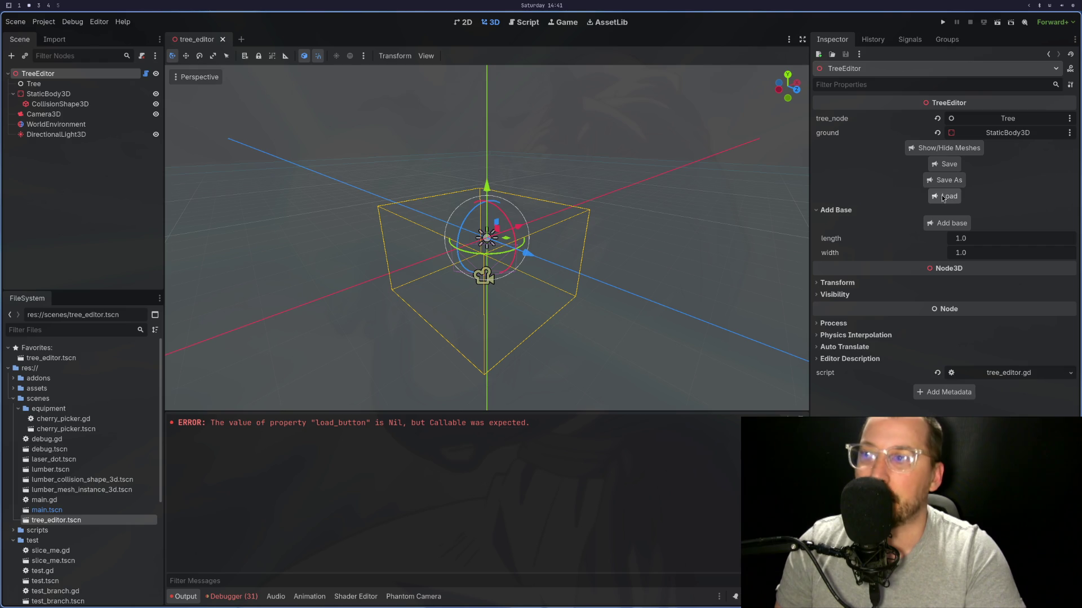
left_click(222, 39)
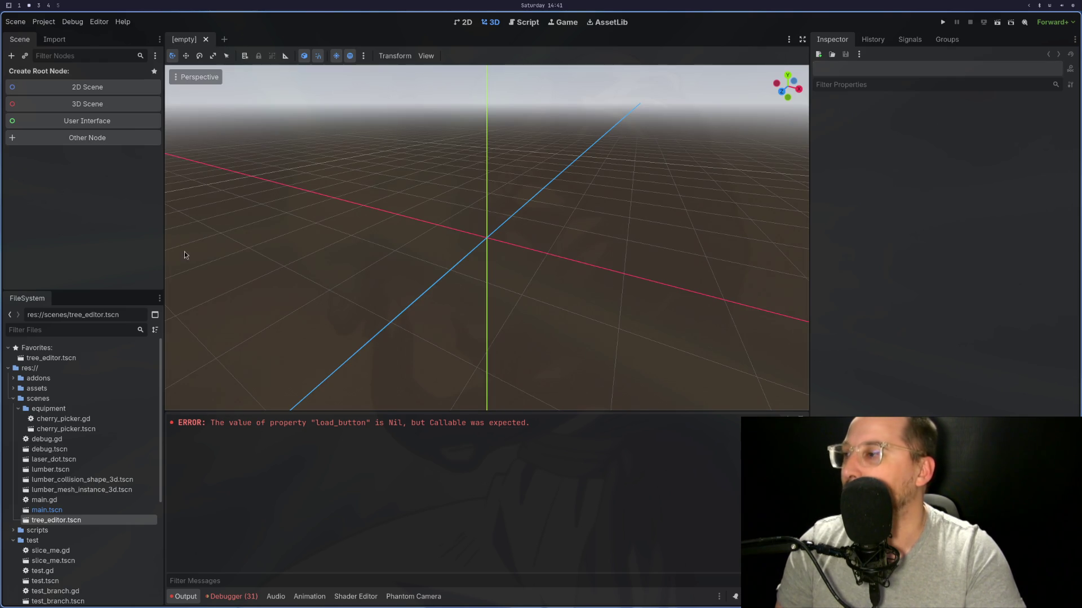
double_click(82, 522)
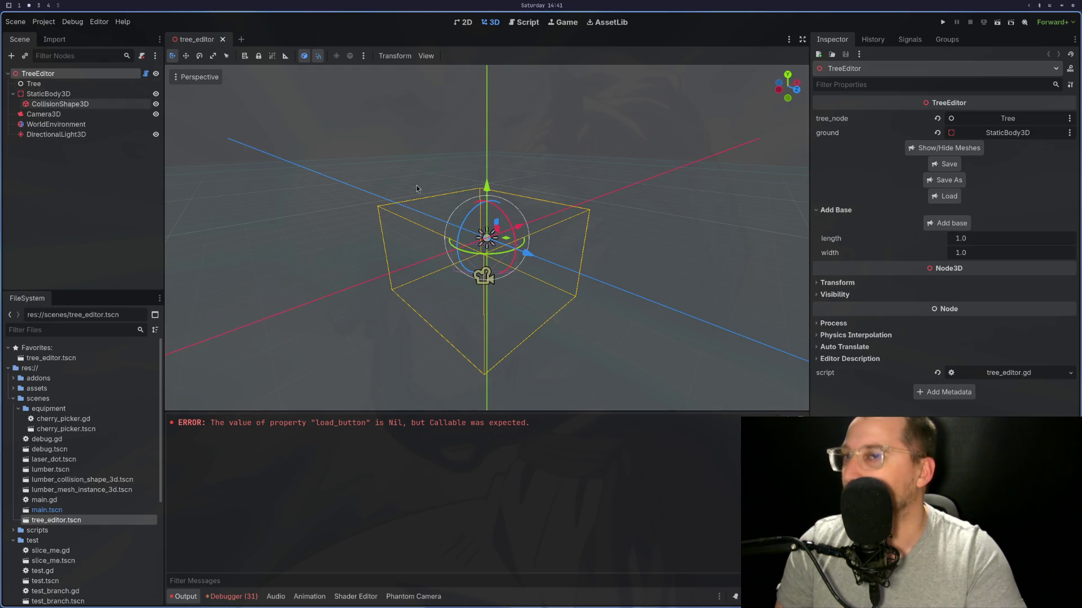
Step: Load tree.tres from the Inspector to rebuild Extension through Extension7, then run the scene
left_click(938, 196)
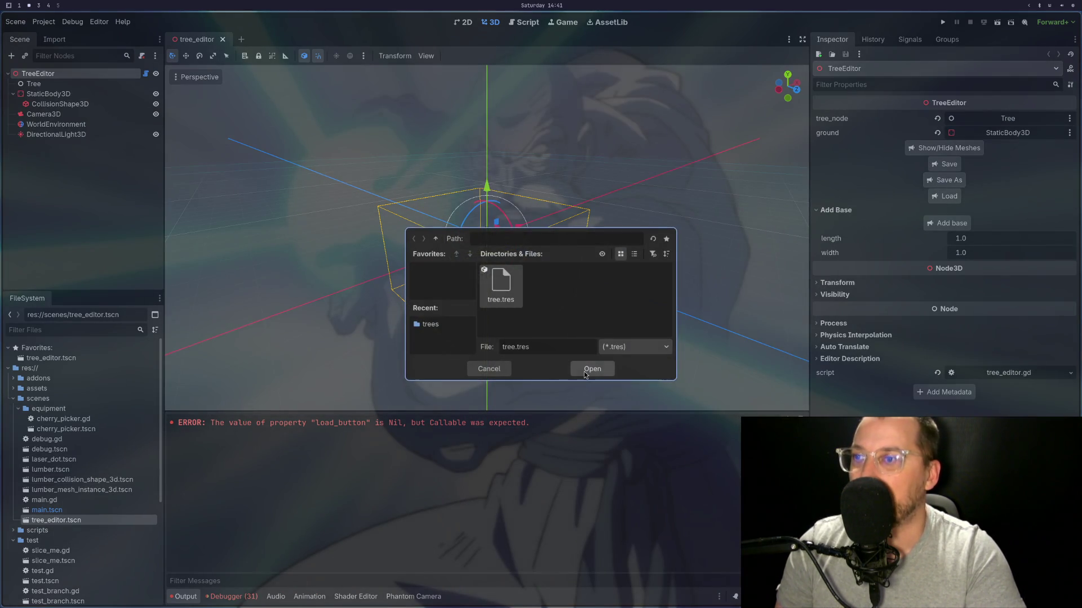
left_click(585, 372)
scroll(507, 239, "up", 2)
scroll(506, 239, "down", 2)
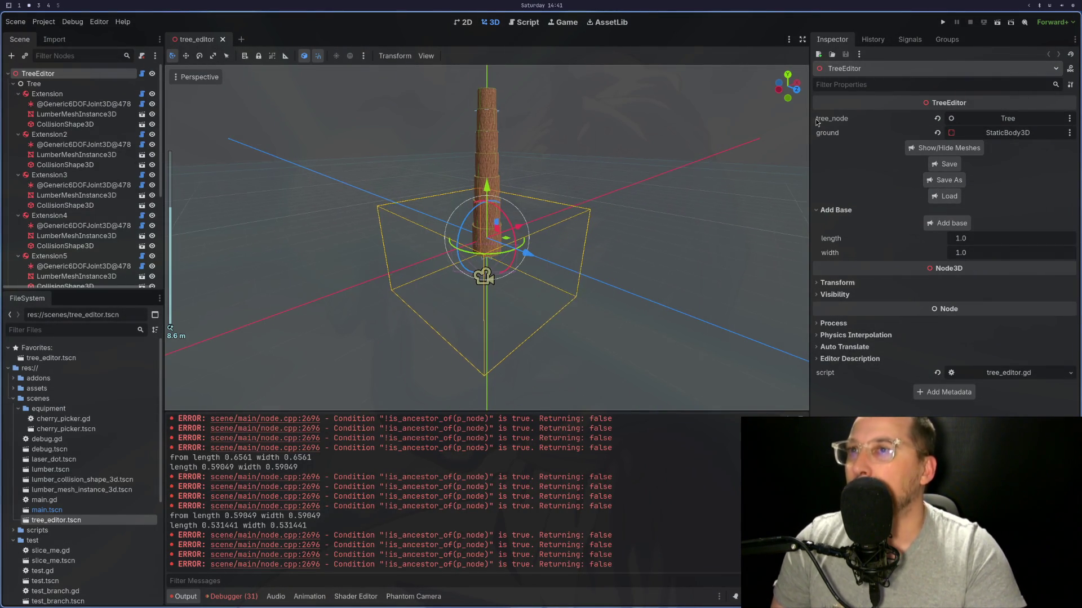
left_click(998, 23)
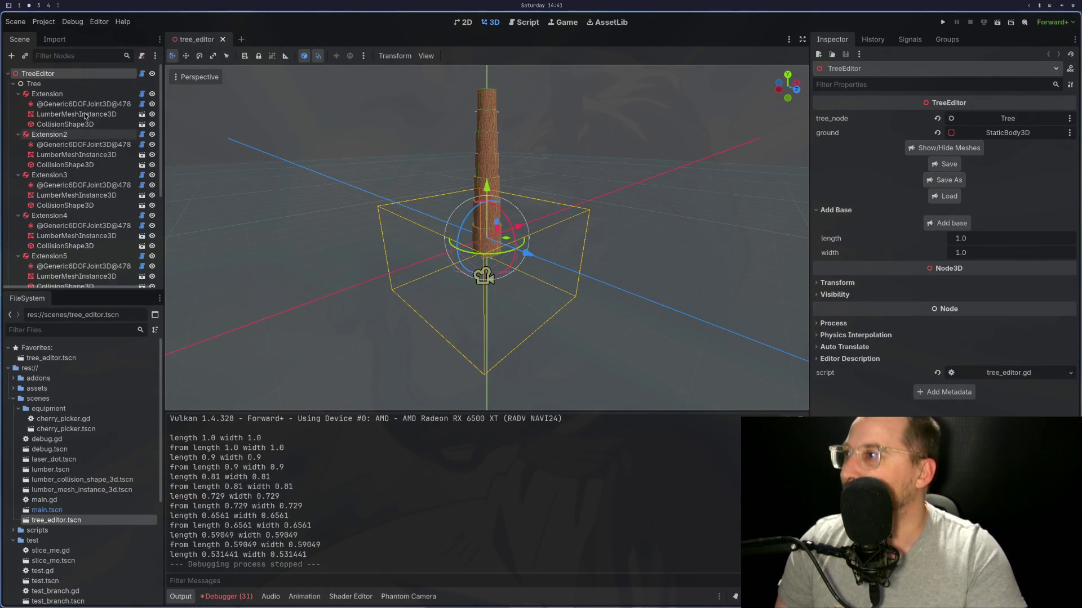
scroll(75, 114, "down", 5)
scroll(75, 114, "up", 5)
Step: Return to tree_editor.gd, scroll down through _add_lumber, and undo an accidental paste of width
key("super+1")
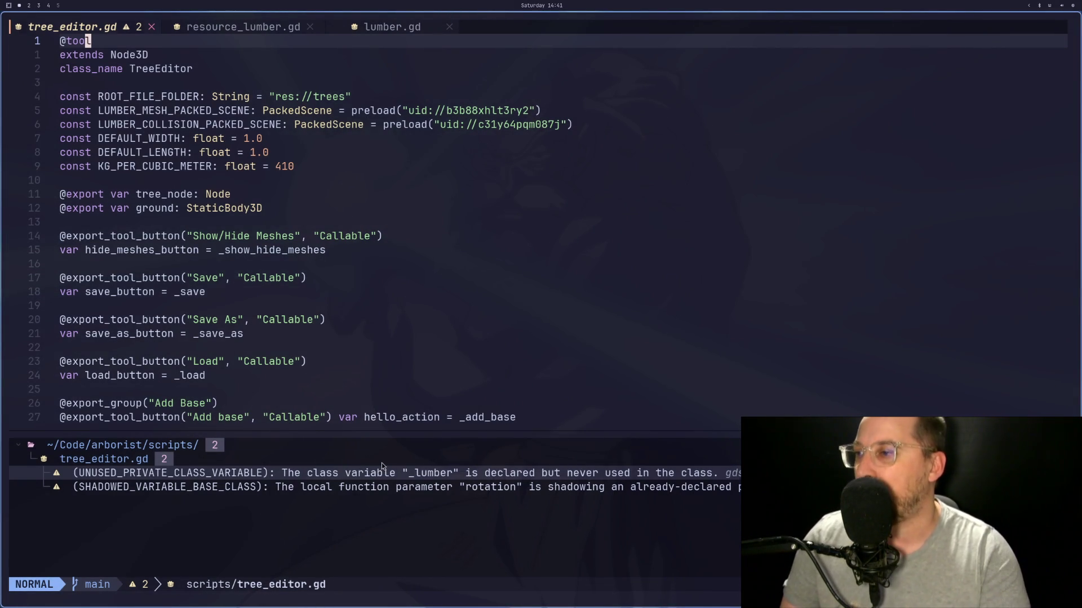
key("space")
key("x")
key("x")
scroll(364, 400, "down", 15)
scroll(359, 408, "down", 11)
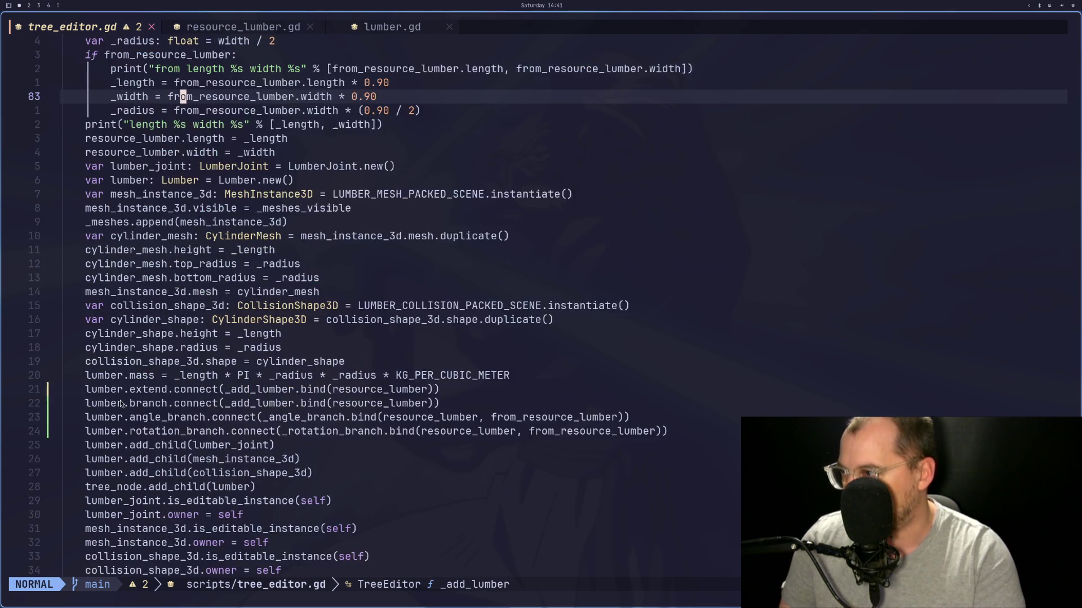
scroll(121, 404, "down", 1)
middle_click(122, 404)
scroll(122, 404, "down", 3)
left_click(198, 306)
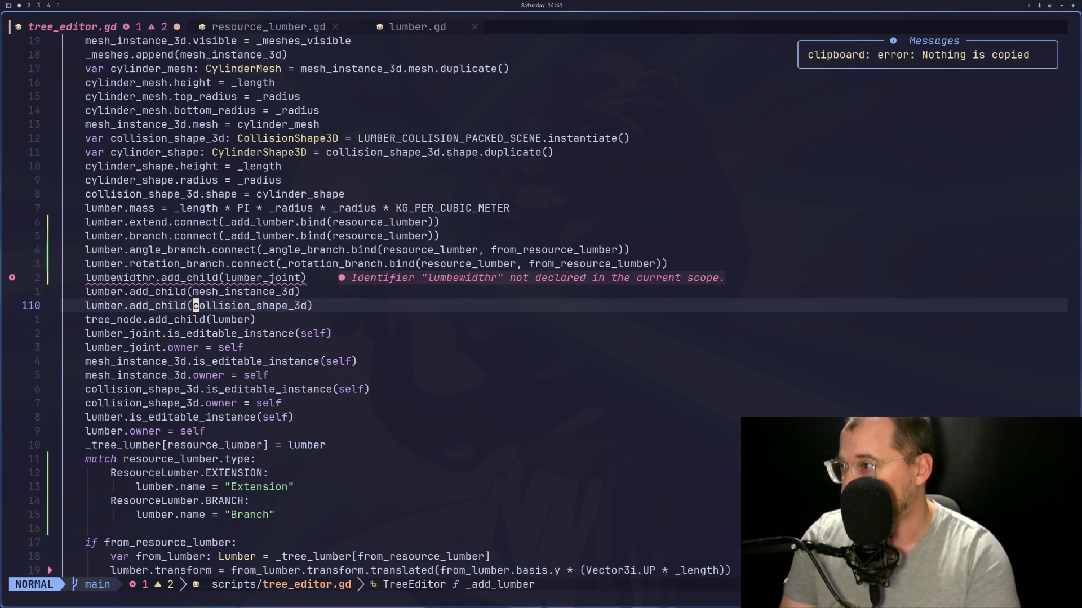
key("u")
scroll(394, 305, "down", 3)
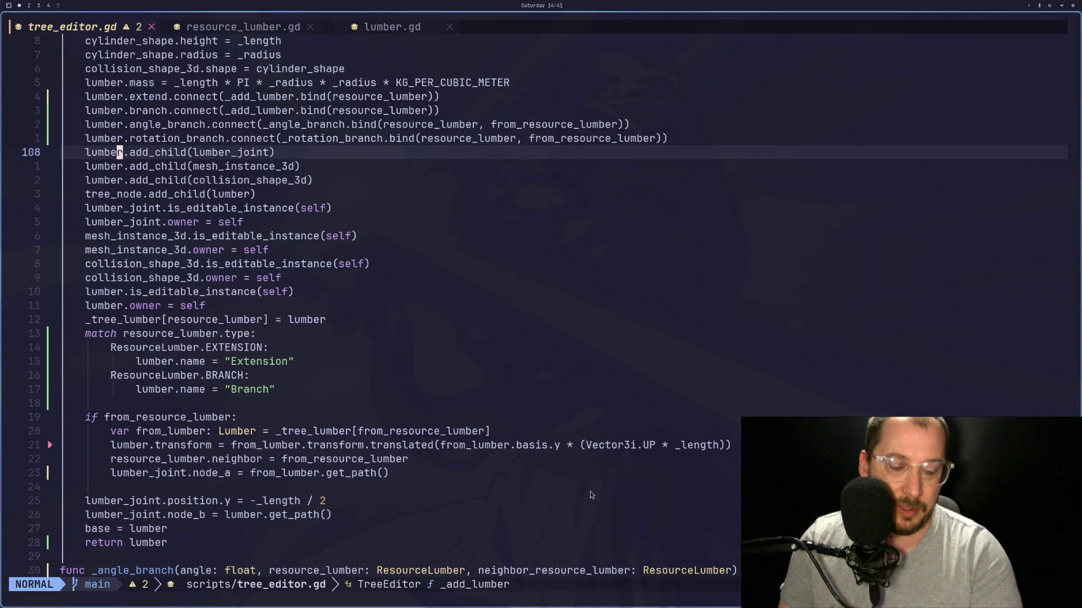
Step: Move between the collision shape owner line, the Extension name line and the from_resource_lumber check
left_click(283, 282)
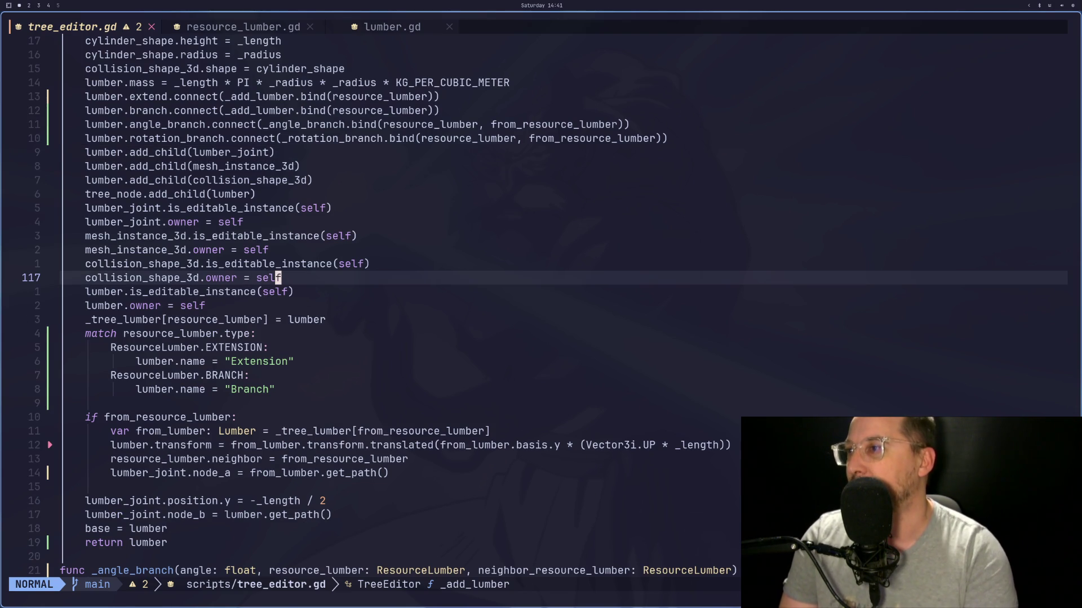
key("j")
key("j")
key("j")
key("j")
key("j")
key("j")
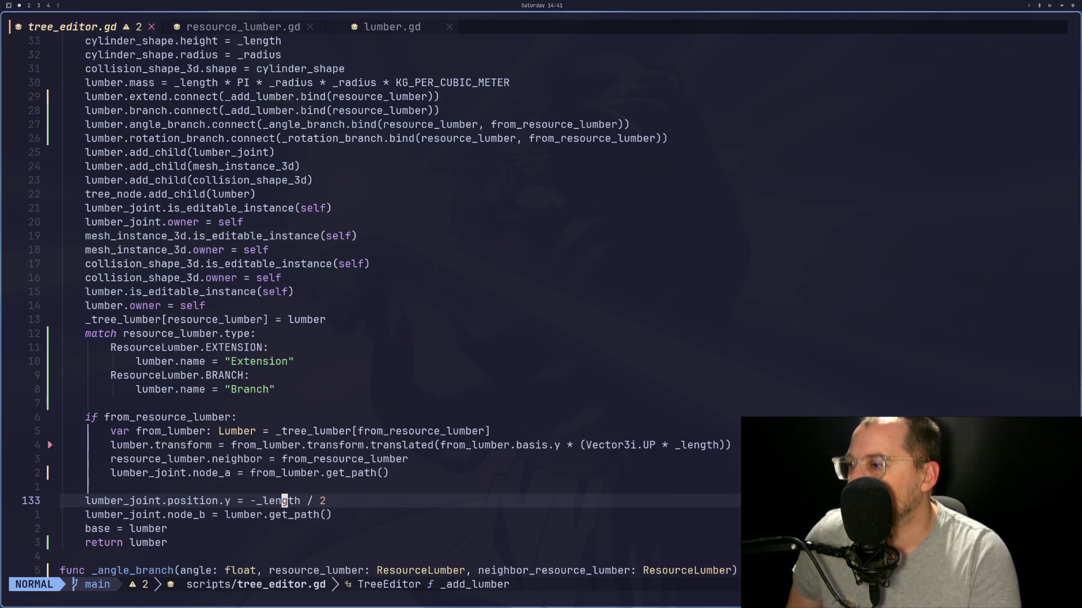
key("k")
key("k")
key("k")
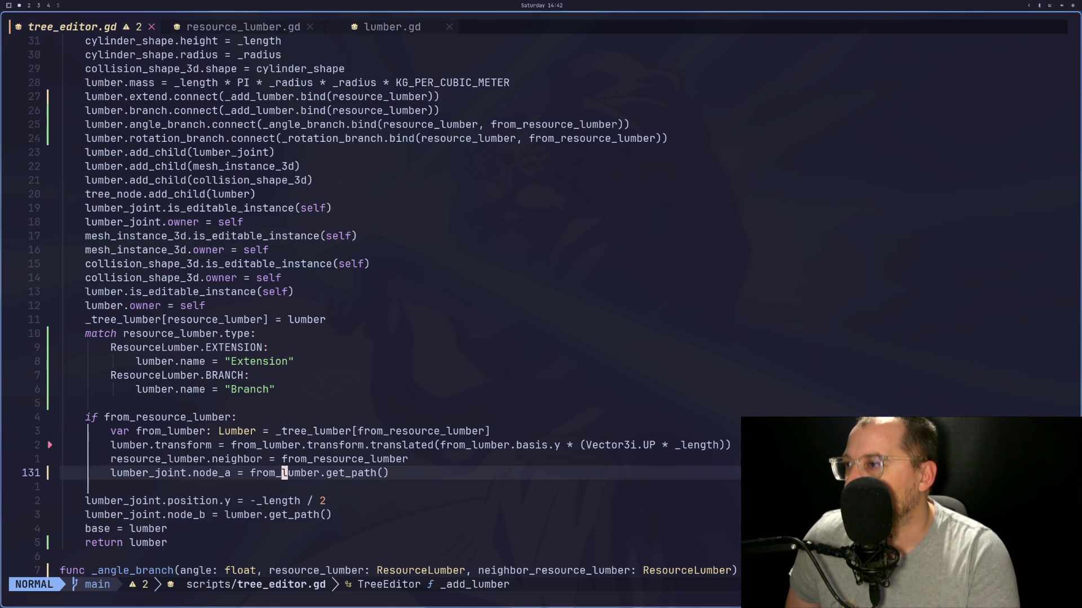
key("j")
key("j")
key("j")
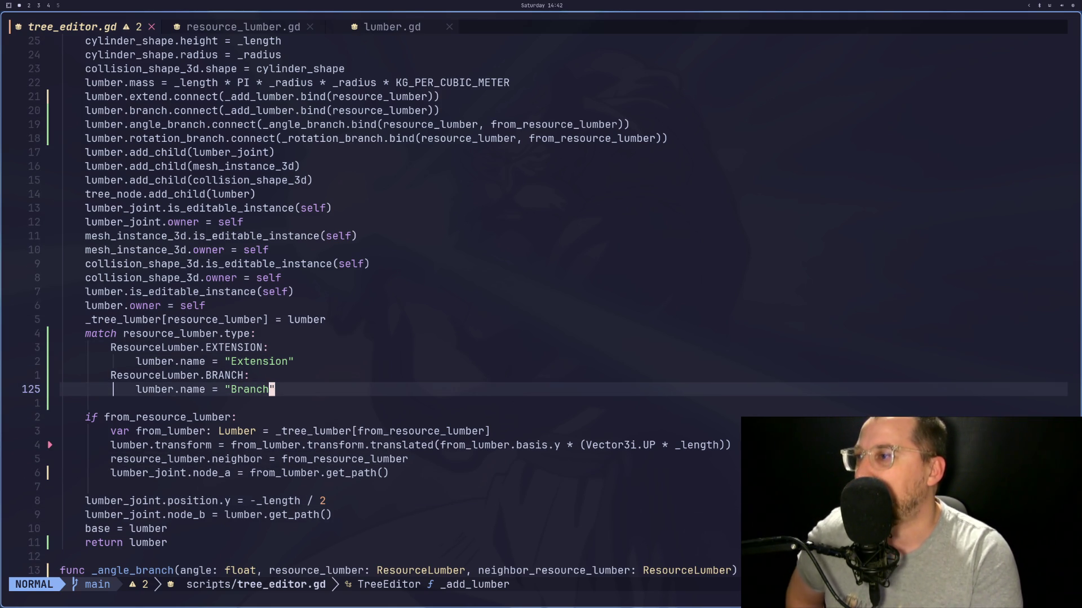
key("k")
key("k")
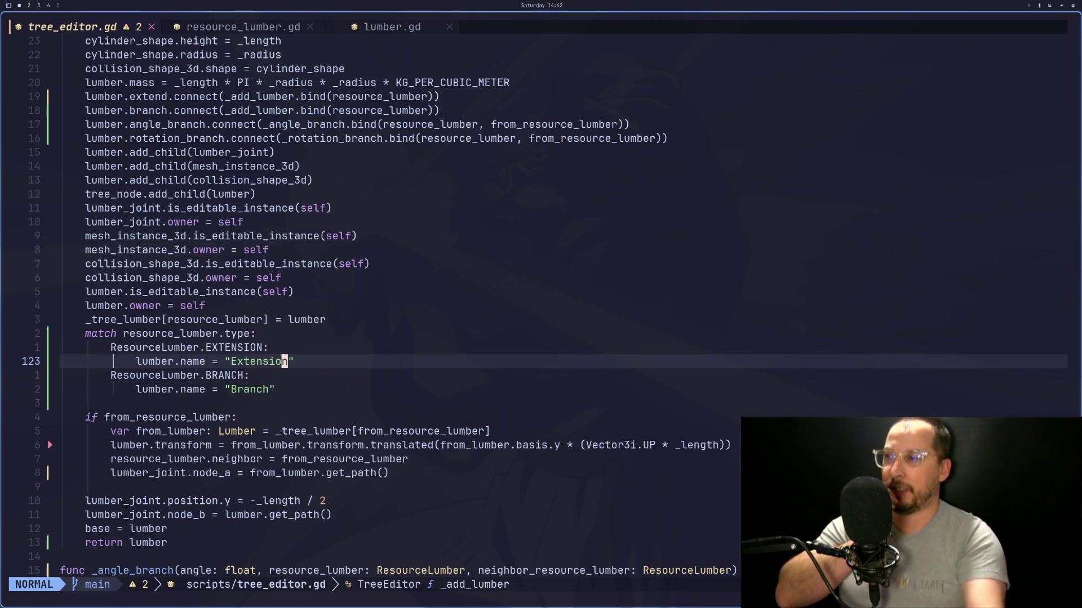
key("j")
key("j")
key("j")
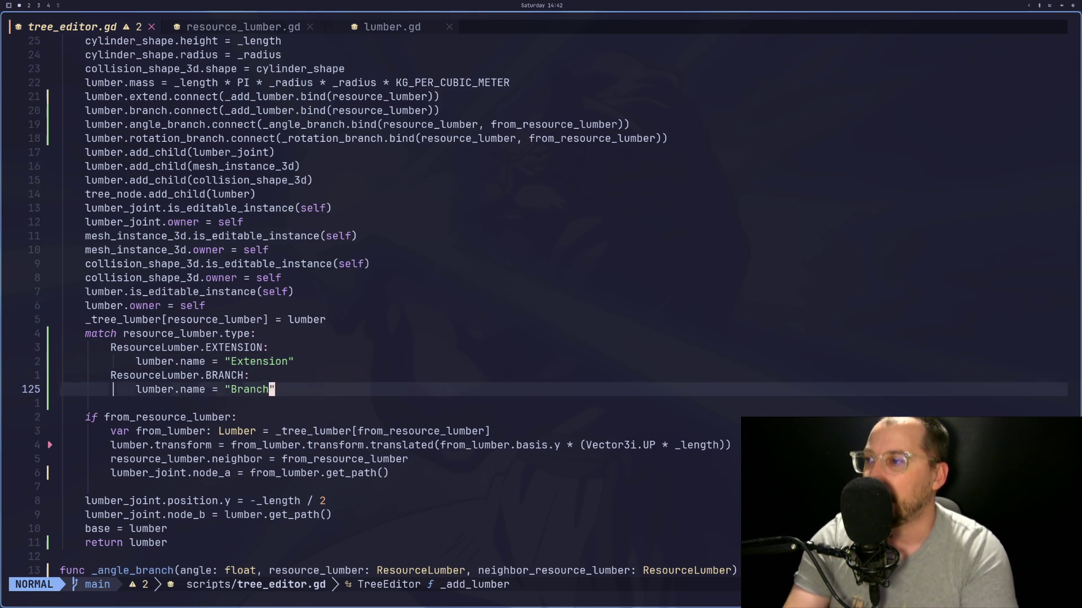
key("b")
key("b")
key("b")
key("l")
key("l")
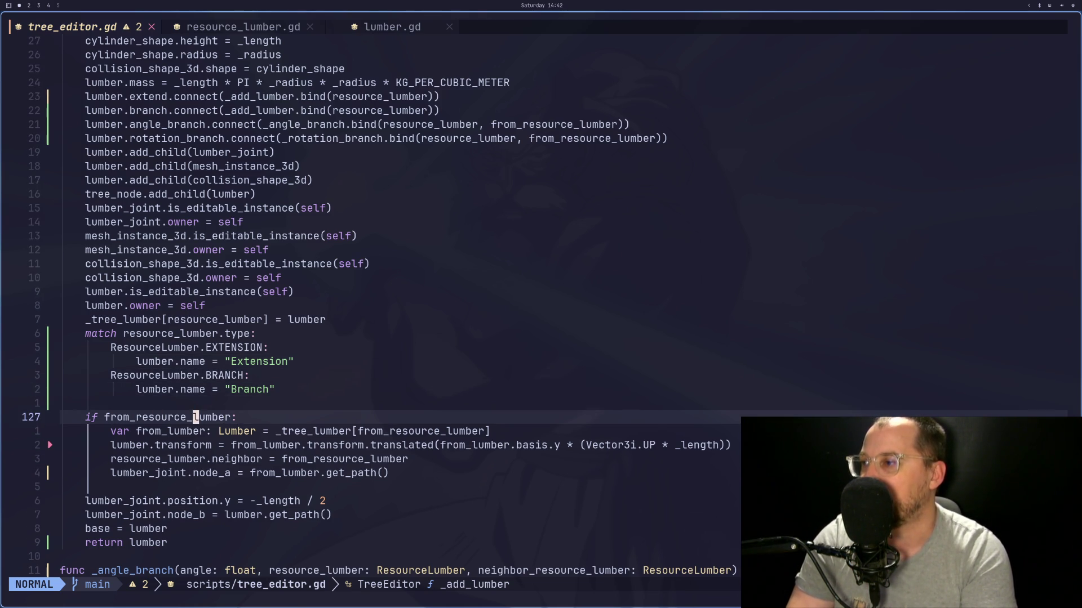
key("l")
key("l")
key("l")
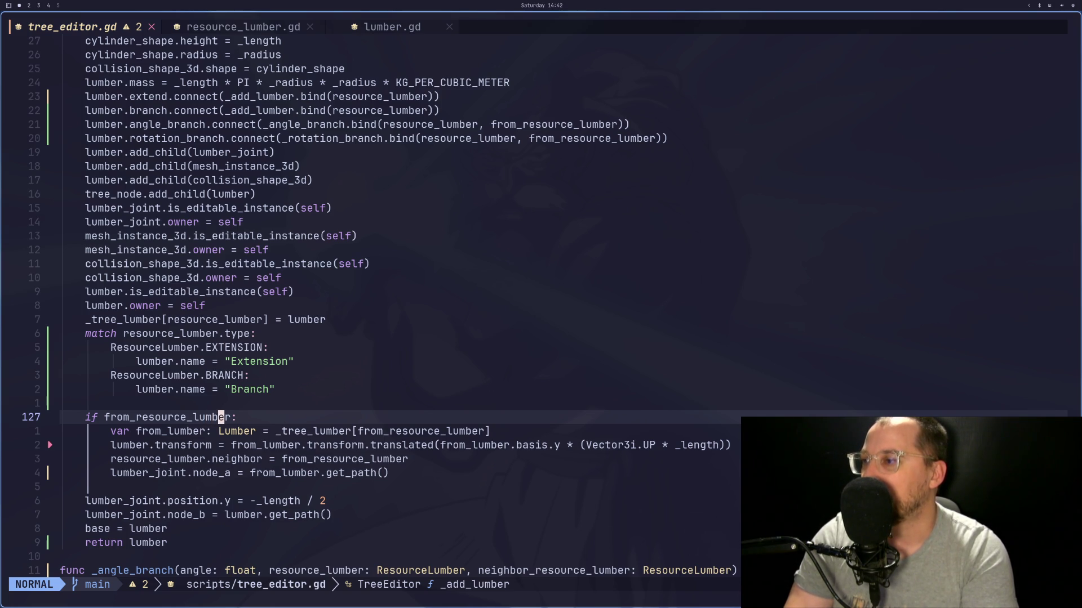
Step: Try deleting the from_resource_lumber if and var lines, restore them, and briefly select the block
key("d")
key("j")
key("u")
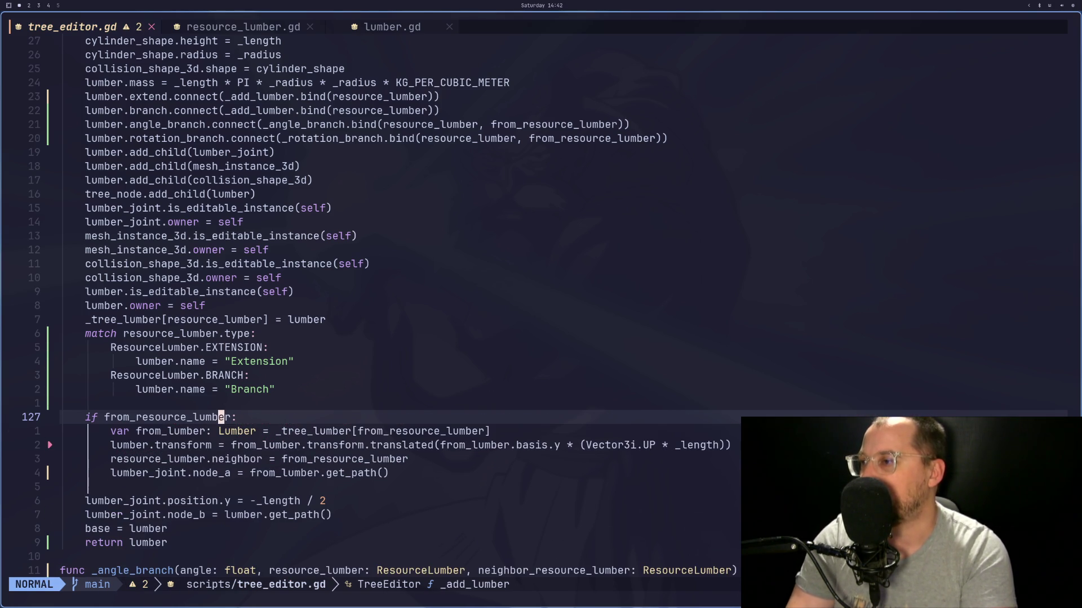
key("b")
key("0")
key("V")
key("j")
key("j")
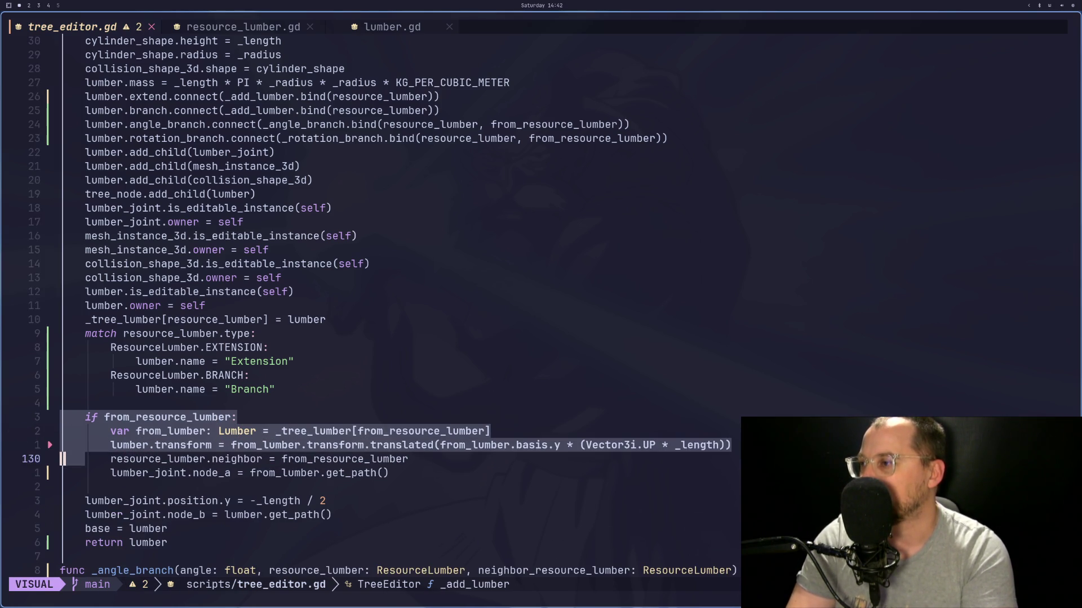
key("j")
key("j")
key("l")
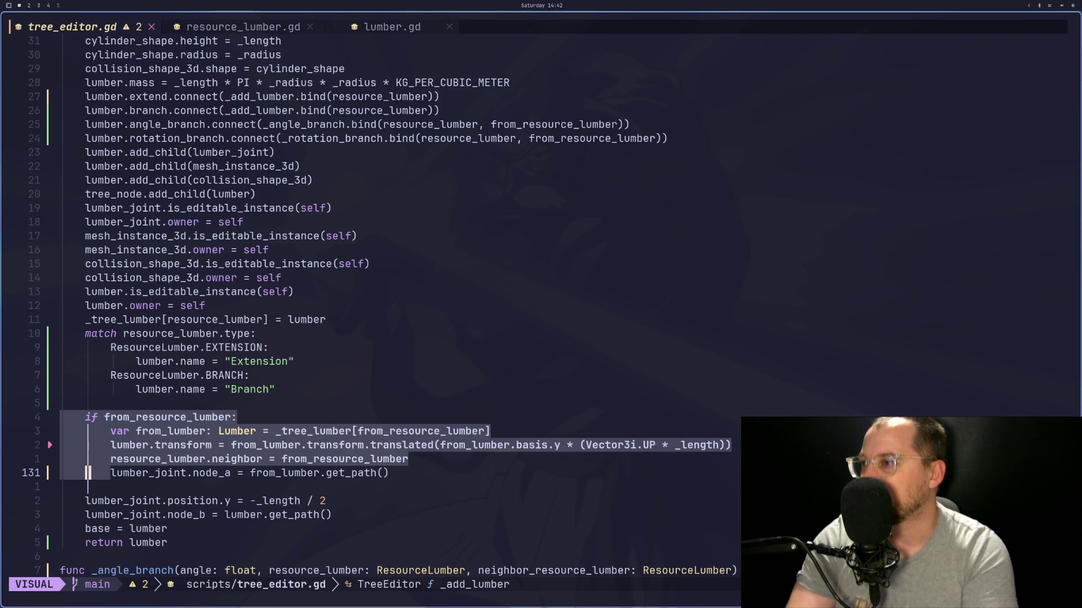
key("Escape")
Step: Review the if condition and lumber.transform line, ending on the blank line above the if block
key("k")
key("k")
key("k")
key("l")
key("l")
key("h")
key("h")
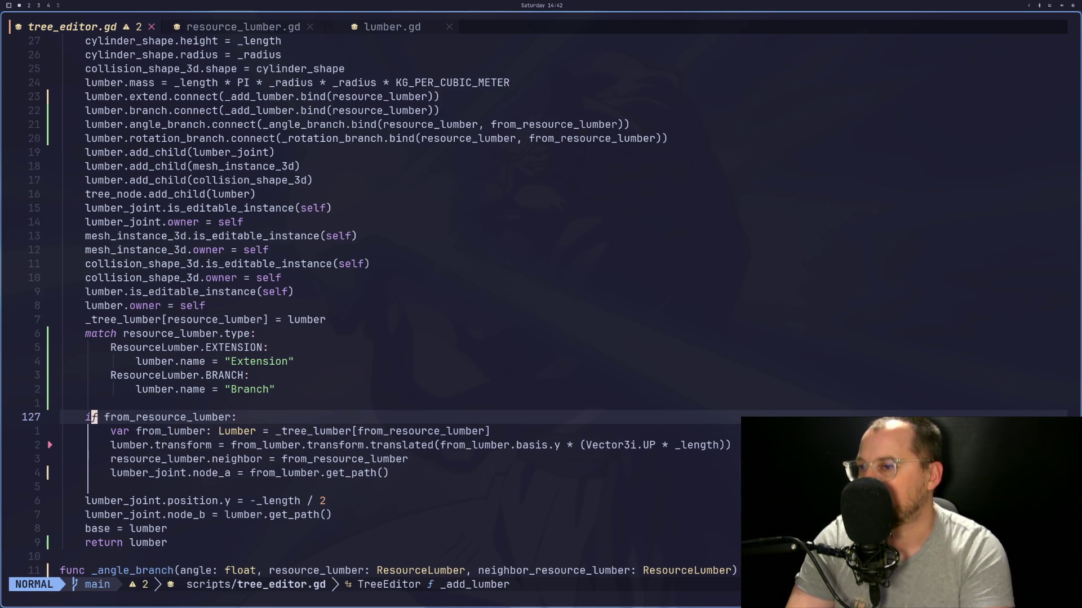
key("j")
key("j")
key("l")
key("l")
key("l")
key("l")
key("l")
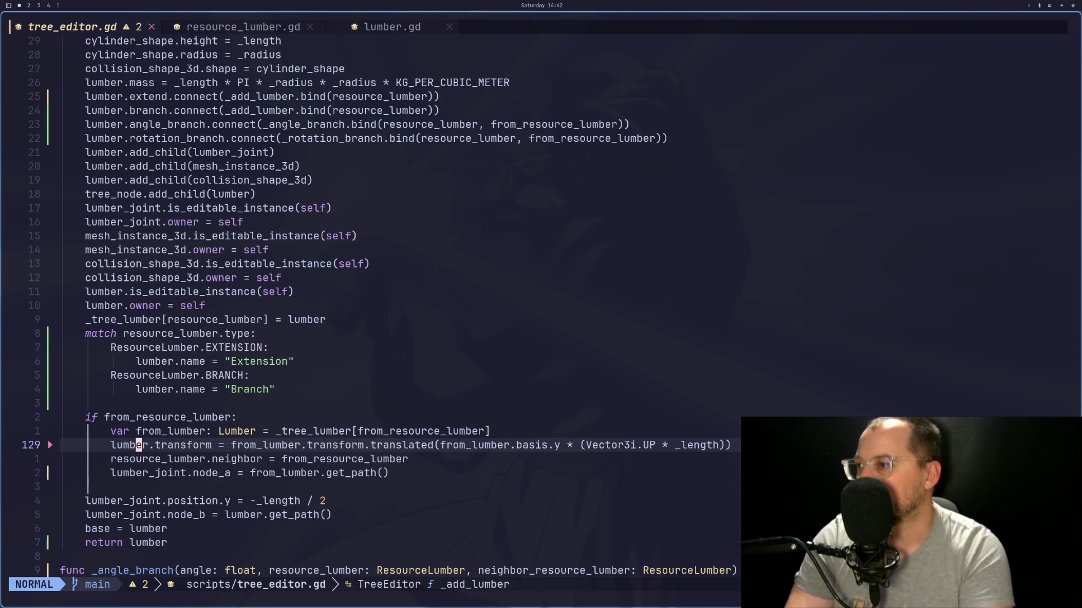
key("k")
key("j")
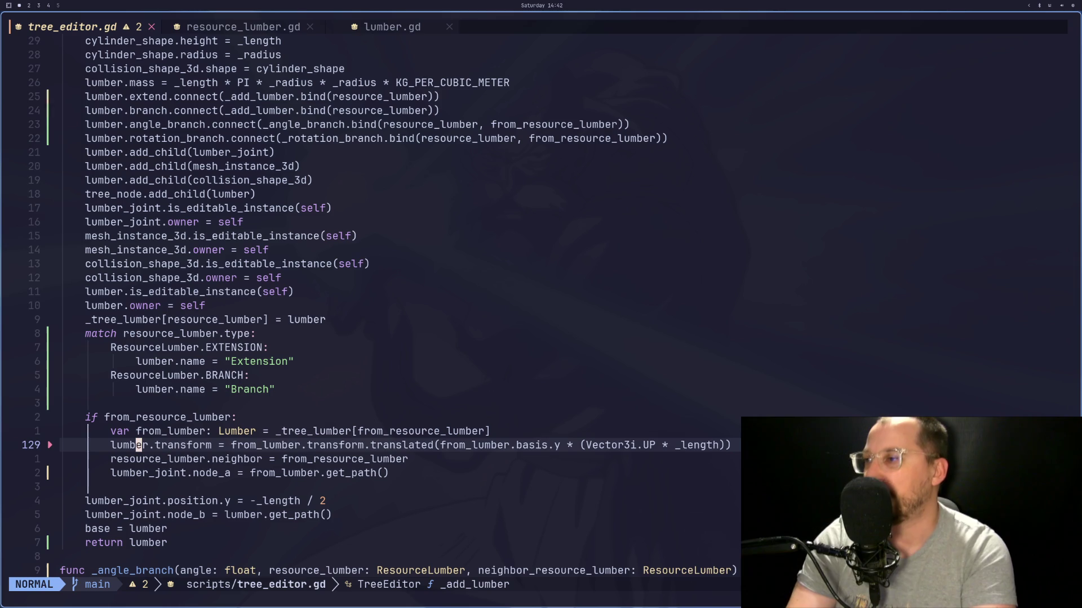
key("k")
key("k")
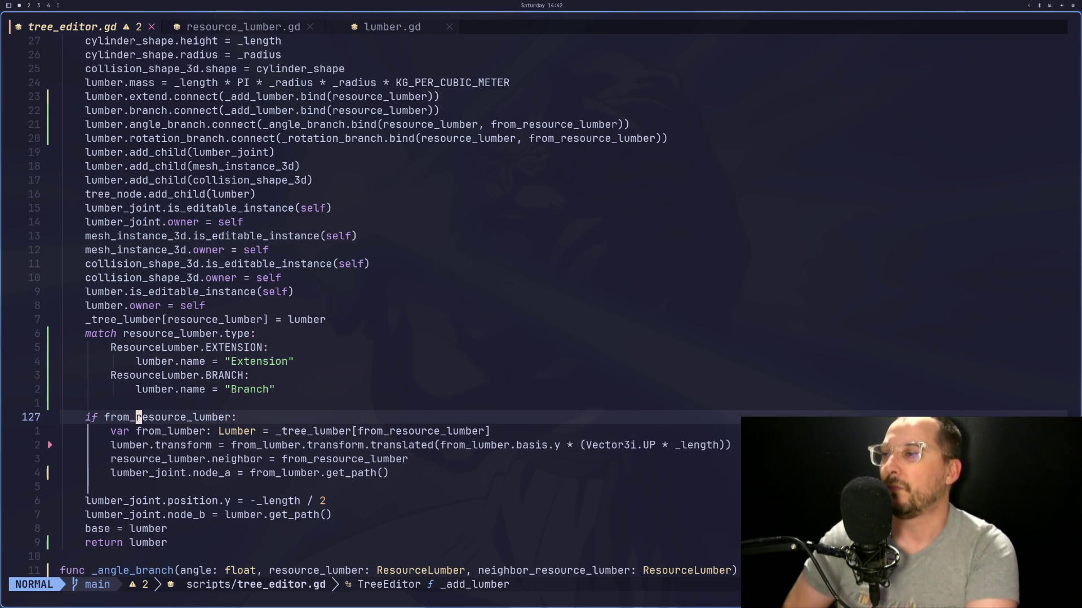
key("k")
key("k")
key("k")
key("k")
key("p")
key("greater")
key("greater")
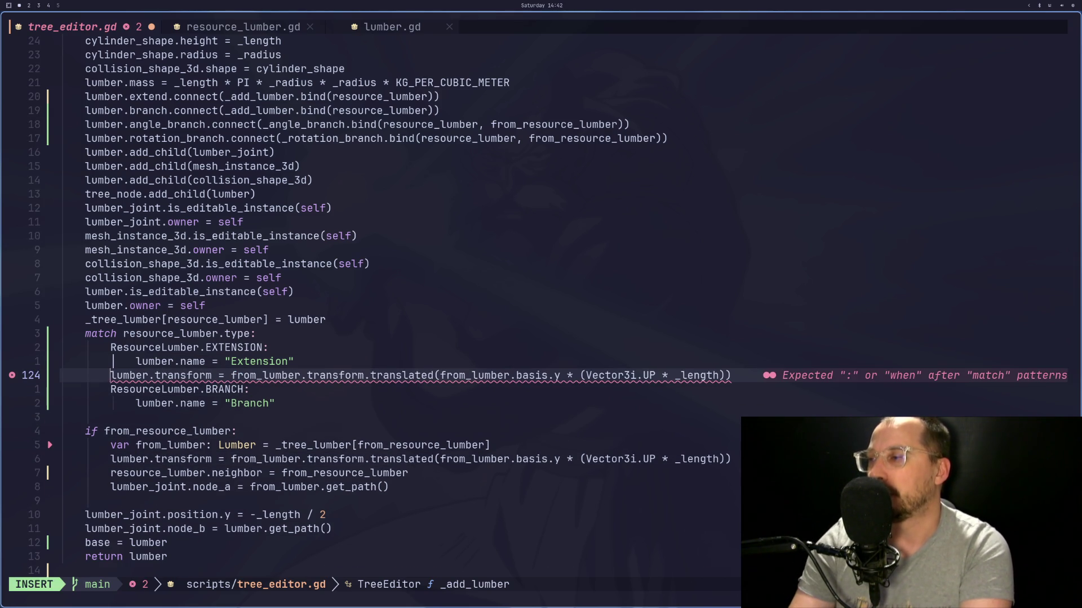
type(":w")
key("Return")
key("j")
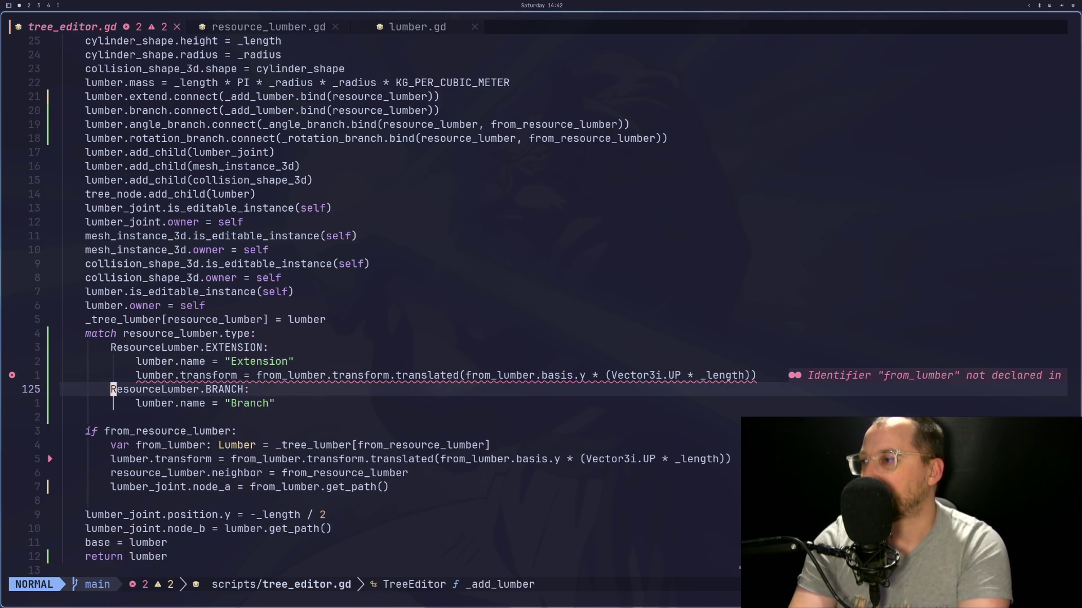
key("j")
key("p")
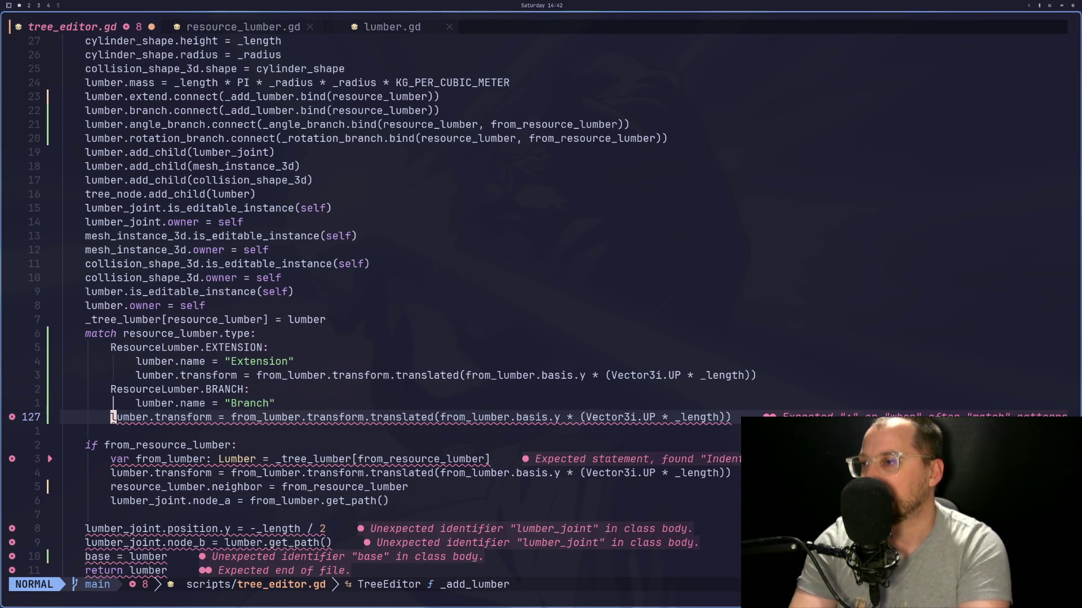
key("greater")
key("greater")
key("j")
key("j")
key("j")
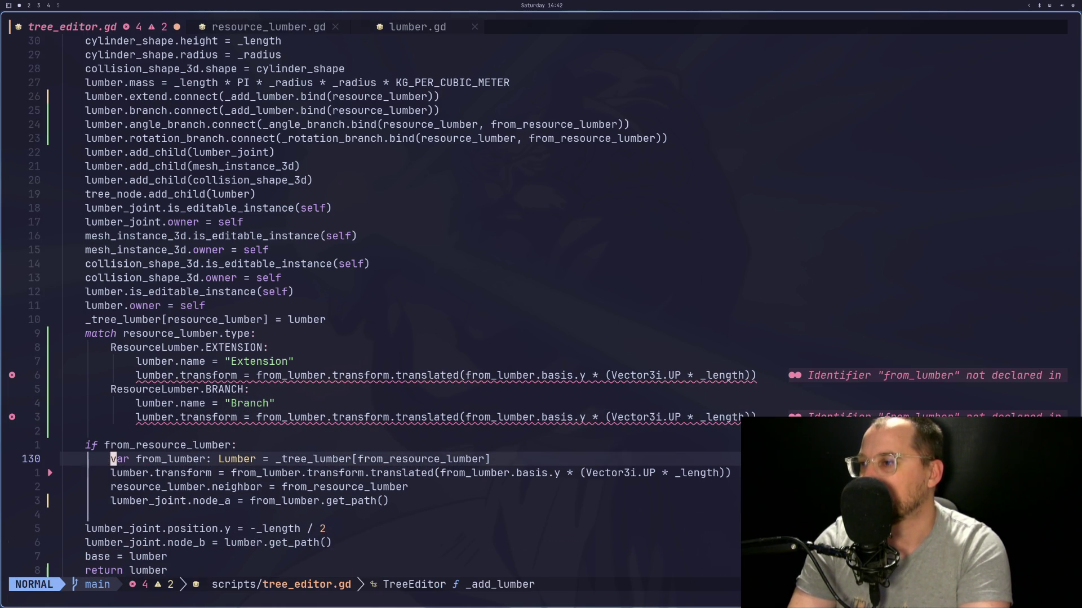
key("d")
key("d")
key("k")
key("k")
key("k")
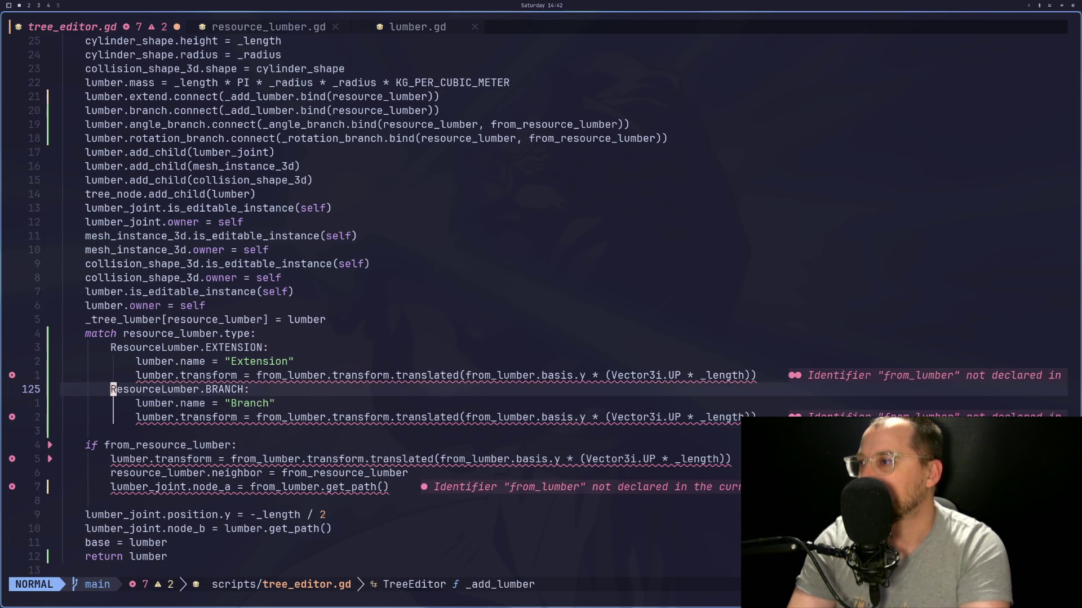
key("k")
key("j")
key("j")
key("j")
key("p")
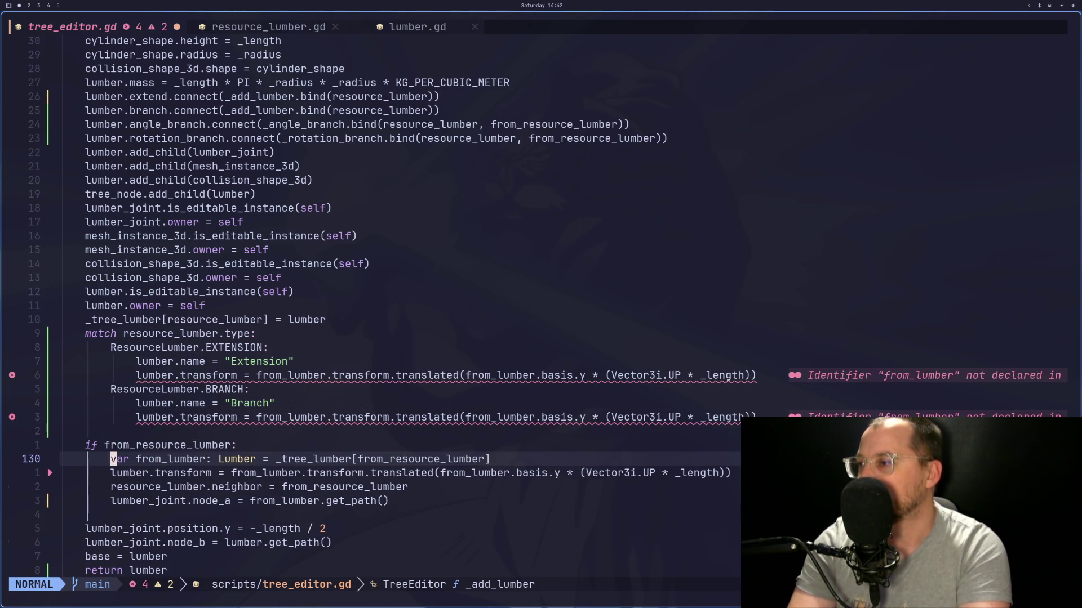
key("k")
key("k")
key("k")
key("k")
key("k")
key("k")
key("d")
key("d")
key("j")
key("j")
key("j")
key("p")
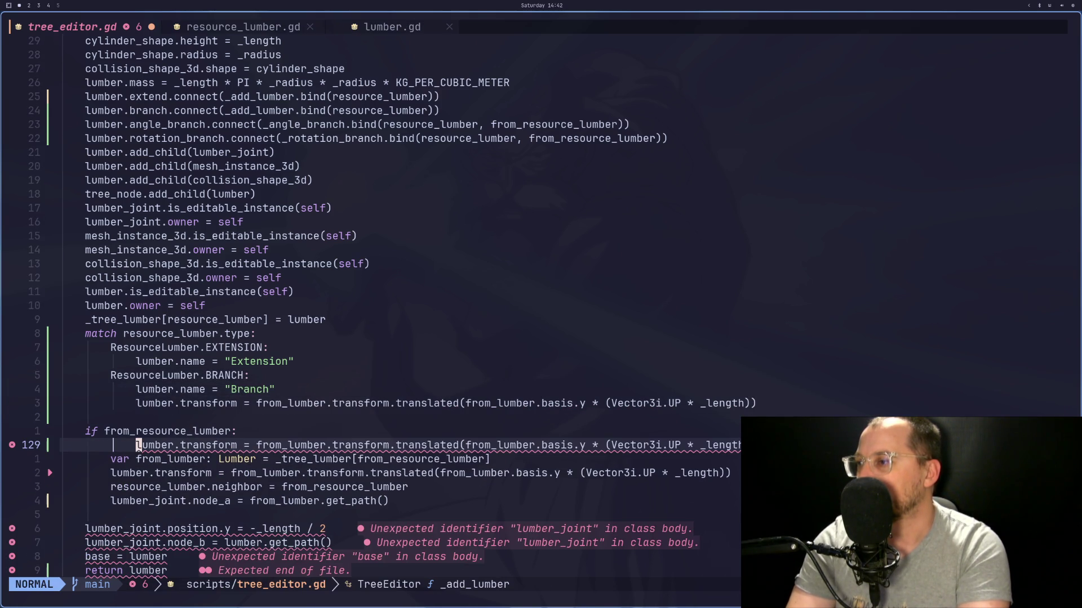
key("u")
key("u")
key("u")
key("k")
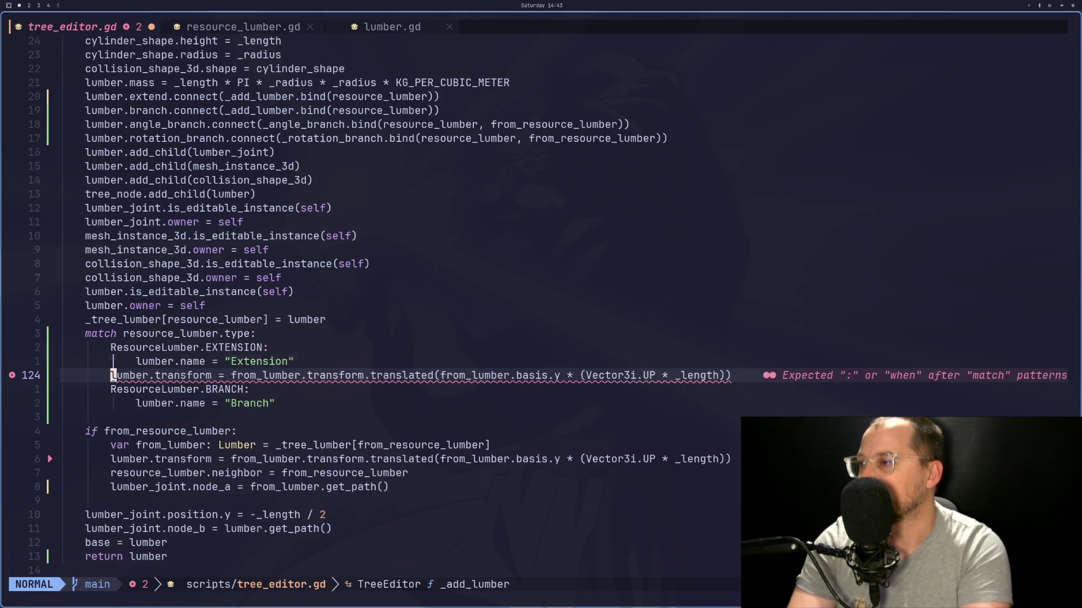
key("d")
key("d")
key("ctrl+o")
key("x")
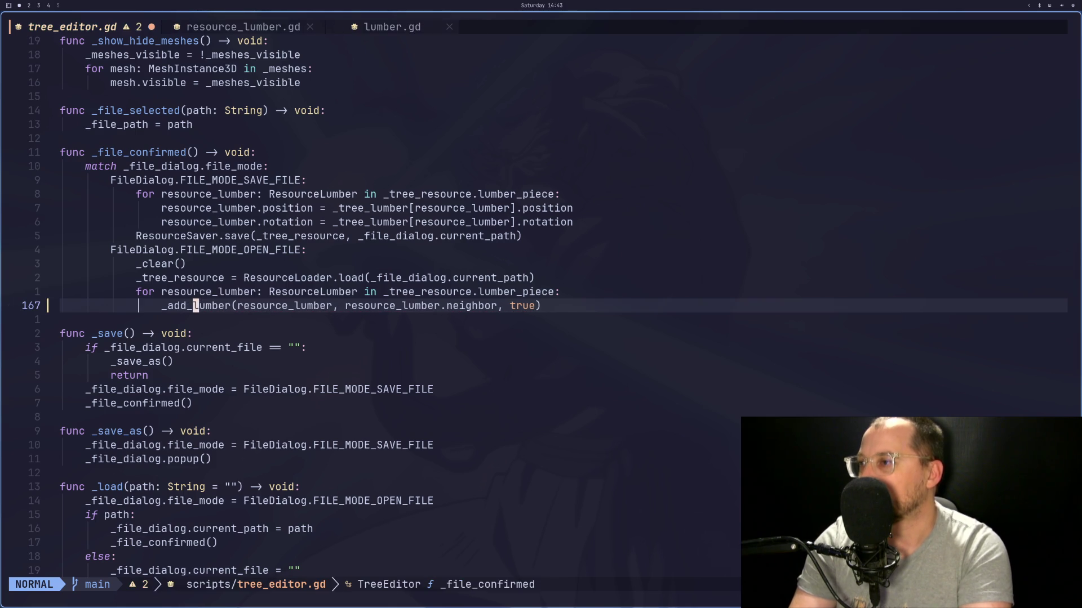
key("ctrl+o")
key("p")
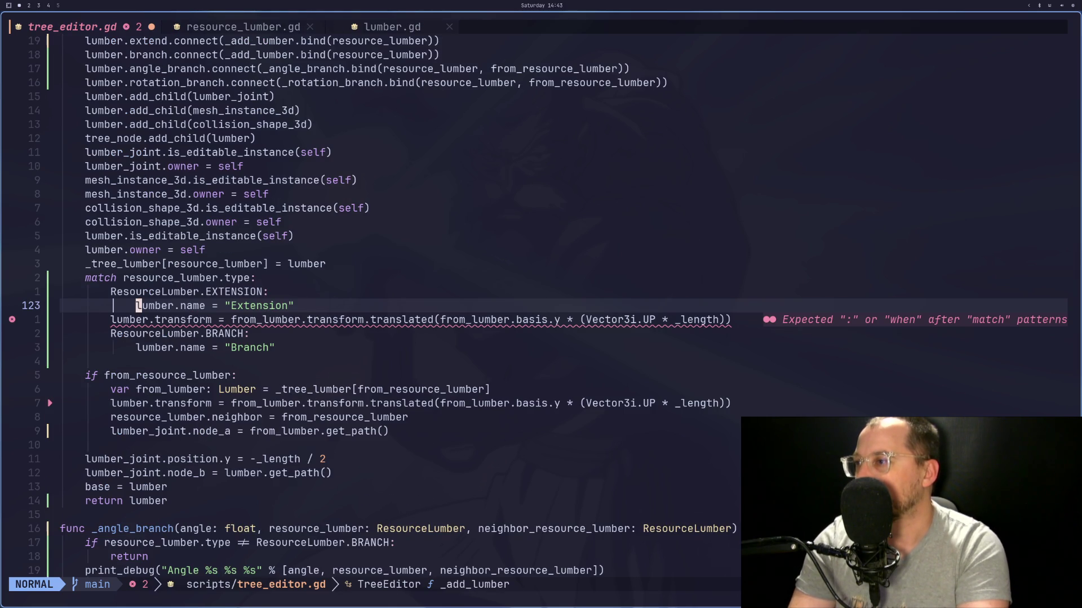
key("j")
key("greater")
key("greater")
key("d")
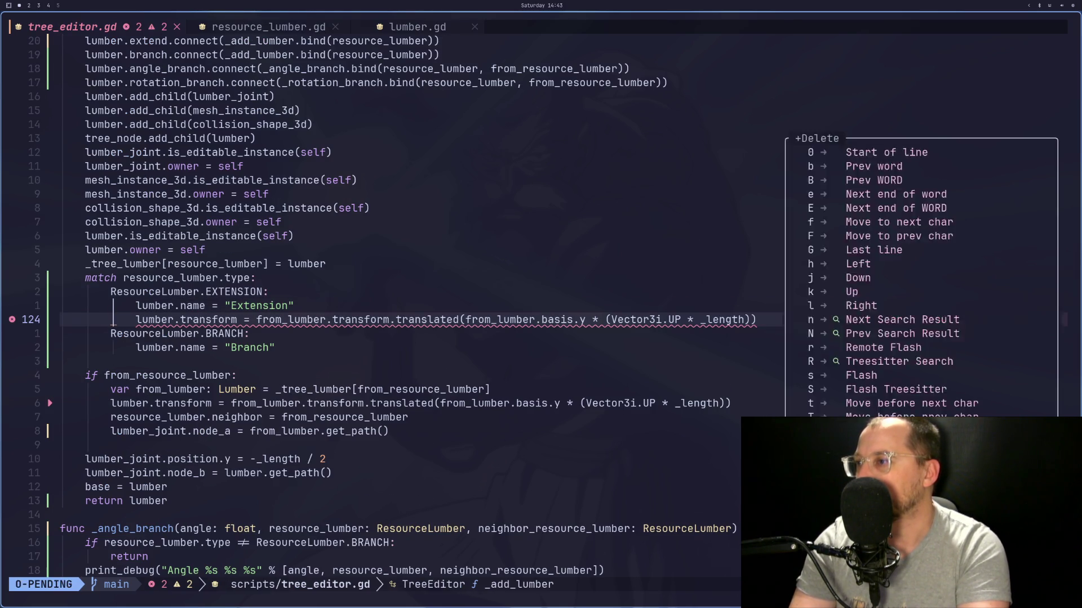
key("d")
key("j")
key("j")
key("j")
key("j")
key("j")
key("colon")
key("Escape")
key("grave")
key("Escape")
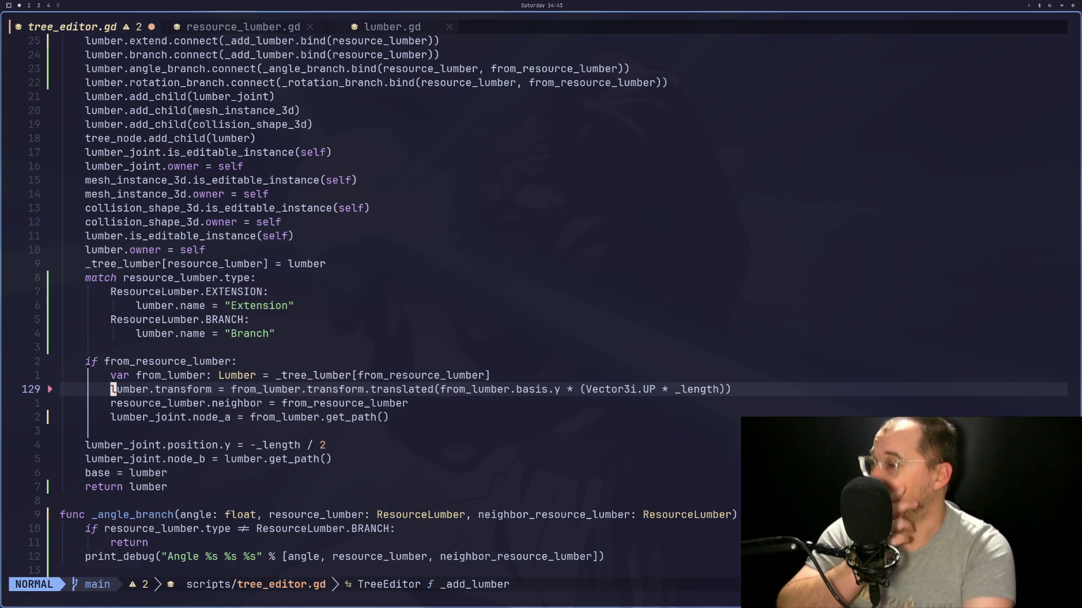
key("k")
key("k")
key("j")
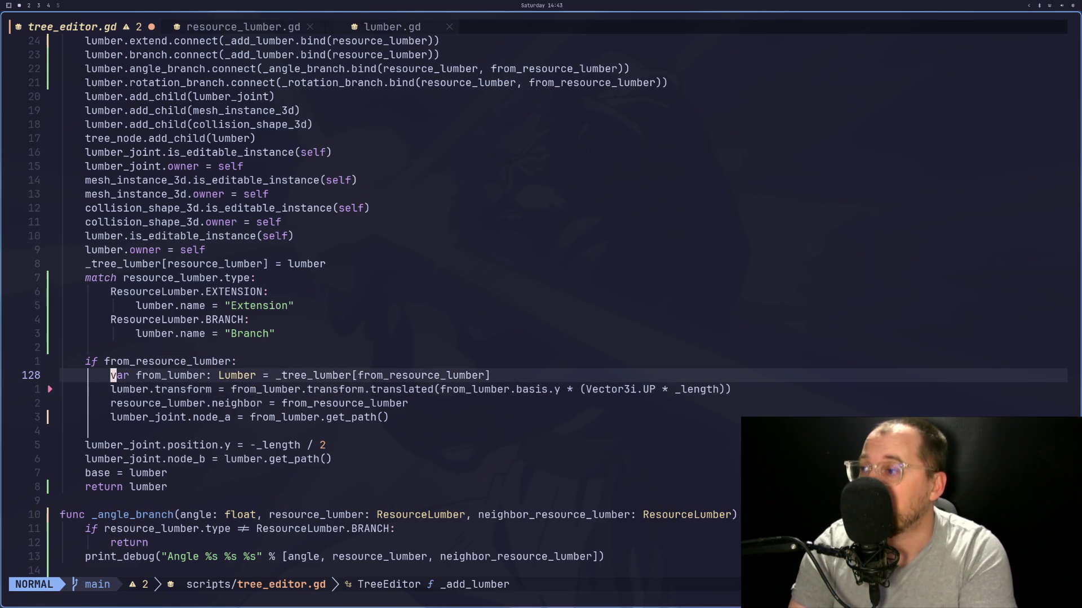
key("j")
key("j")
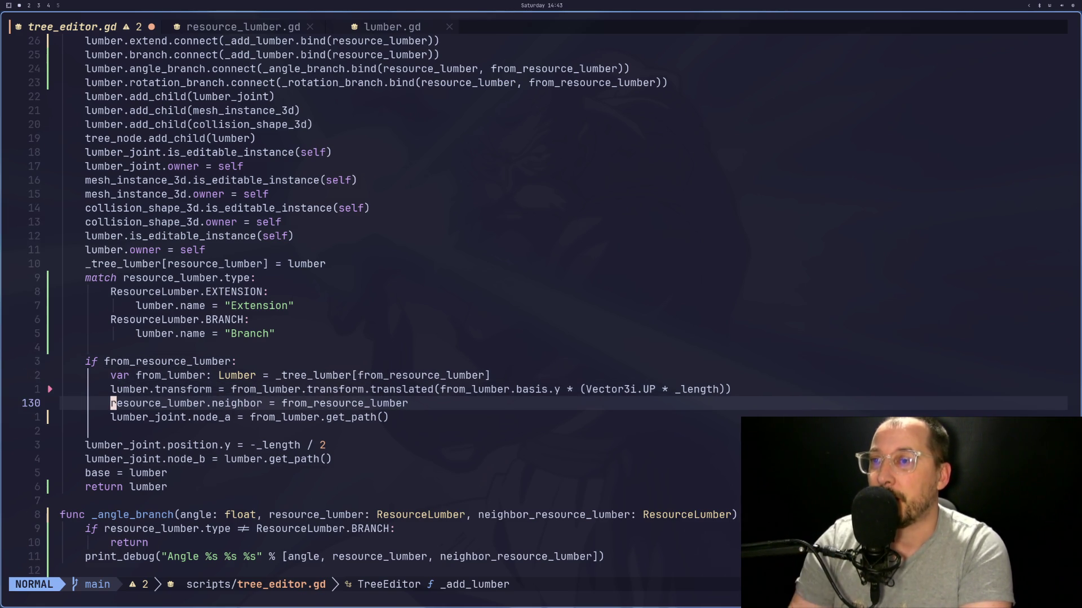
key("k")
key("k")
key("j")
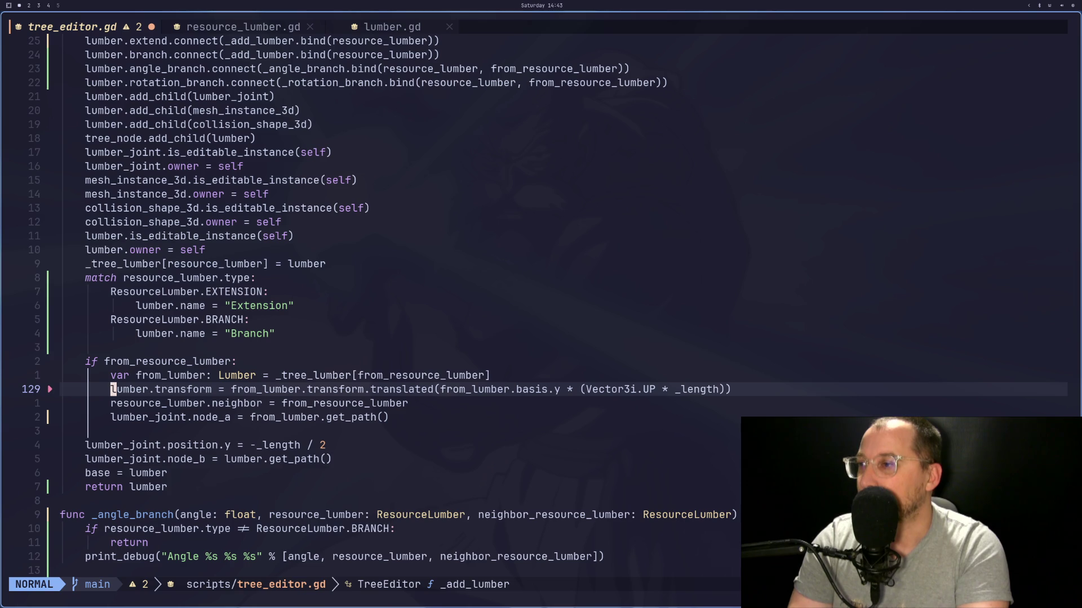
key("j")
key("k")
key("k")
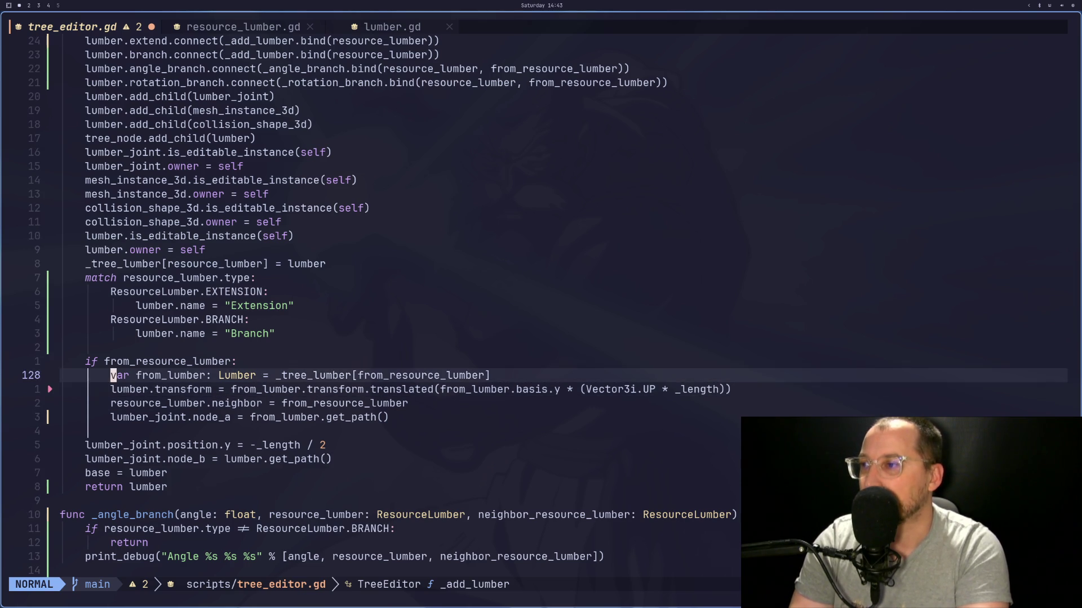
key("j")
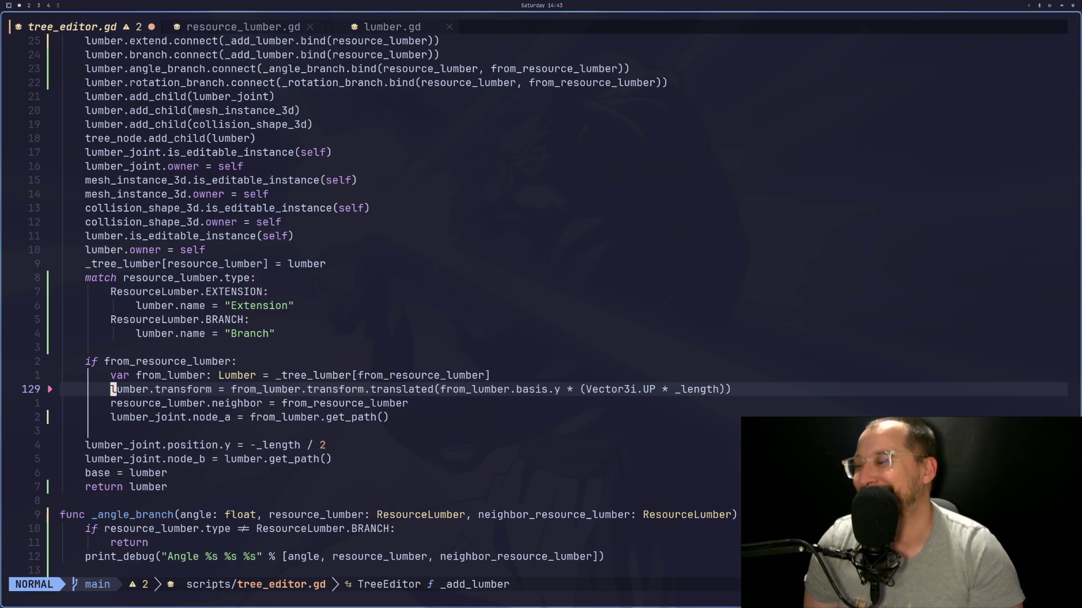
key("k")
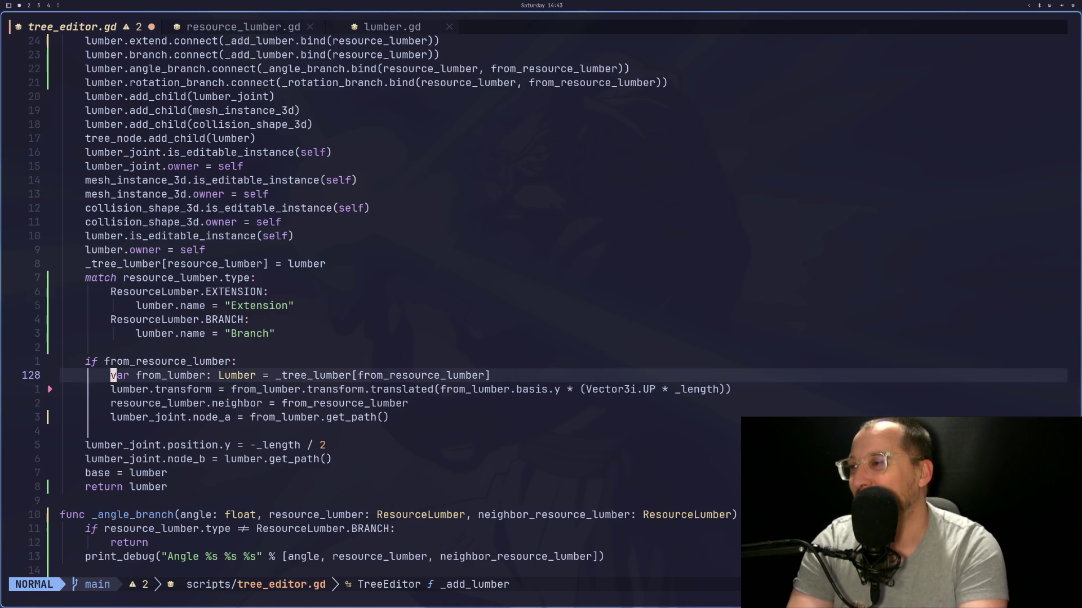
key("j")
key("j")
key("k")
key("j")
key("k")
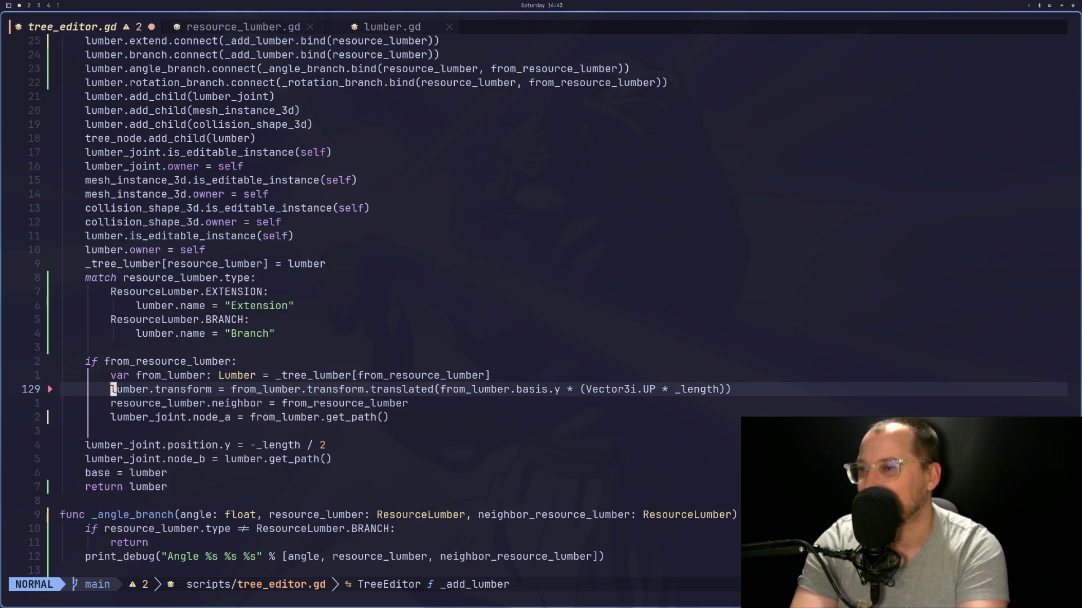
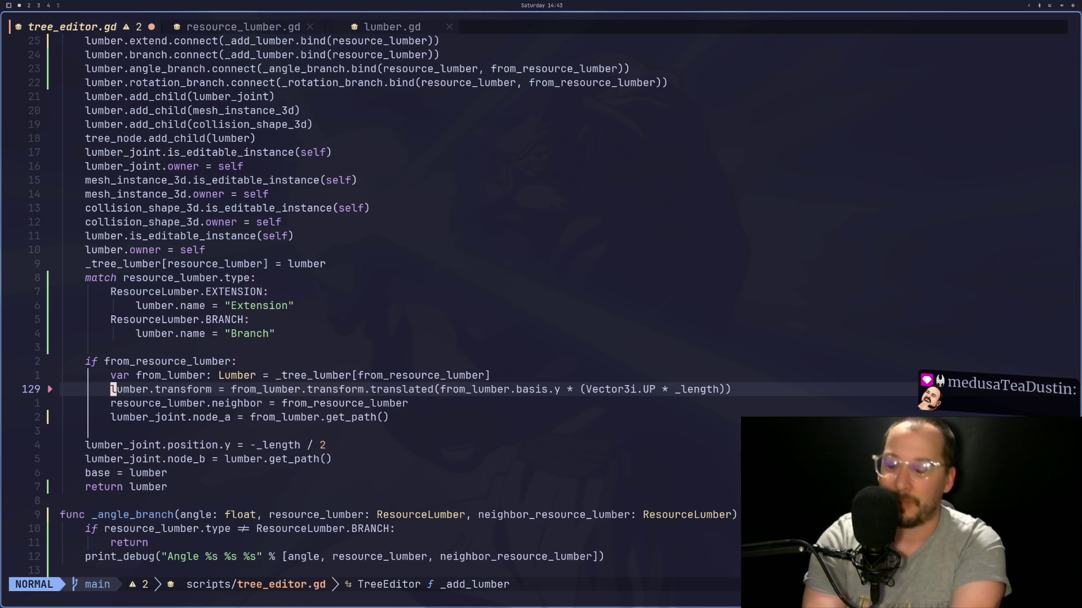
Step: Save tree_editor.gd and review the from_resource_lumber block lines in _add_lumber
type(":w")
key("Return")
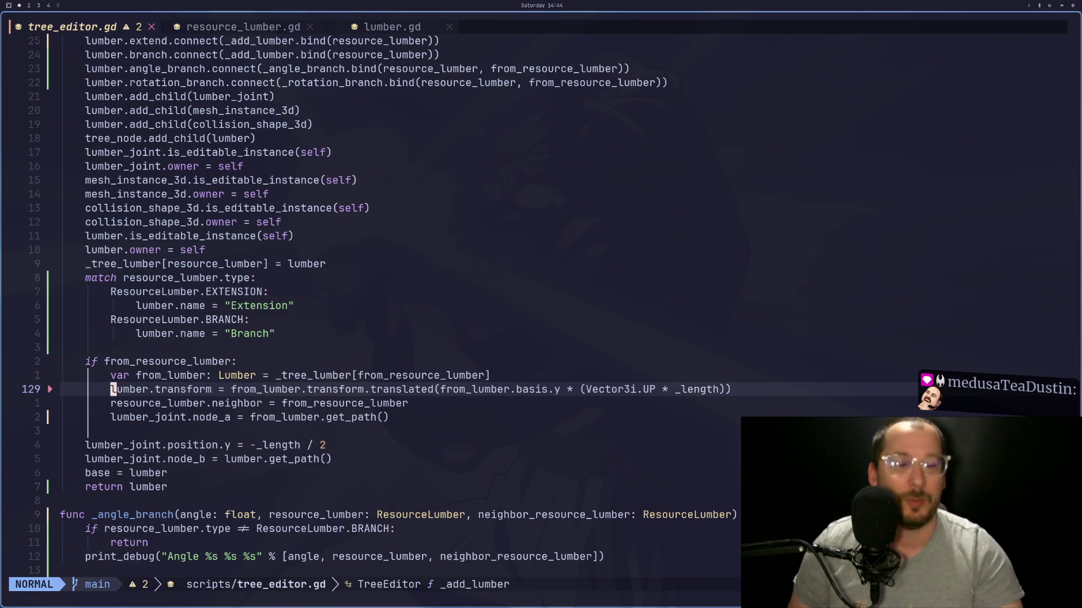
key("j")
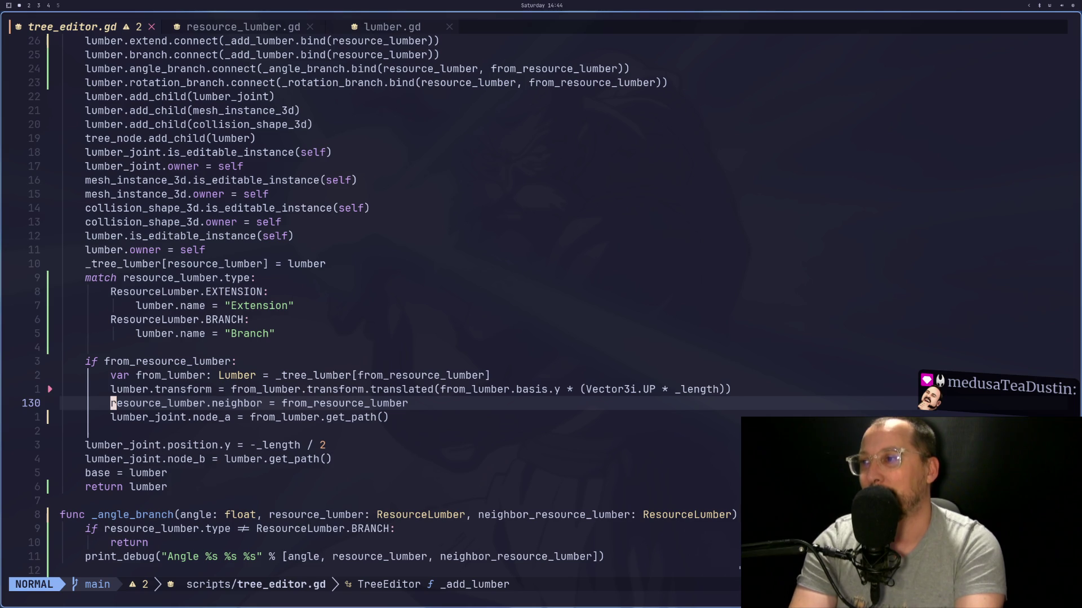
key("k")
key("k")
key("j")
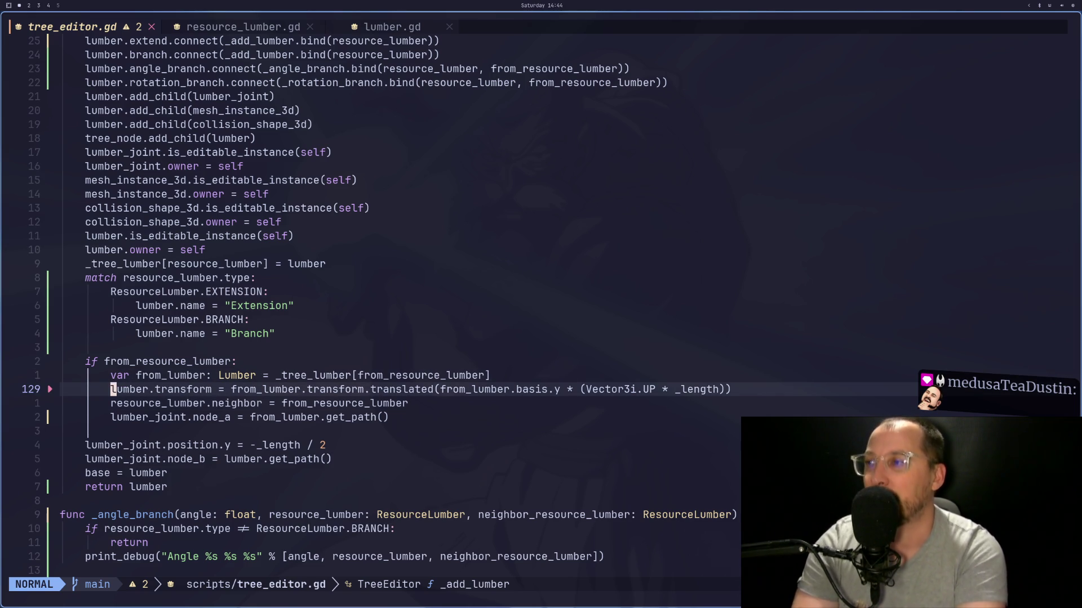
key("j")
key("j")
key("k")
key("k")
key("k")
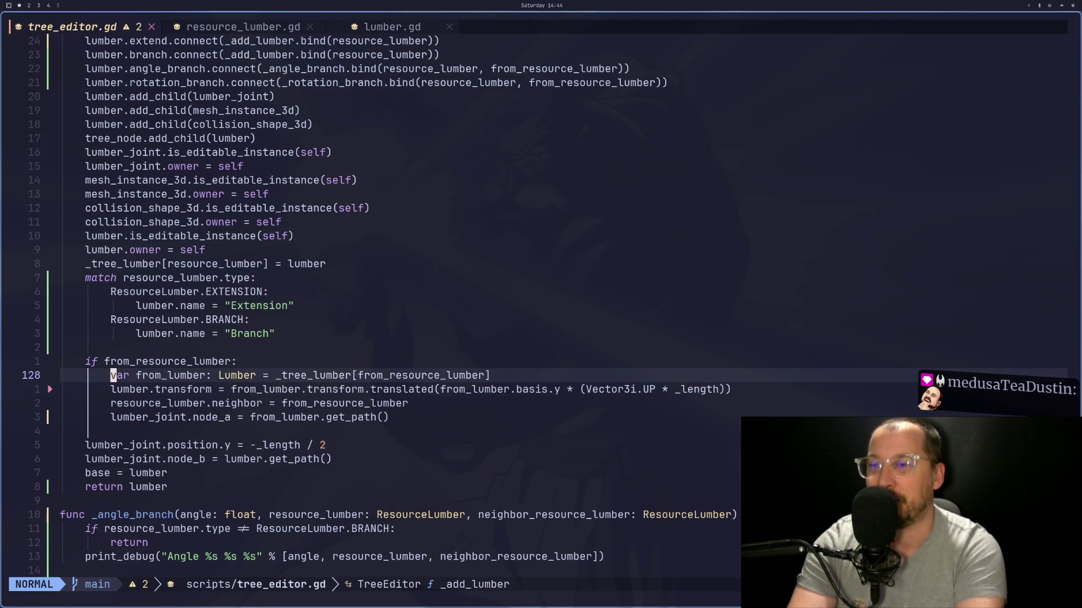
key("j")
key("j")
key("j")
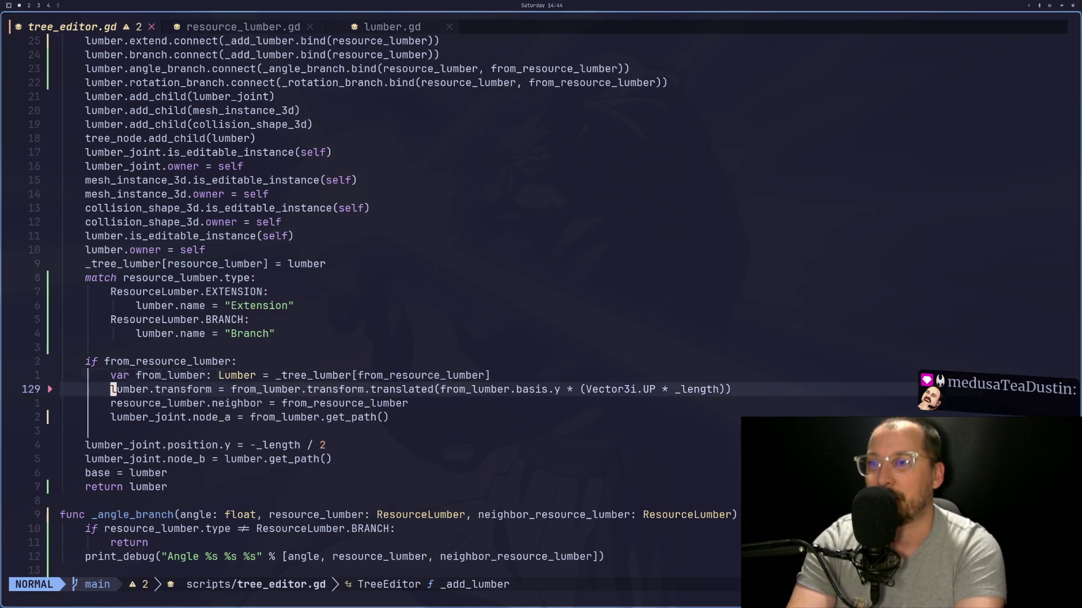
key("k")
key("k")
key("k")
Step: Open a new line below the _tree_lumber[resource_lumber] assignment and start typing the lumber_transform declaration
key("0")
key("j")
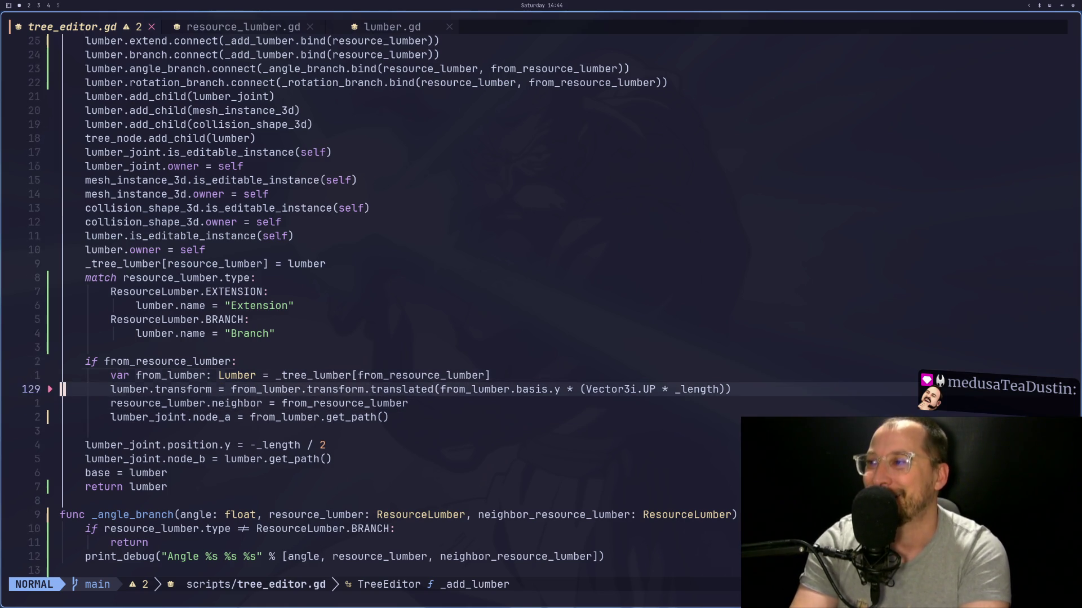
key("k")
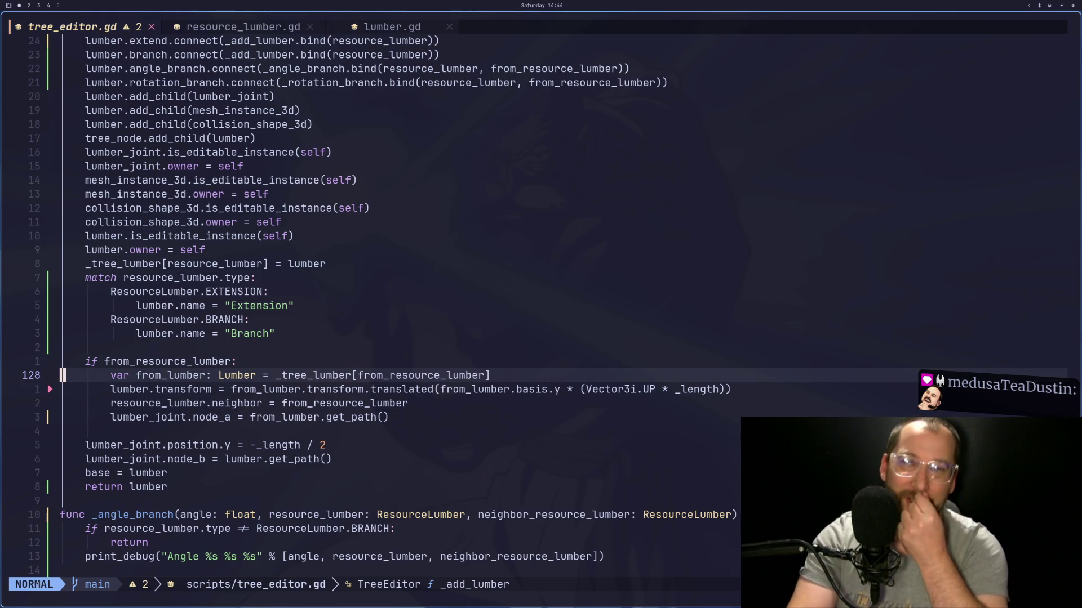
key("j")
key("j")
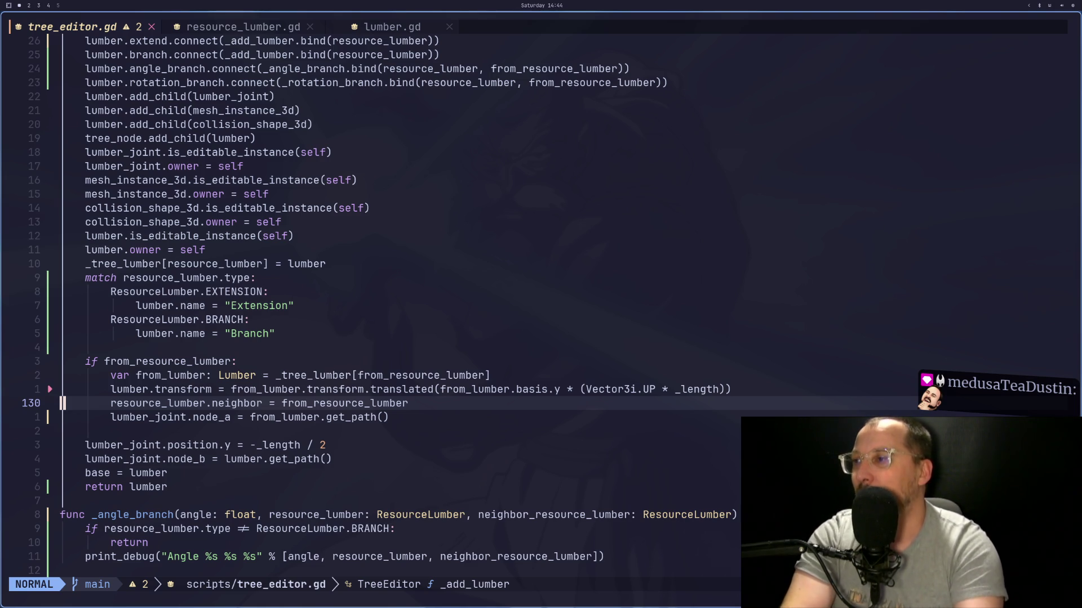
key("k")
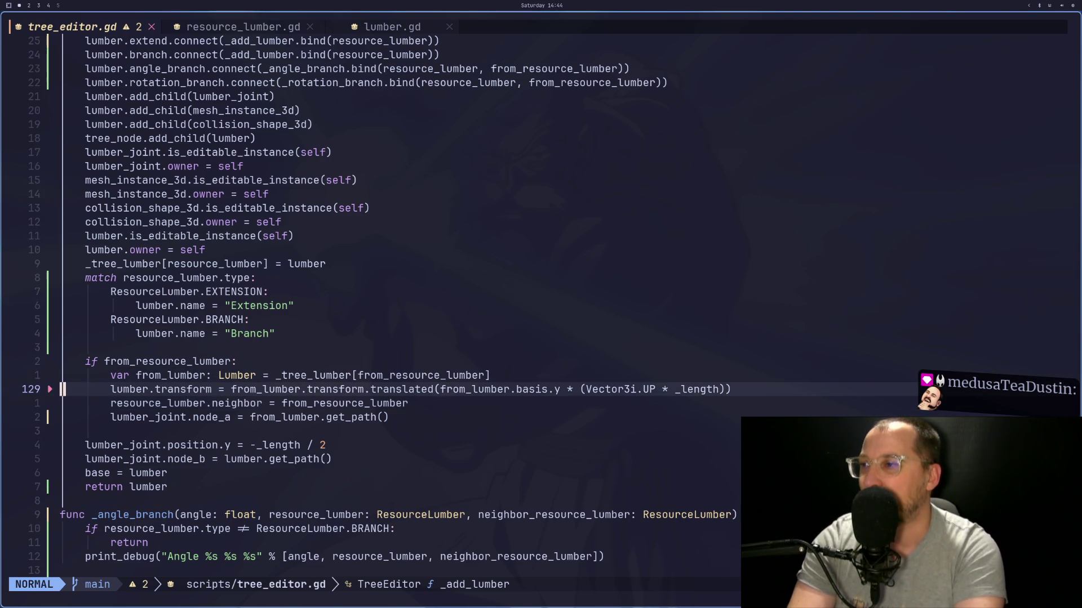
key("k")
key("k")
key("k")
type("o")
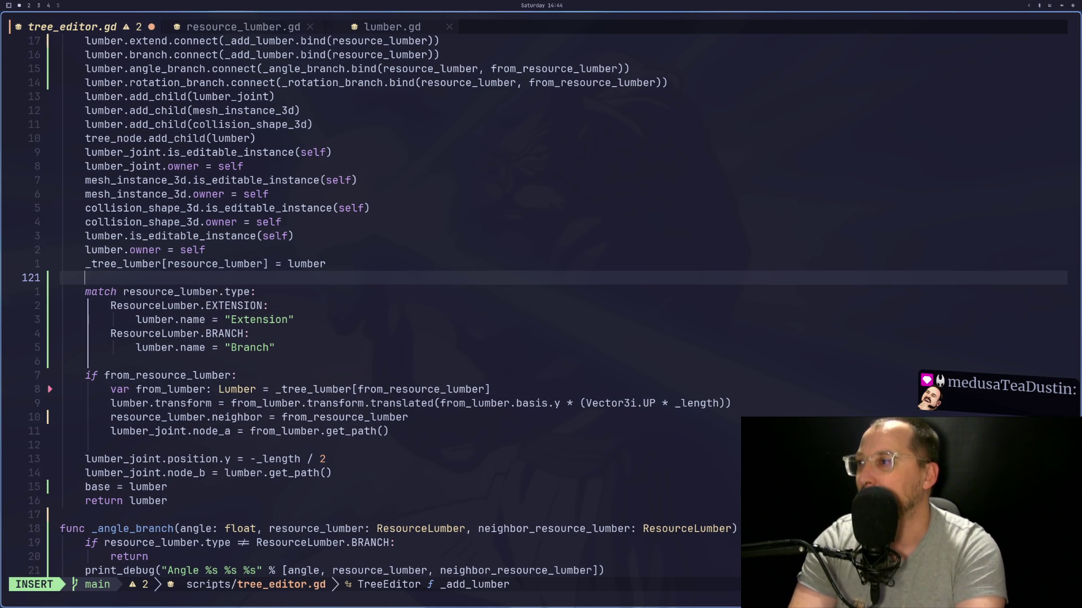
type("var t")
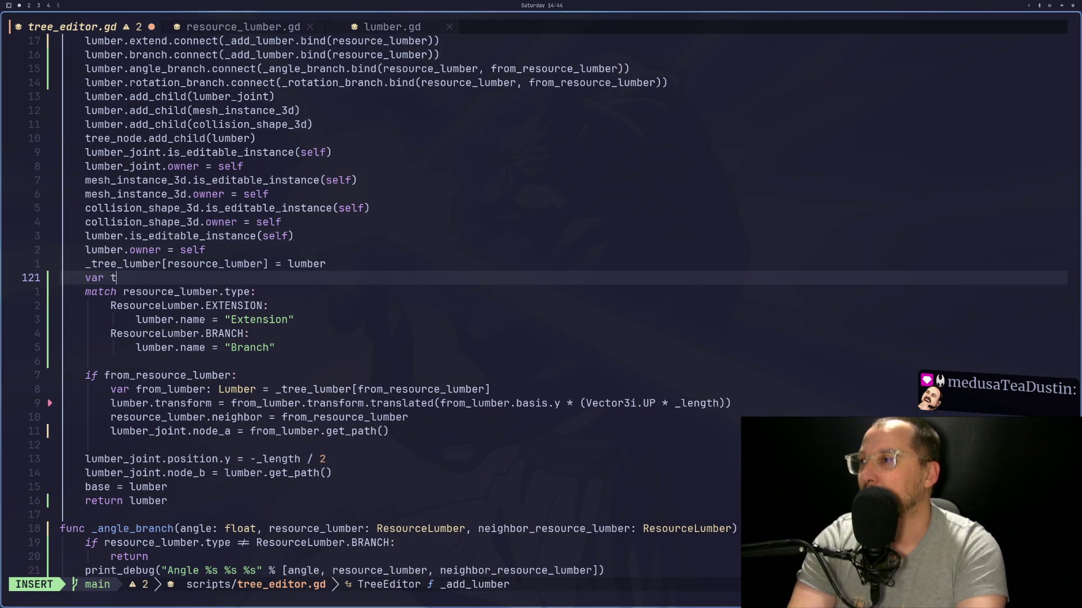
key("BackSpace")
type("l")
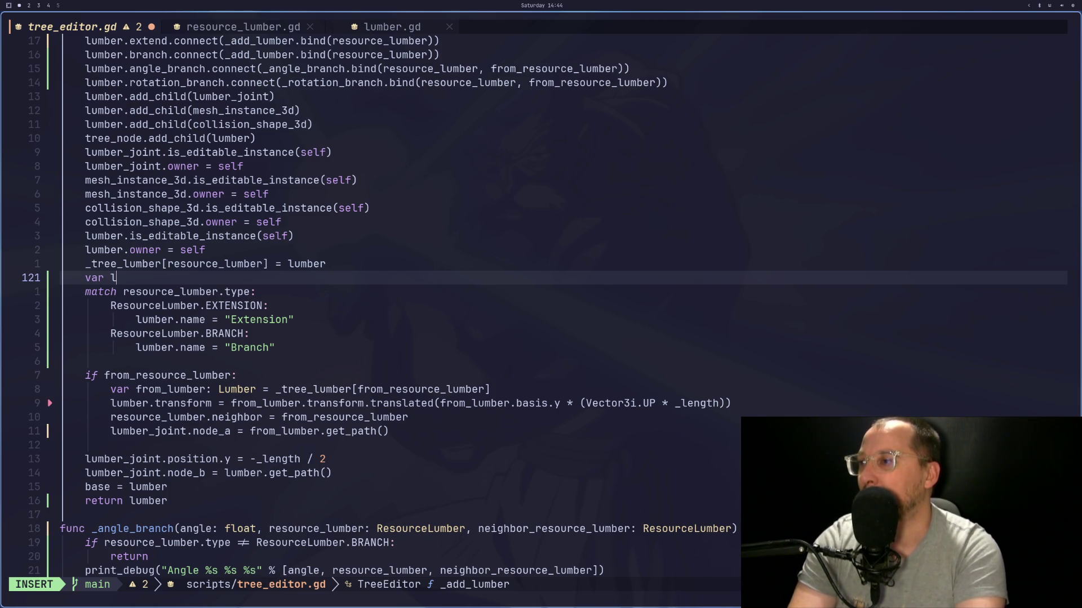
type("umber_transf")
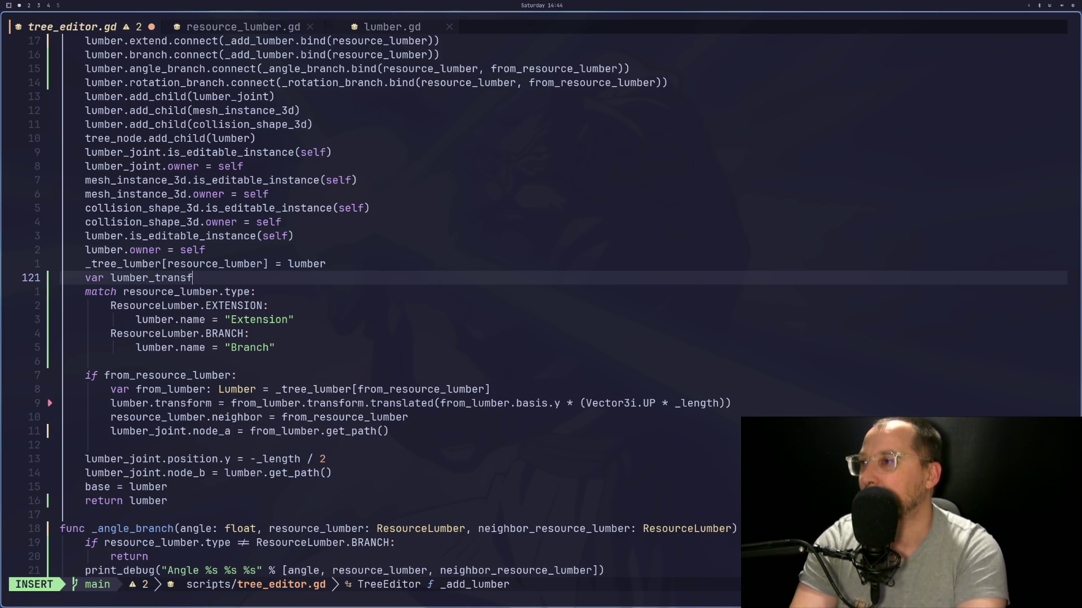
type("orm : Trans")
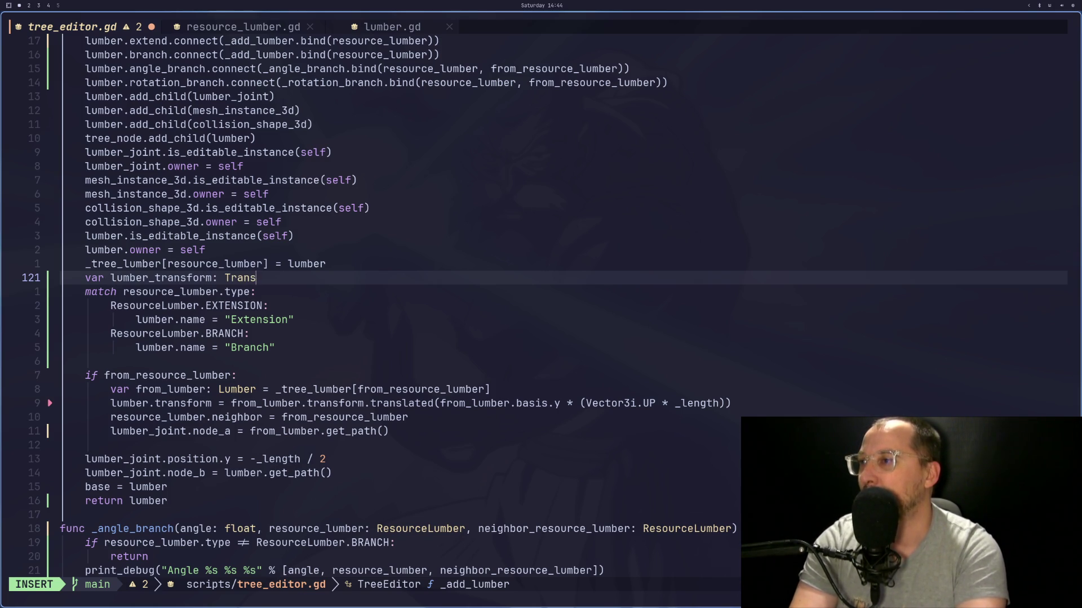
type("form3D")
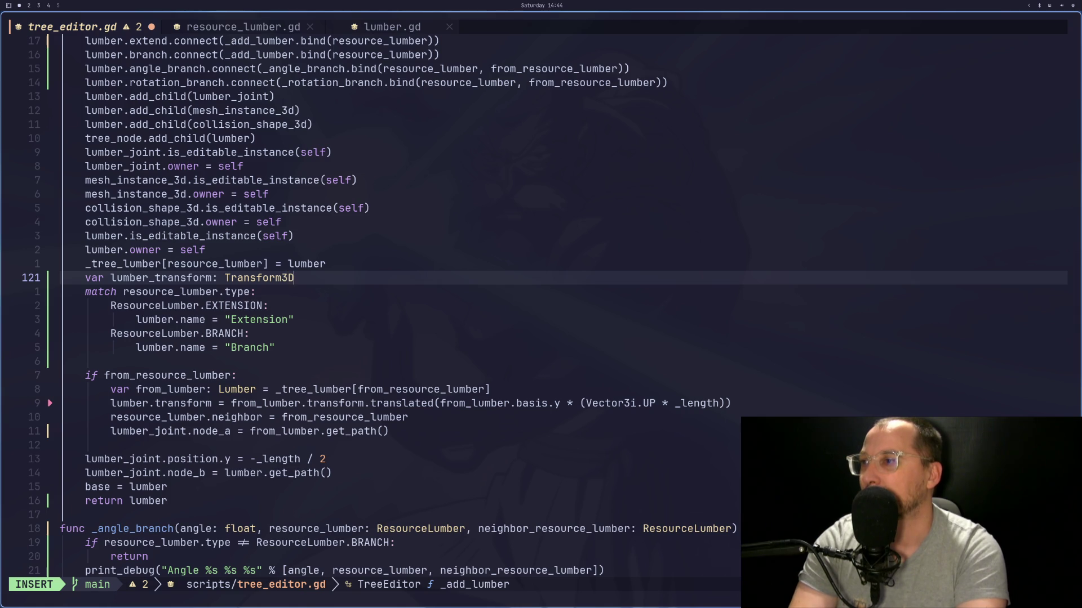
type(" = ")
type("lumber")
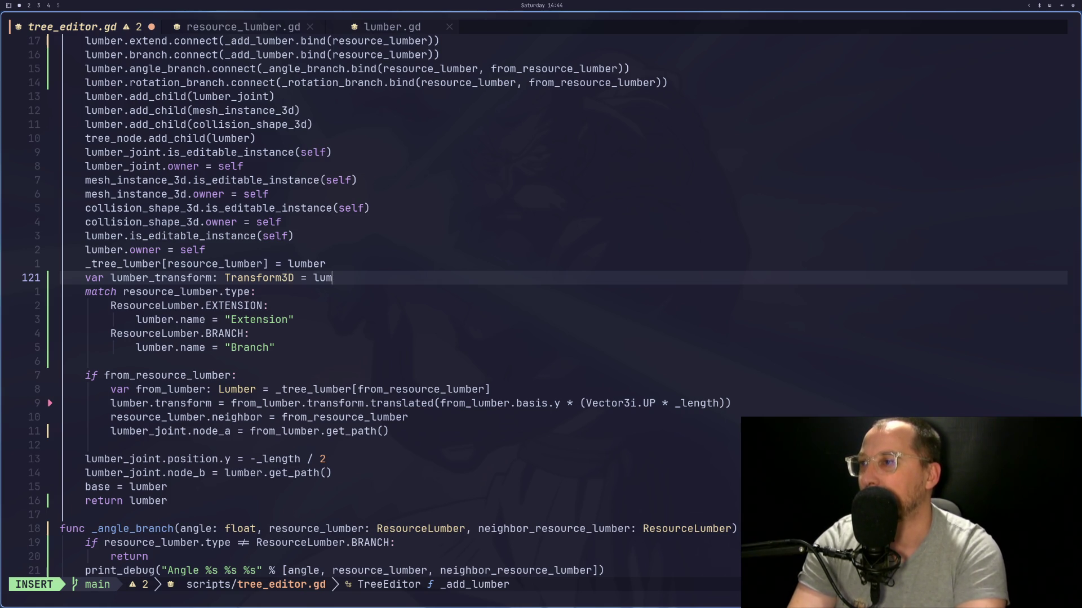
type(".transform")
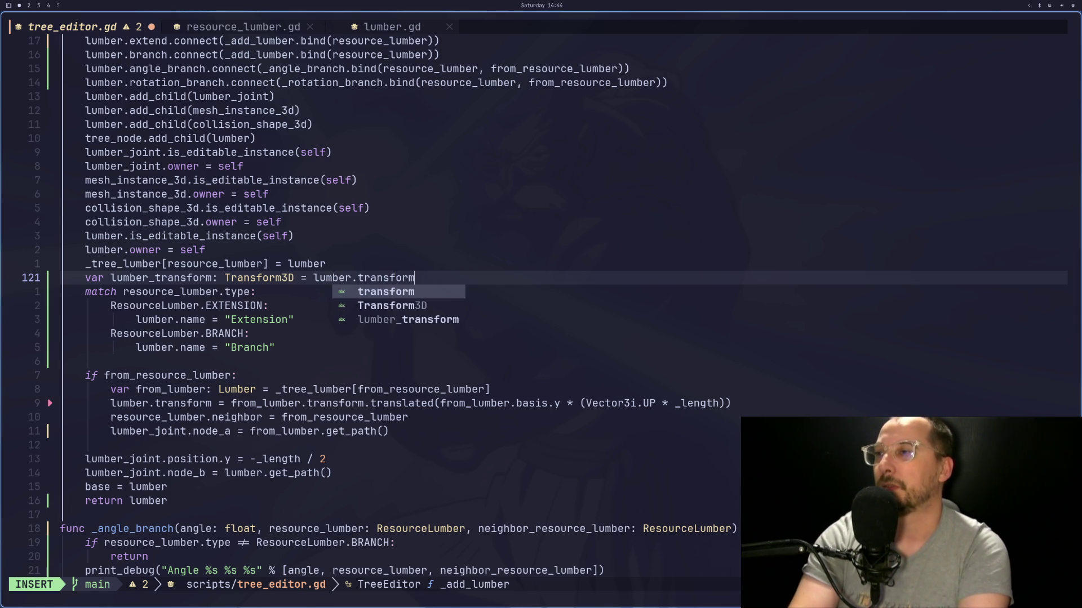
Step: Finish the var lumber_transform: Transform3D = lumber.transform declaration and save with :w
key("Escape")
type(":w")
key("Return")
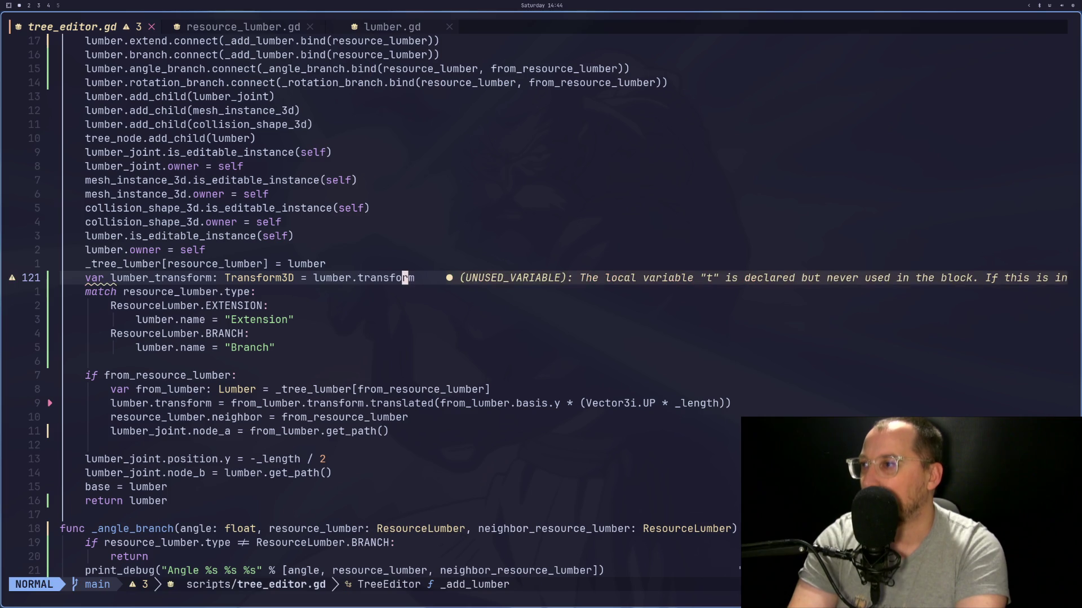
Step: Move the lumber.transform line under the Extension case, indented, and rename its target to lumber_transform
key("h")
key("h")
key("h")
key("j")
key("j")
key("j")
key("c")
key("d")
key("k")
key("k")
key("k")
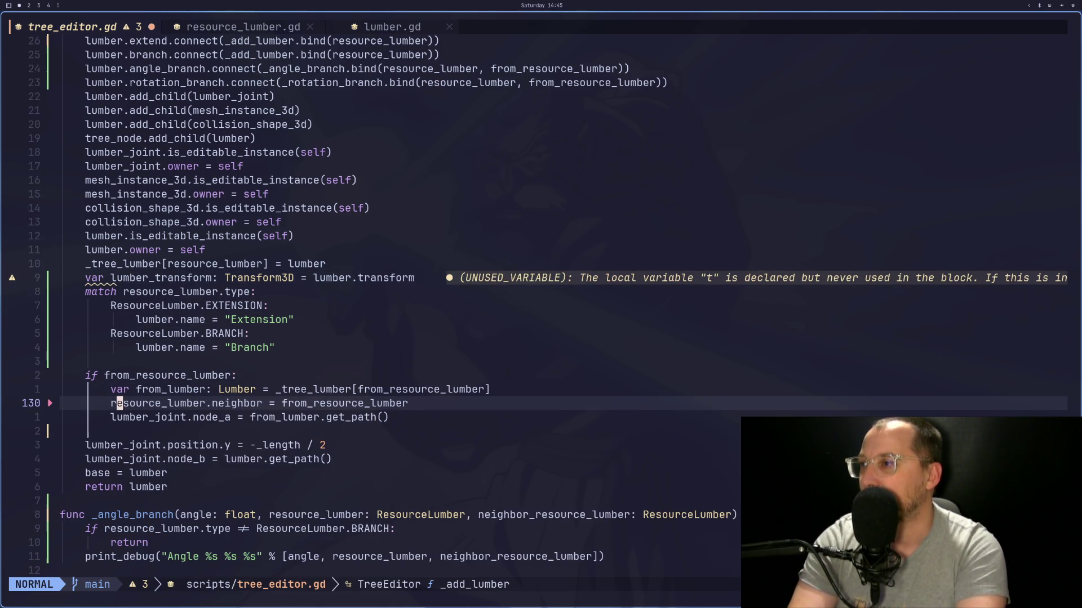
key("p")
key("i")
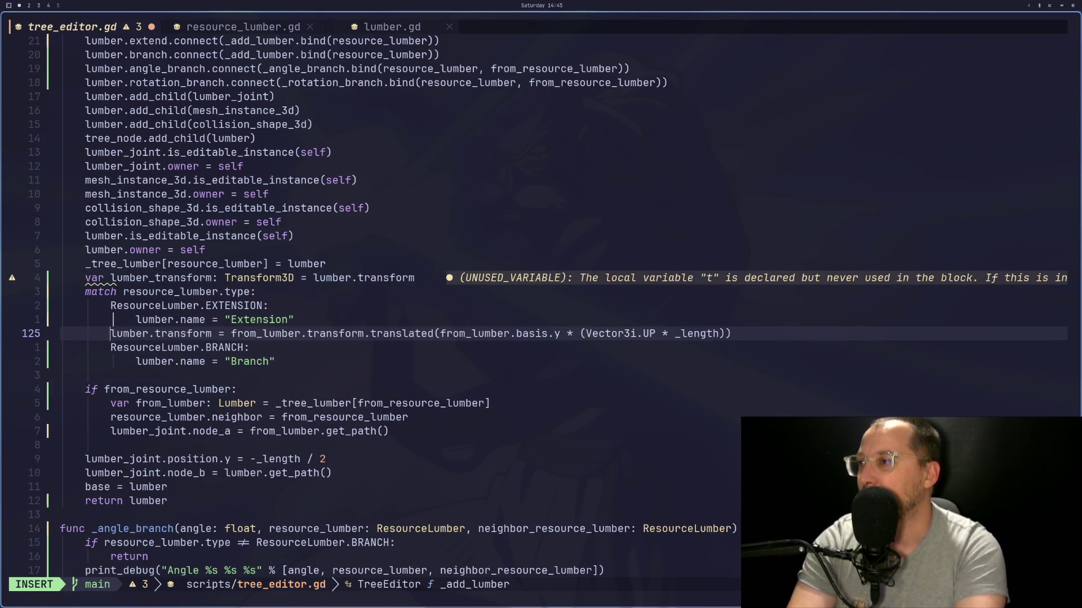
key("Tab")
key("Escape")
key("w")
key("l")
key("l")
key("l")
type("s_")
key("Escape")
Step: Copy that line into the from_resource_lumber if block, dedented, with lumber.transform as its target
key("y")
key("y")
key("j")
key("j")
key("j")
key("p")
key("less")
key("less")
key("f")
key("r")
key(";")
key(";")
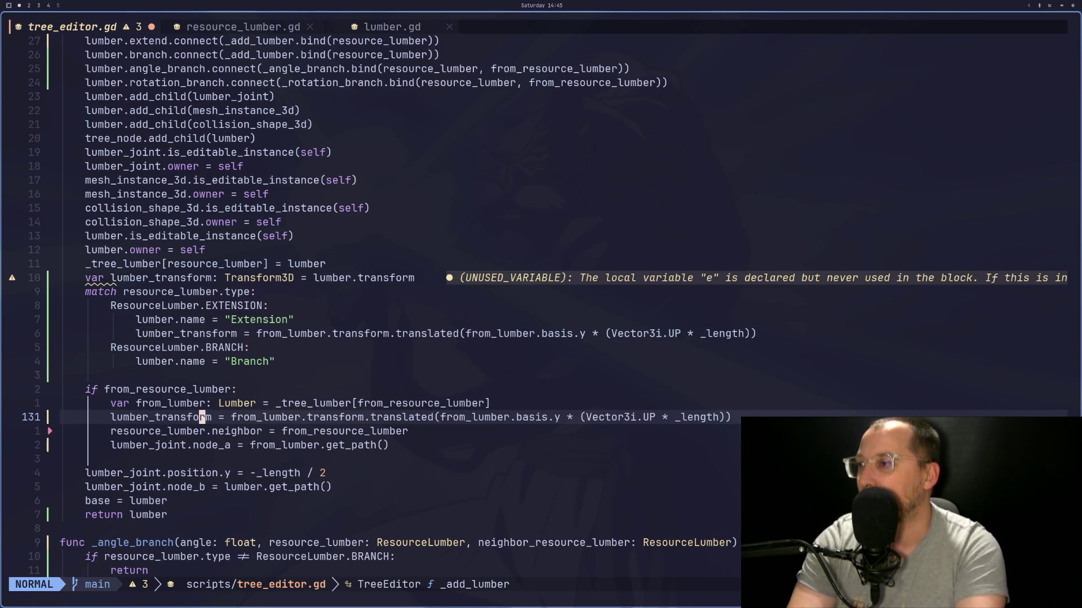
key("h")
key("h")
key("h")
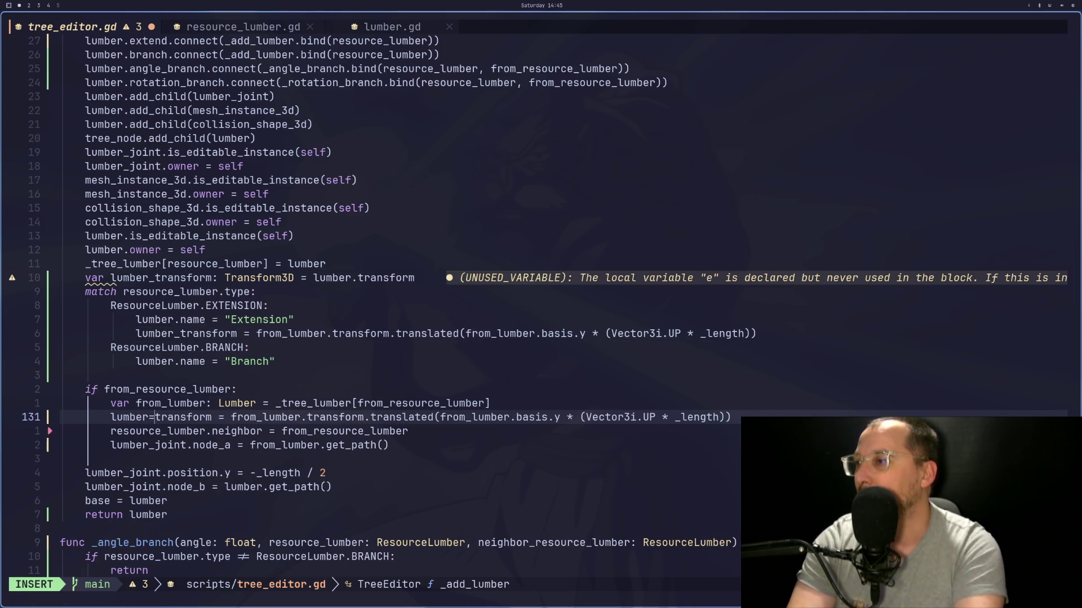
type("s=.")
key("BackSpace")
key("BackSpace")
type(".")
key("Escape")
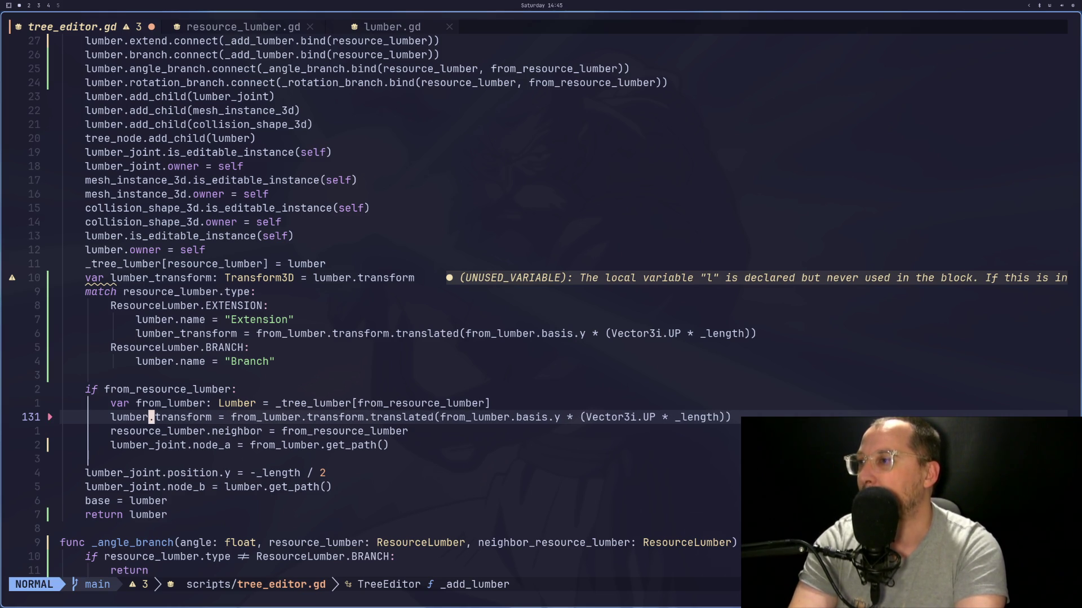
Step: Remove from_lumber. from the right-hand side and select the translated expression through _length
key("w")
key("e")
key("w")
key("w")
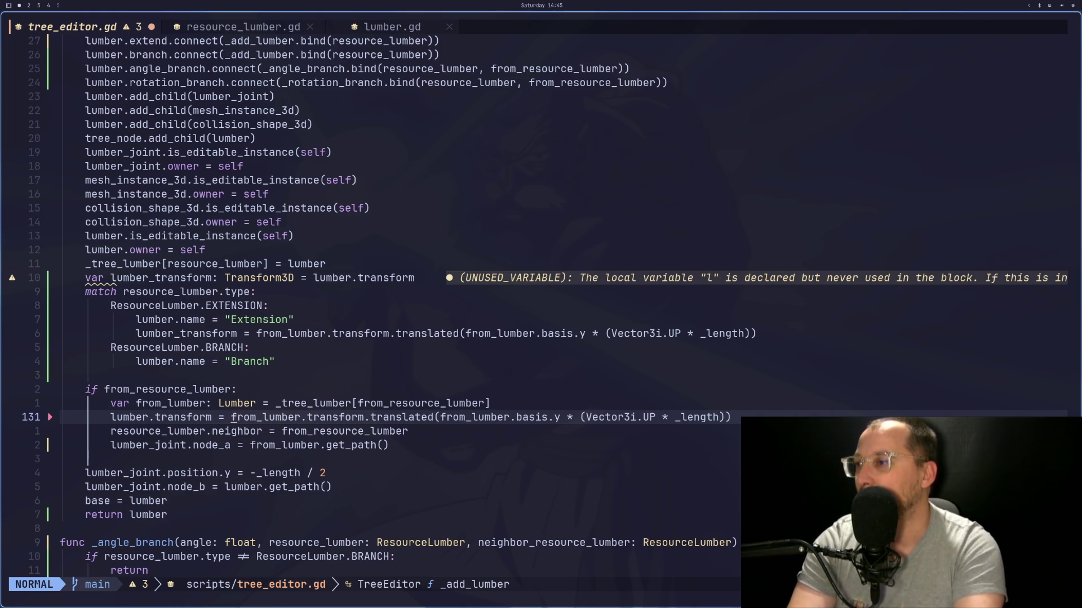
key("d")
key("f")
key(".")
key("v")
key("l")
key("l")
key("l")
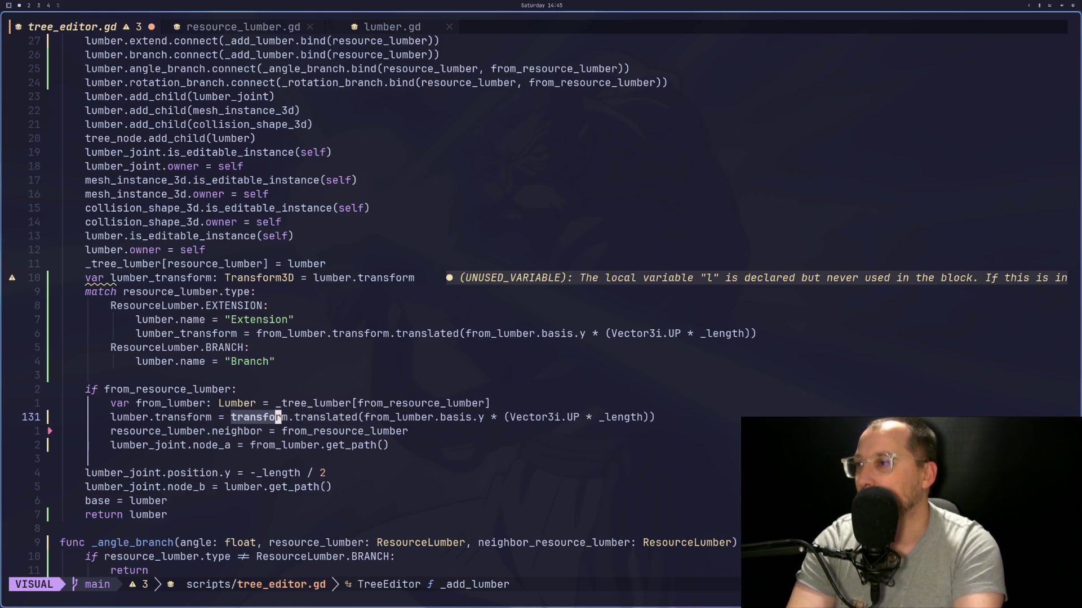
key("l")
key("l")
key("l")
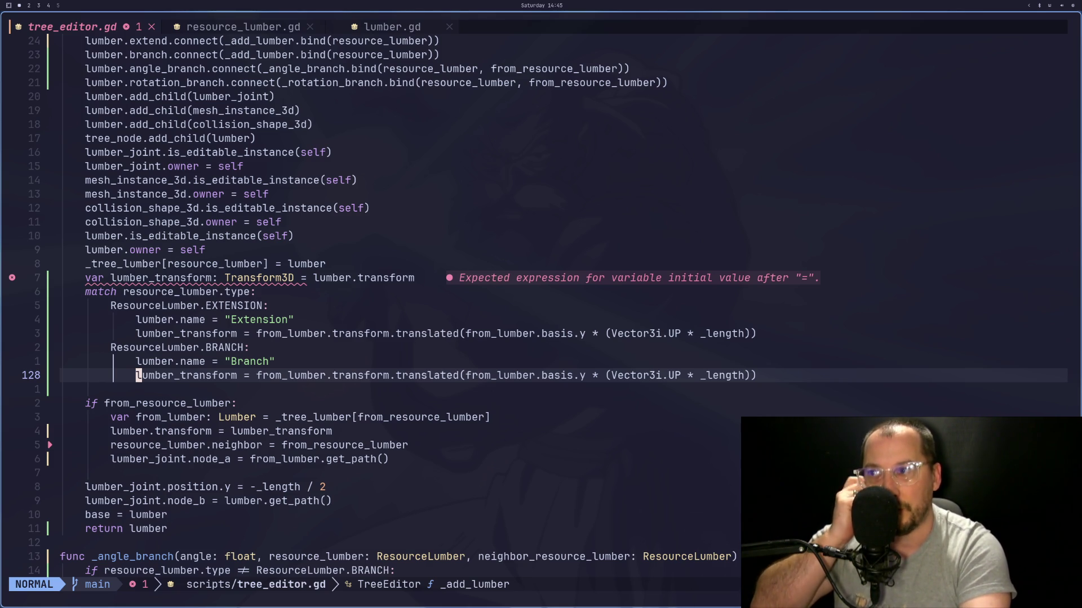
Step: Duplicate the Branch case transform line and locate from_lumber.transform in it
key("l")
key("l")
key("l")
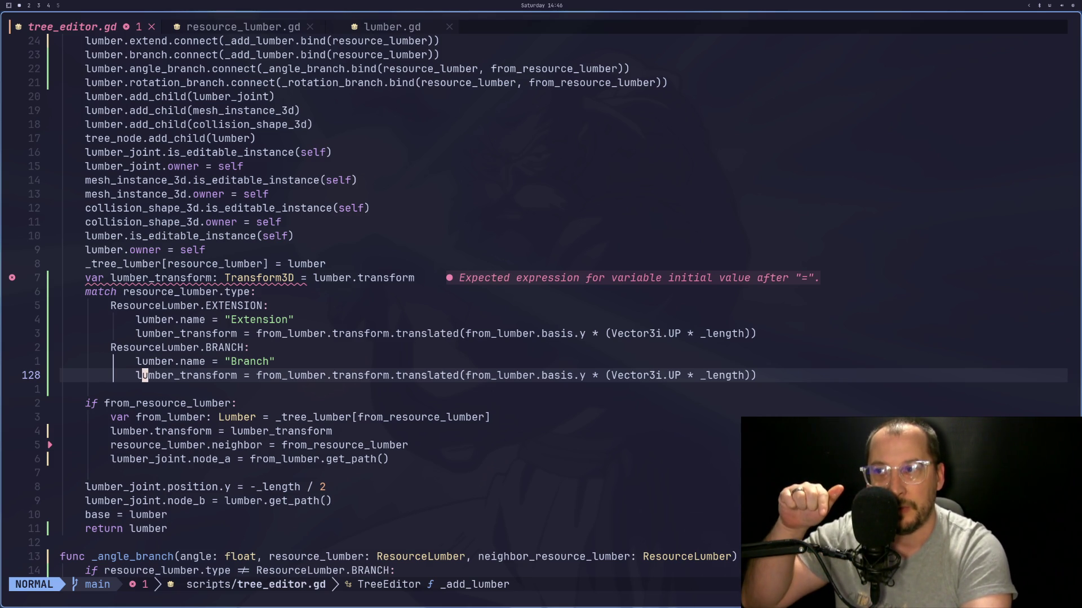
key("e")
key("f")
key("l")
key("h")
key("h")
key("h")
key("y")
key("y")
key("p")
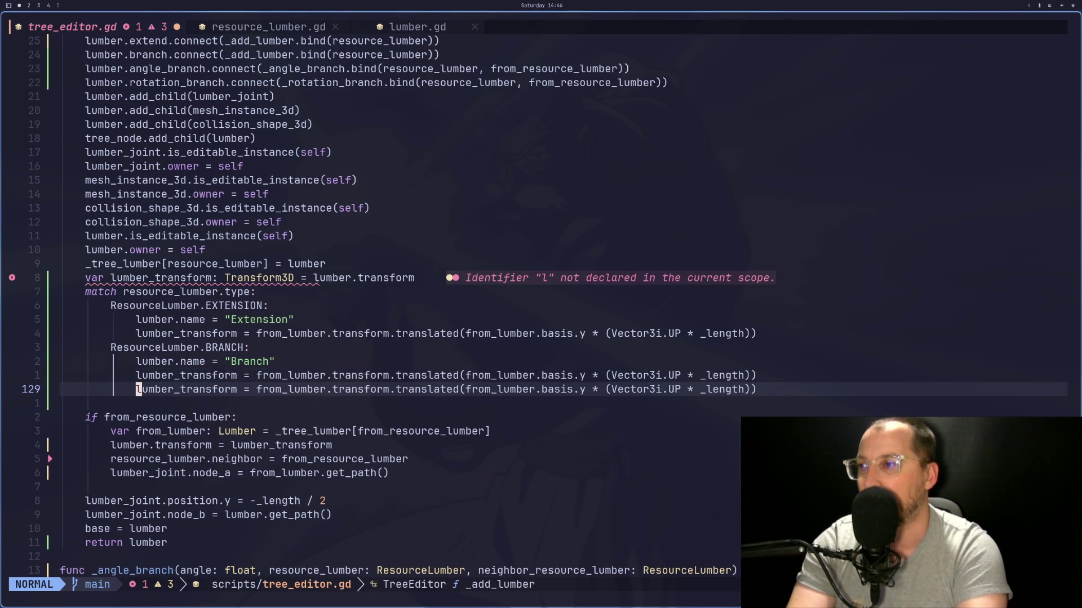
key("k")
key("l")
left_click(366, 375)
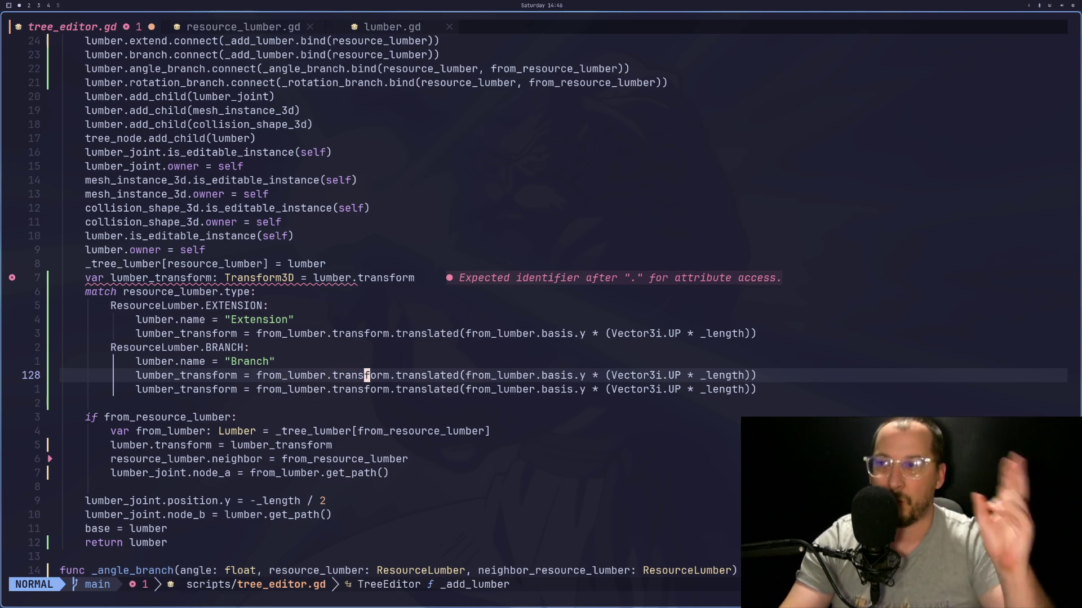
key("super+2")
key("super+3")
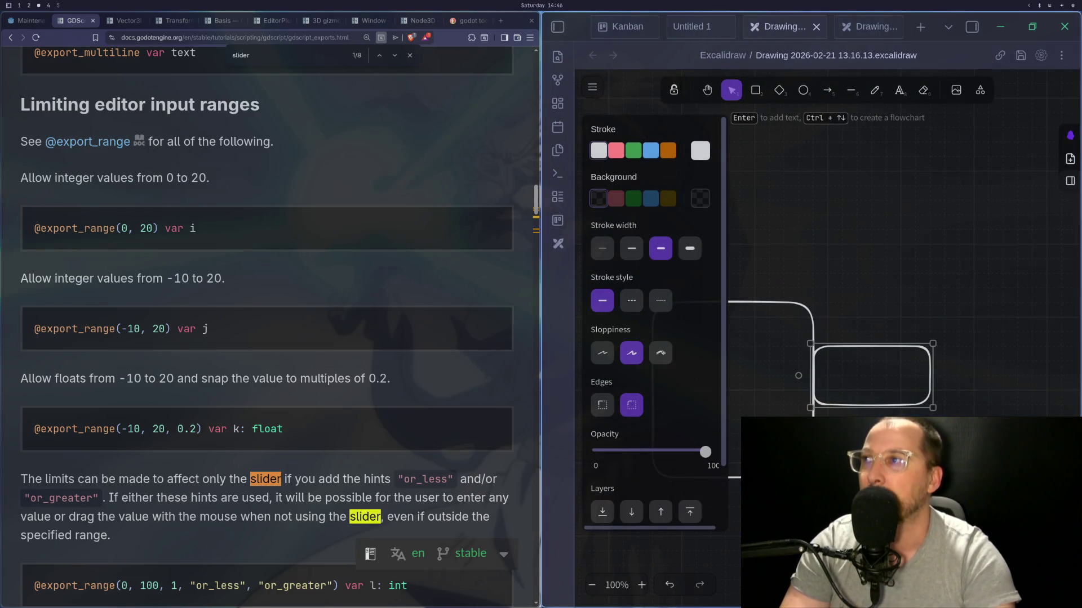
Step: Find the Transform3D class reference via the docs search and scroll through its methods
scroll(225, 171, "up", 15)
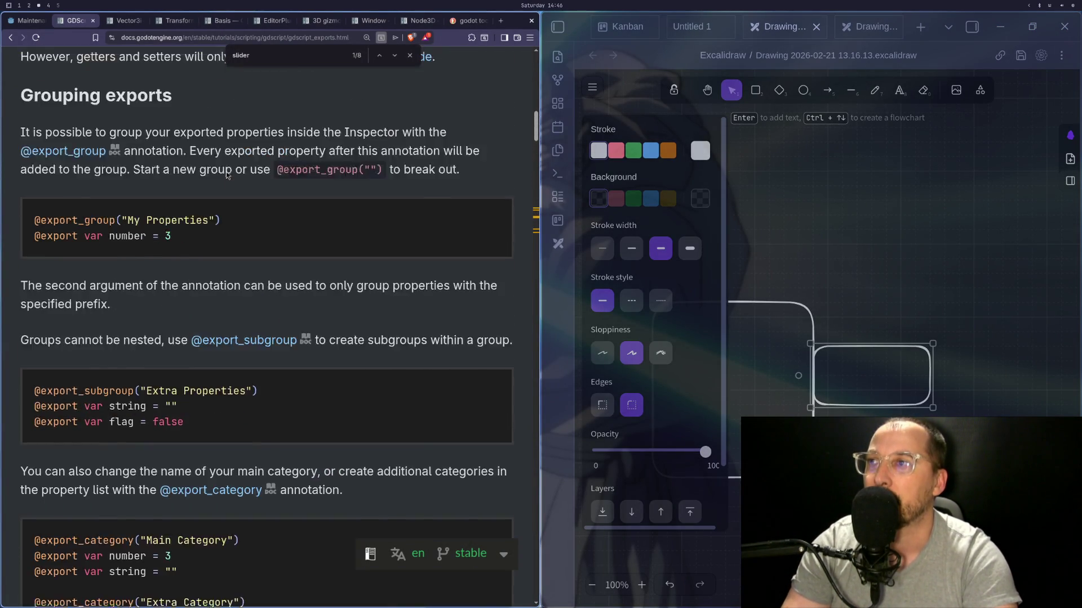
scroll(225, 171, "up", 20)
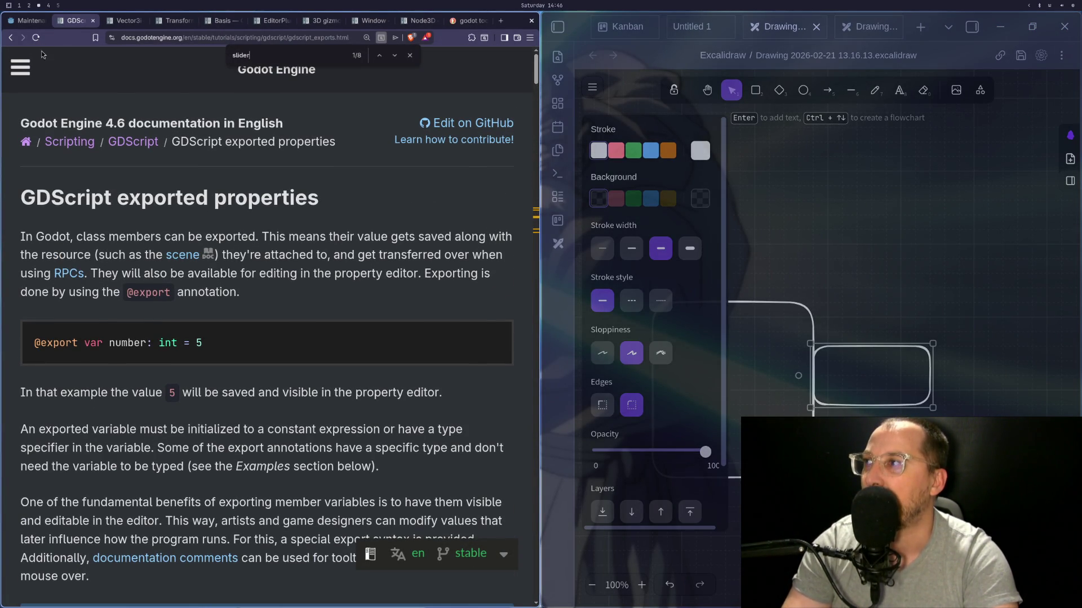
left_click(27, 69)
left_click(122, 137)
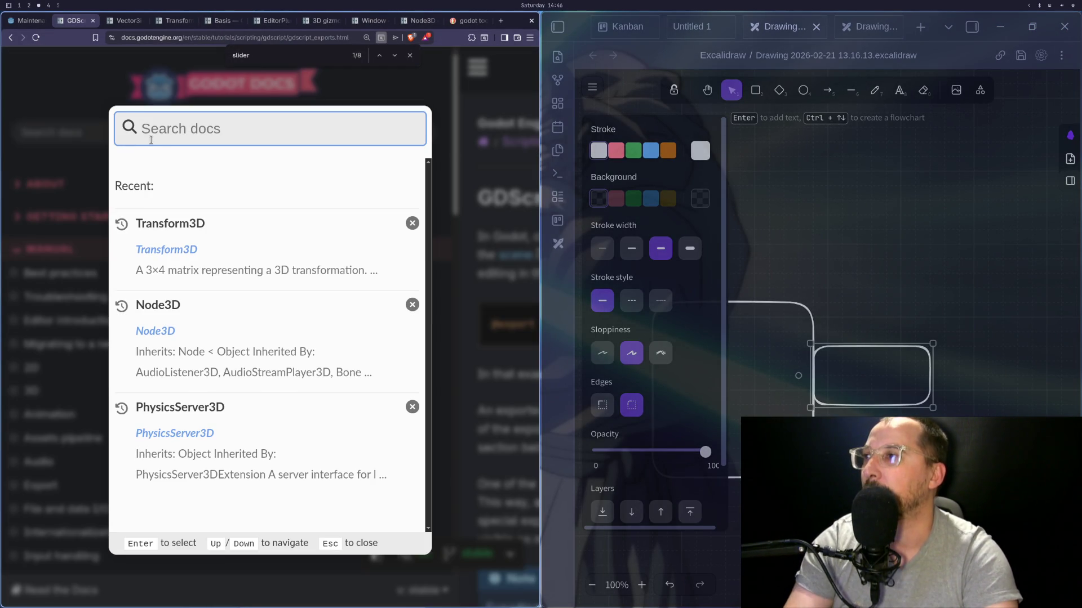
left_click(188, 260)
scroll(347, 371, "down", 6)
scroll(347, 371, "down", 4)
key("super+Left")
key("super+Left")
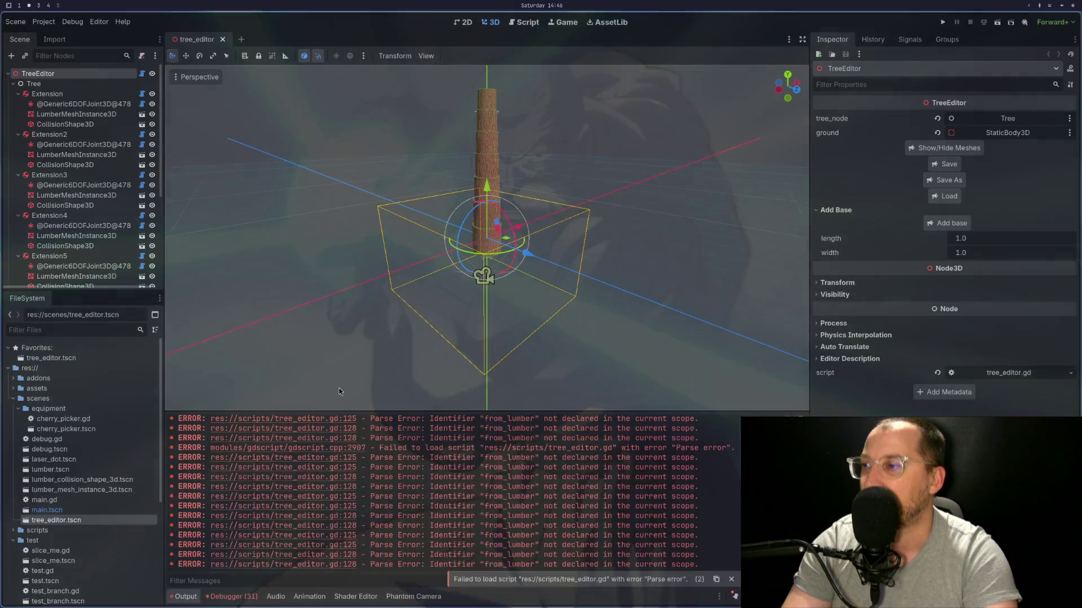
left_click(411, 389)
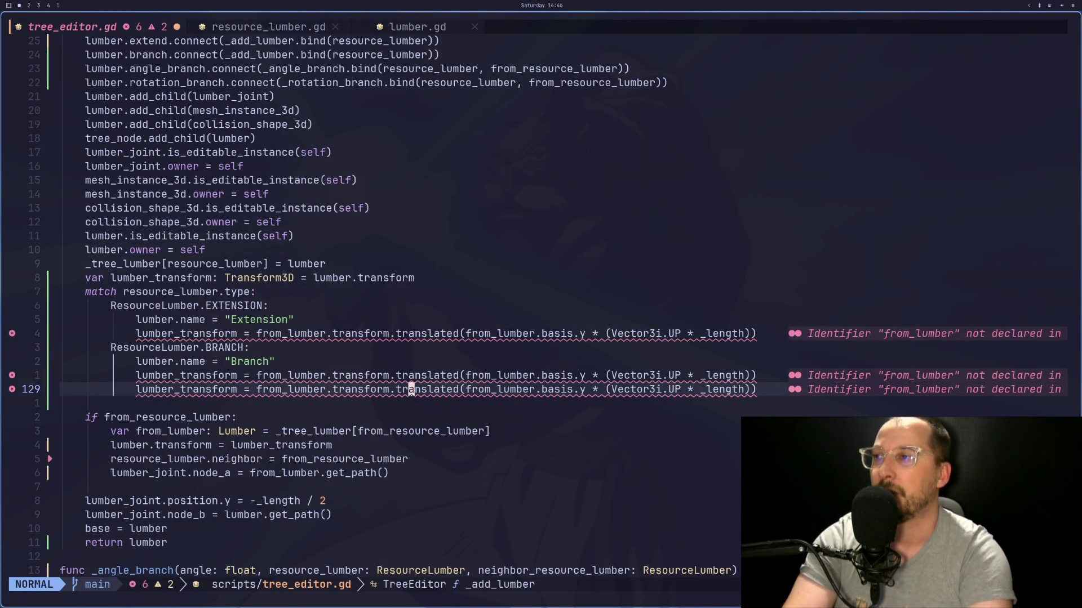
key("k")
key("k")
key("k")
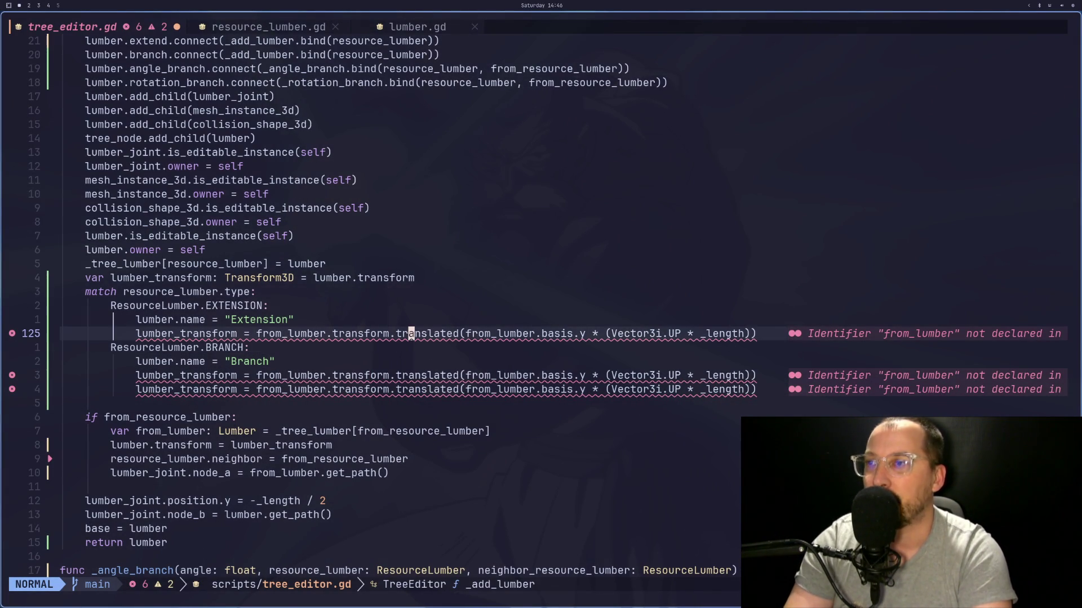
key("j")
key("j")
key("j")
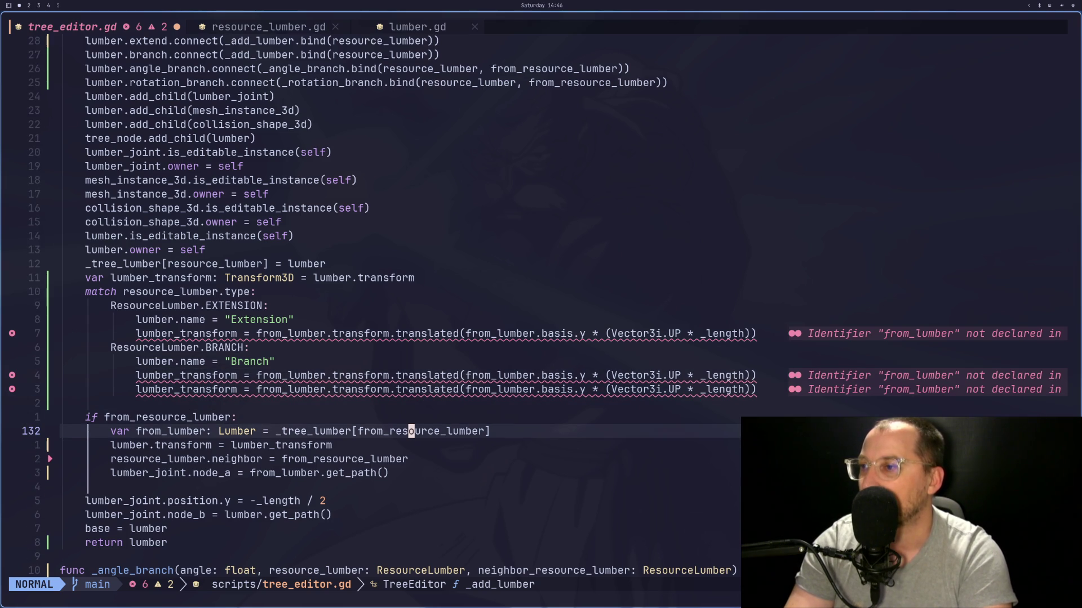
key("d")
key("d")
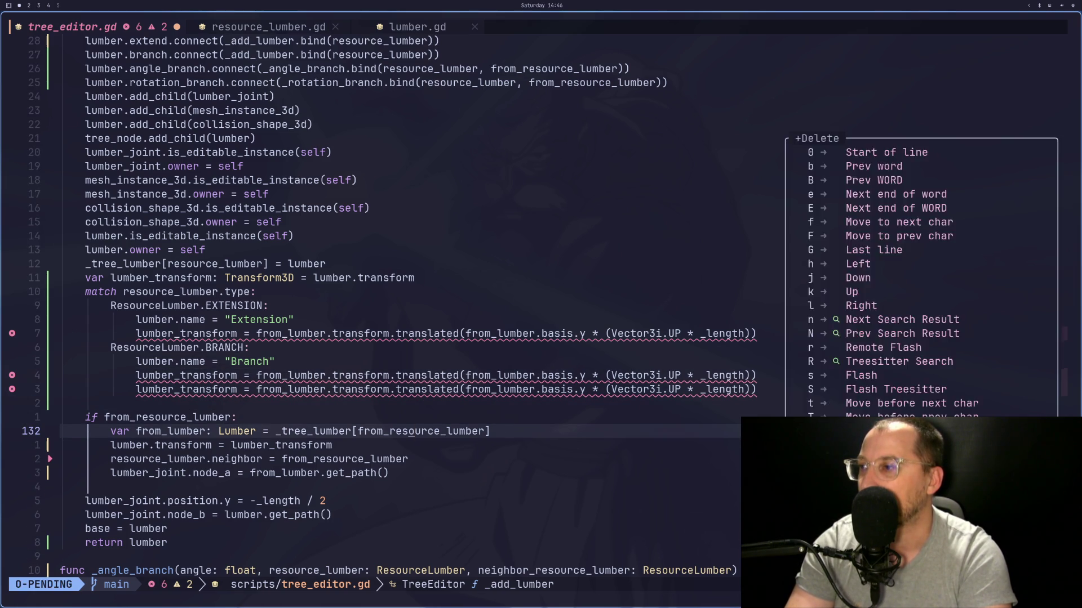
key("k")
key("k")
key("k")
key("f")
key("period")
key("k")
key("k")
key("k")
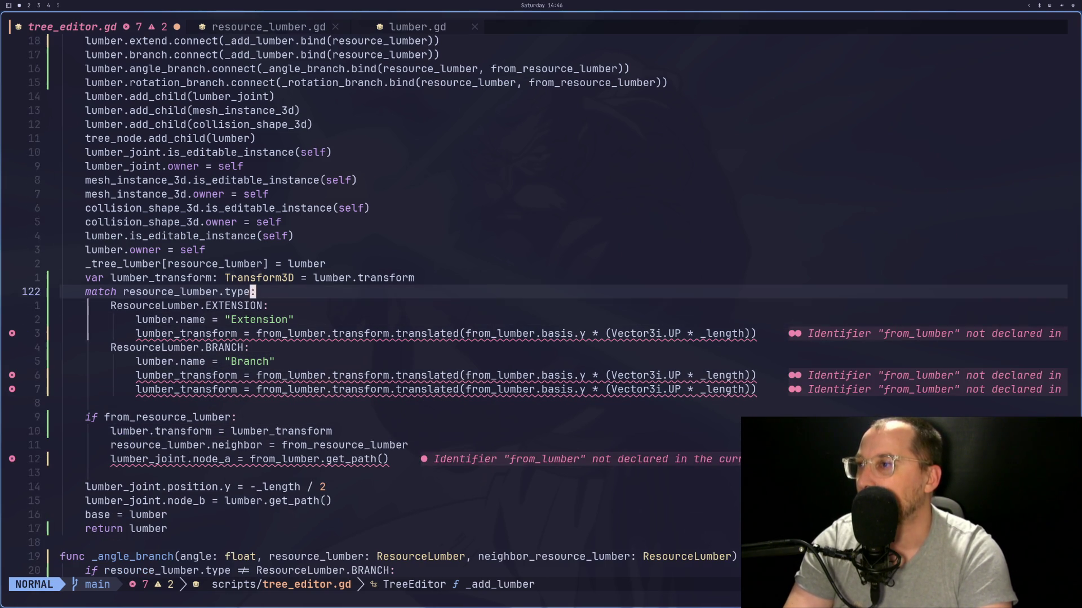
key("p")
key("i")
key("BackSpace")
key("Escape")
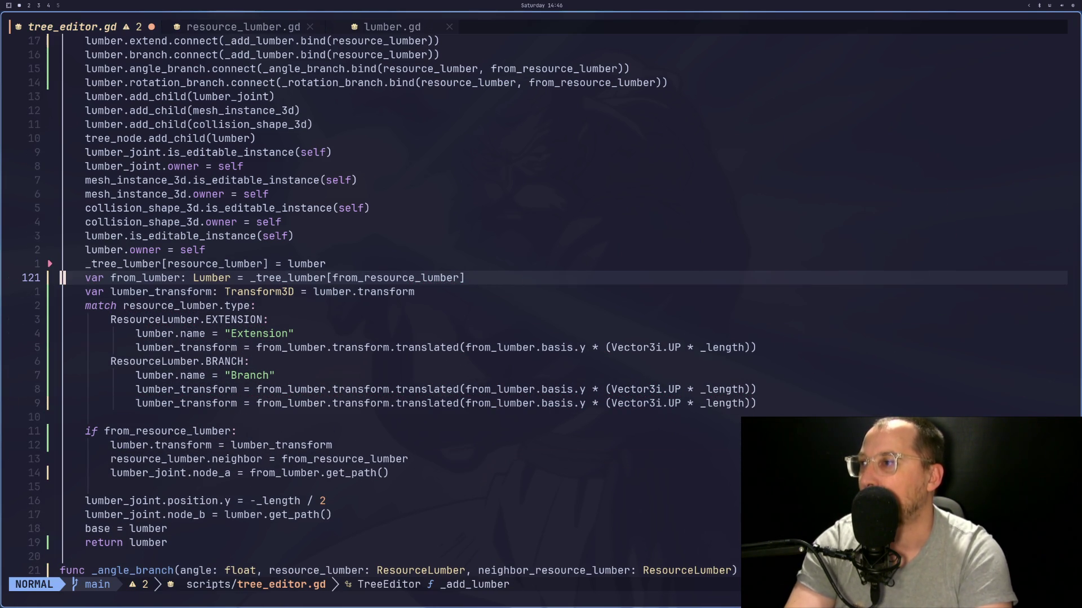
key("j")
key("j")
key("j")
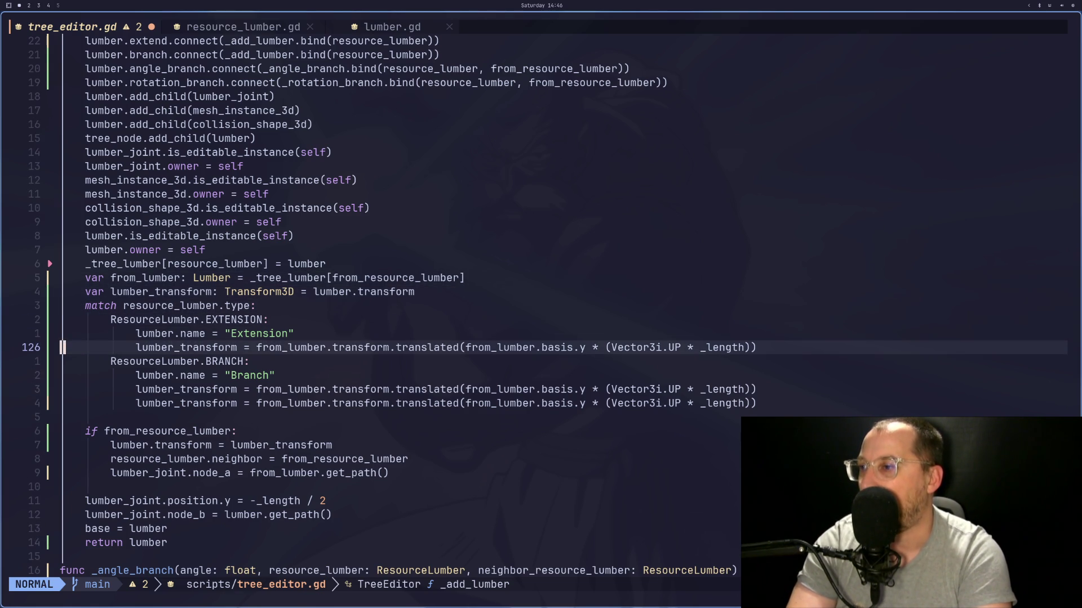
key("k")
key("k")
key("k")
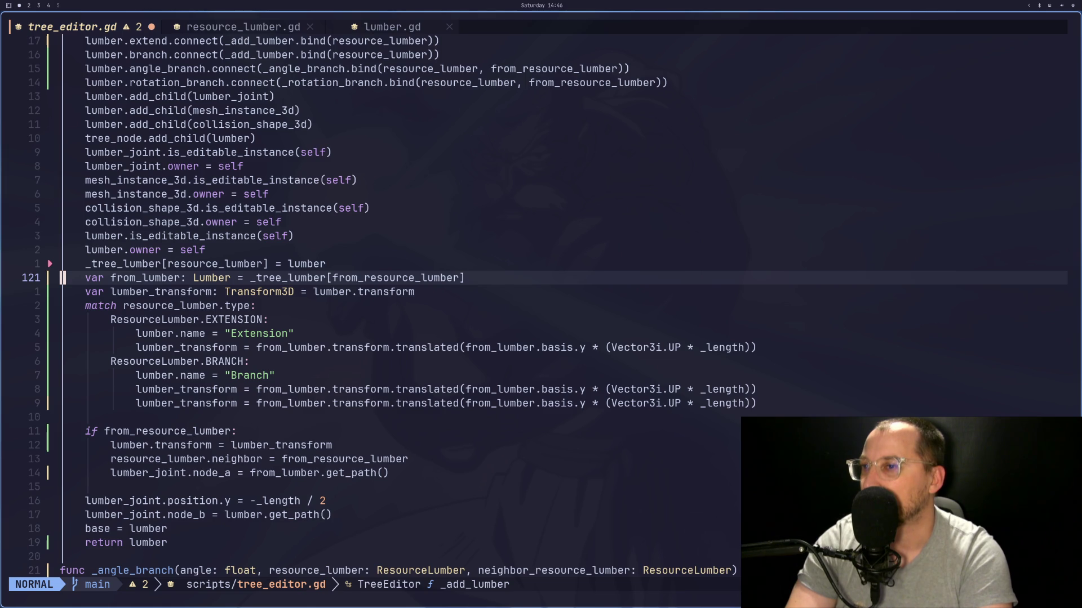
key("v")
key("j")
key("j")
key("Escape")
key("k")
key("k")
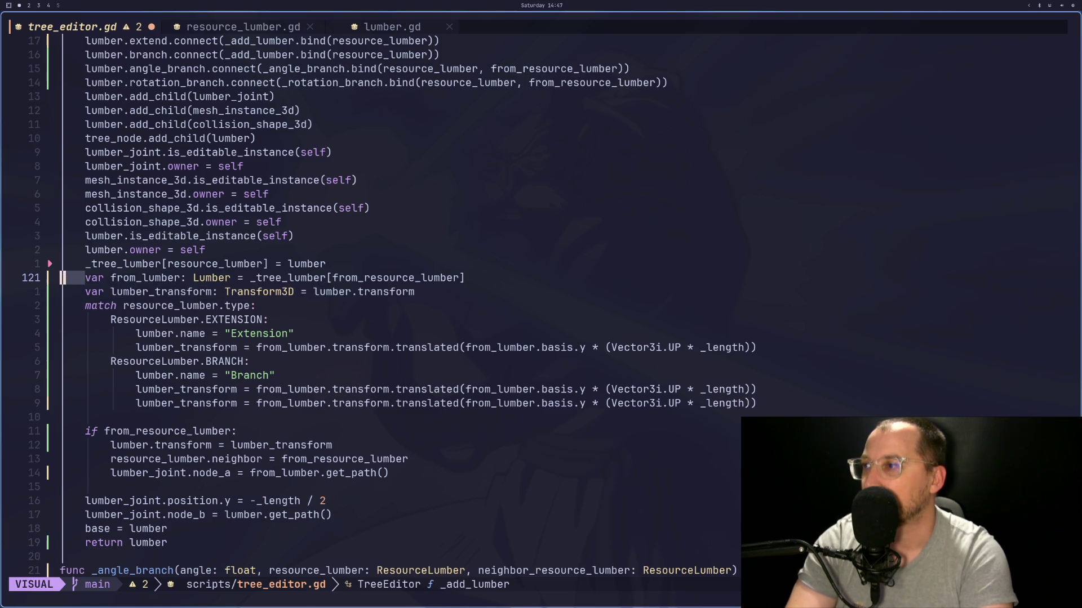
key("d")
key("d")
key("9")
key("j")
key("p")
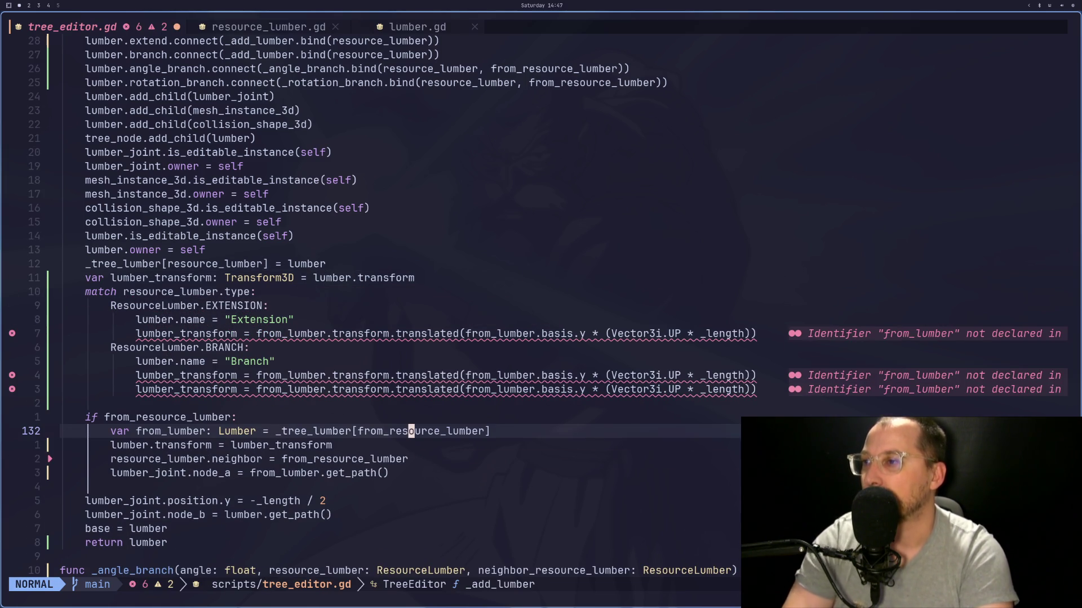
key("k")
key("j")
key("j")
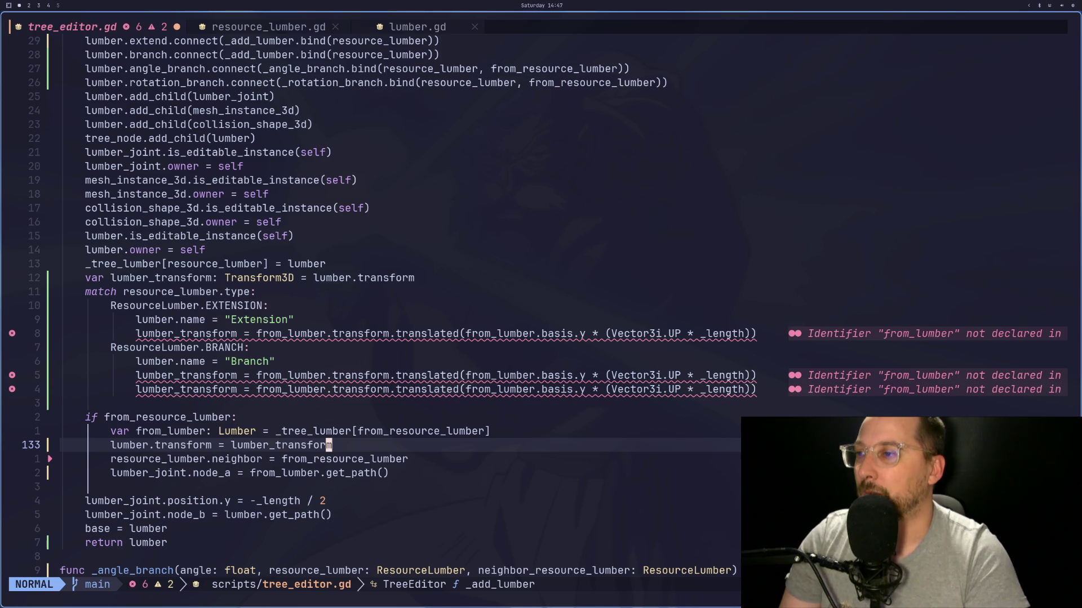
key("k")
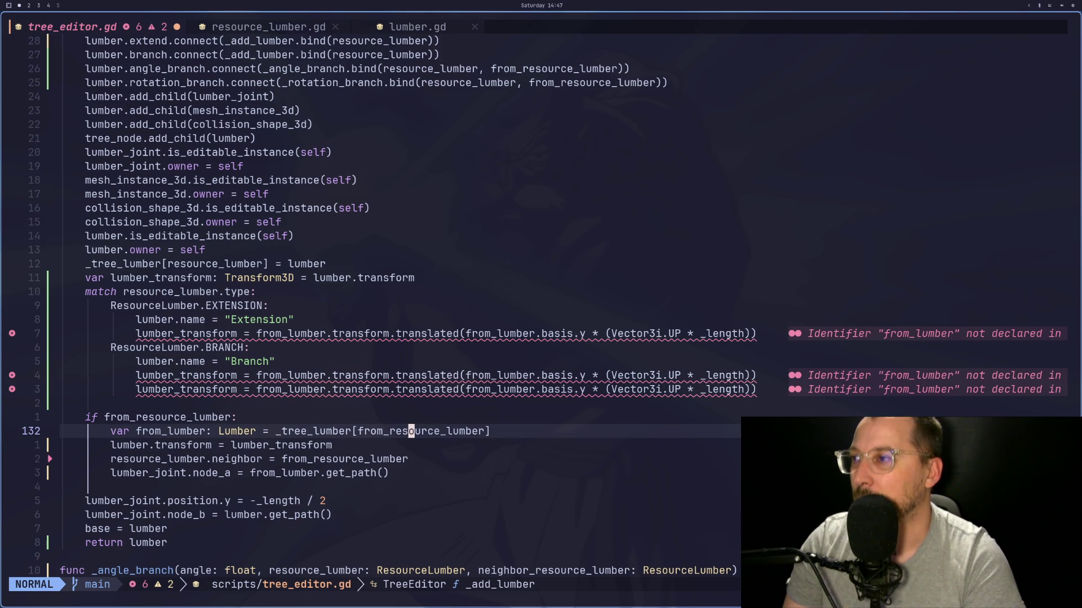
key("k")
key("k")
key("k")
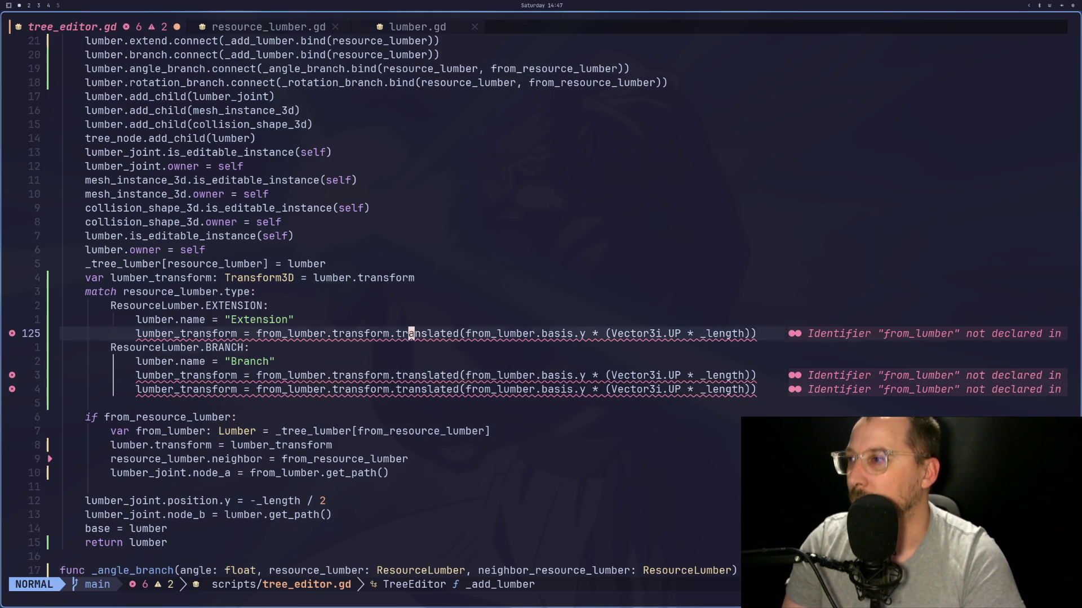
key("b")
key("b")
key("0")
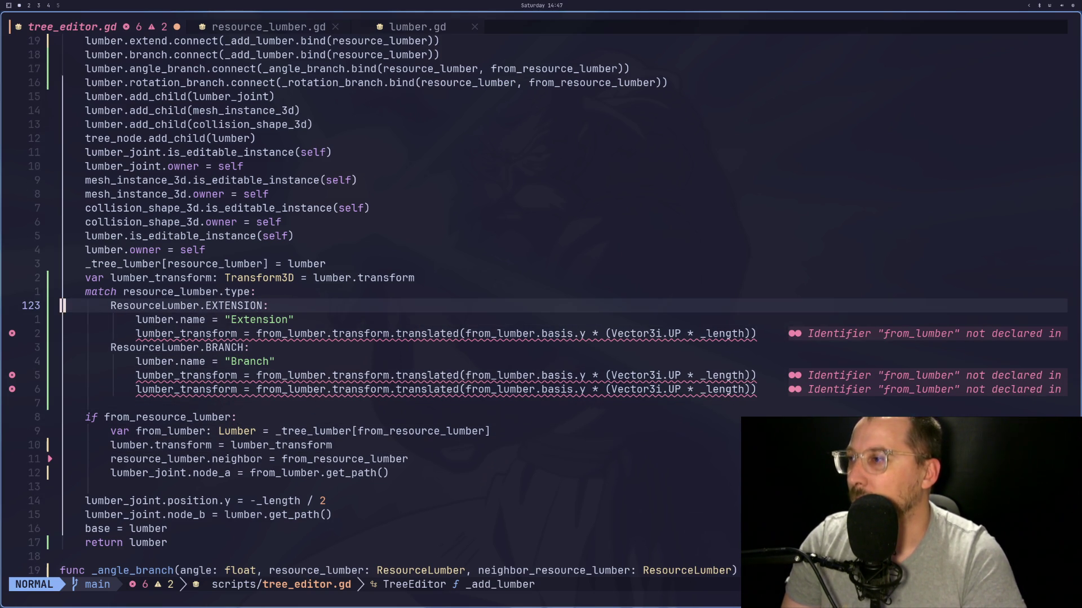
key("v")
key("k")
key("j")
key("j")
key("j")
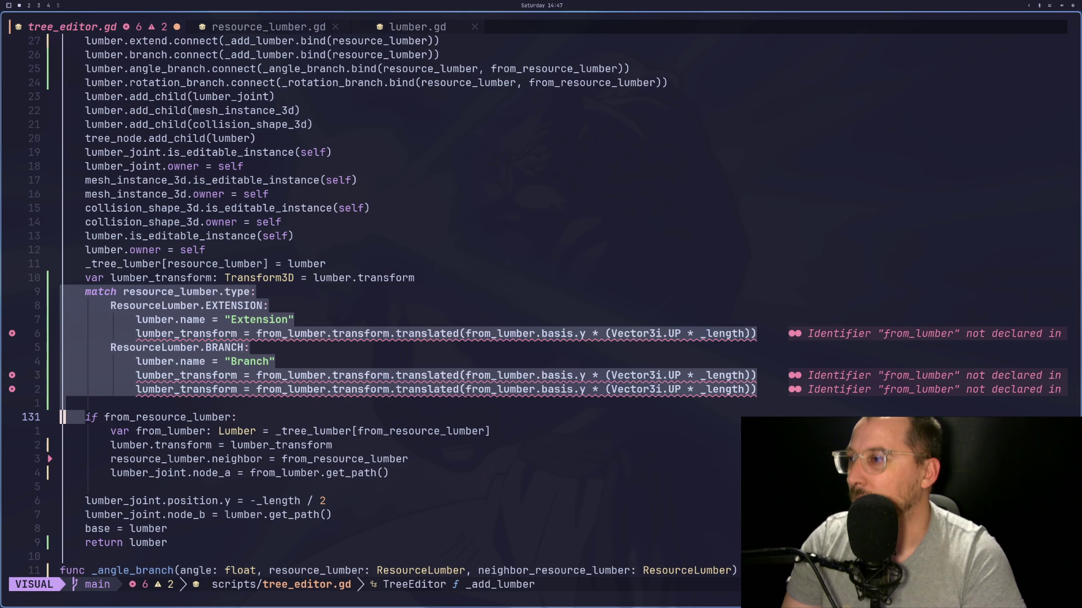
Step: Copy the 10-line match block and paste it inside the if from_resource_lumber block
key("k")
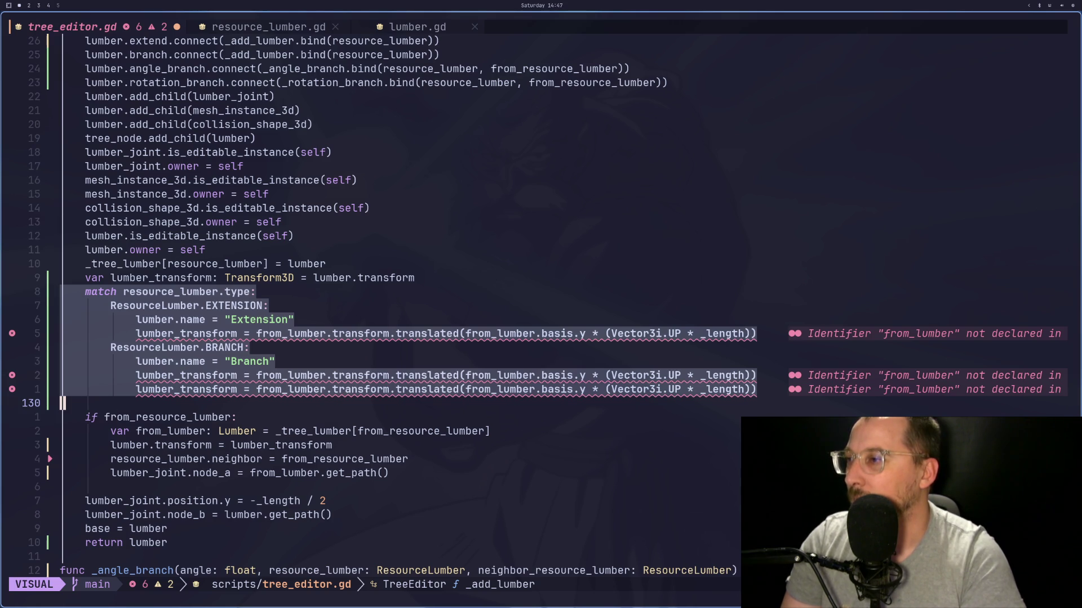
key("y")
key("j")
key("j")
key("j")
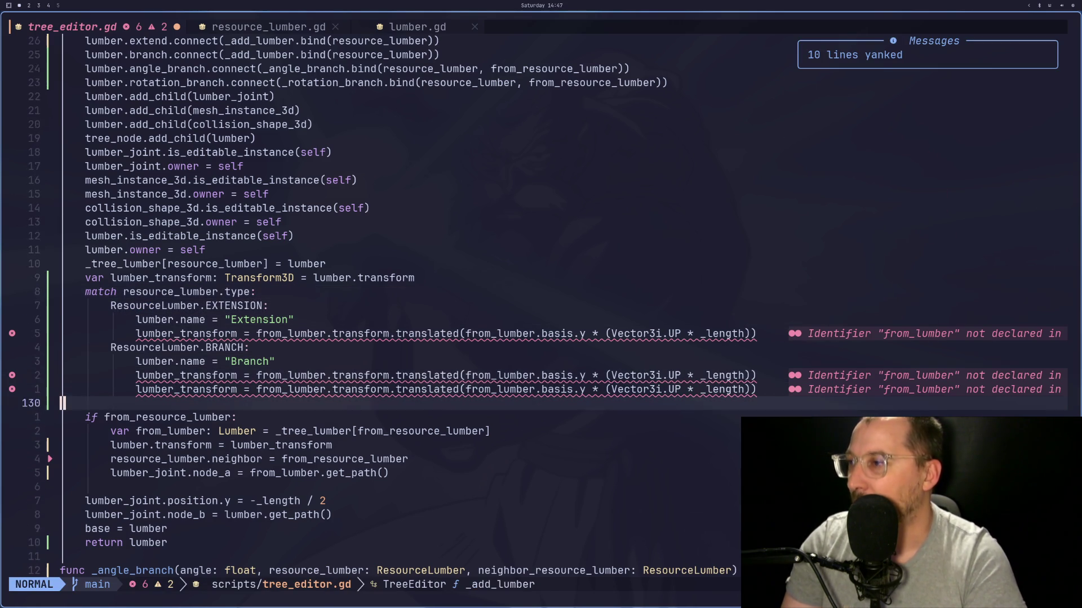
key("j")
key("j")
key("k")
key("p")
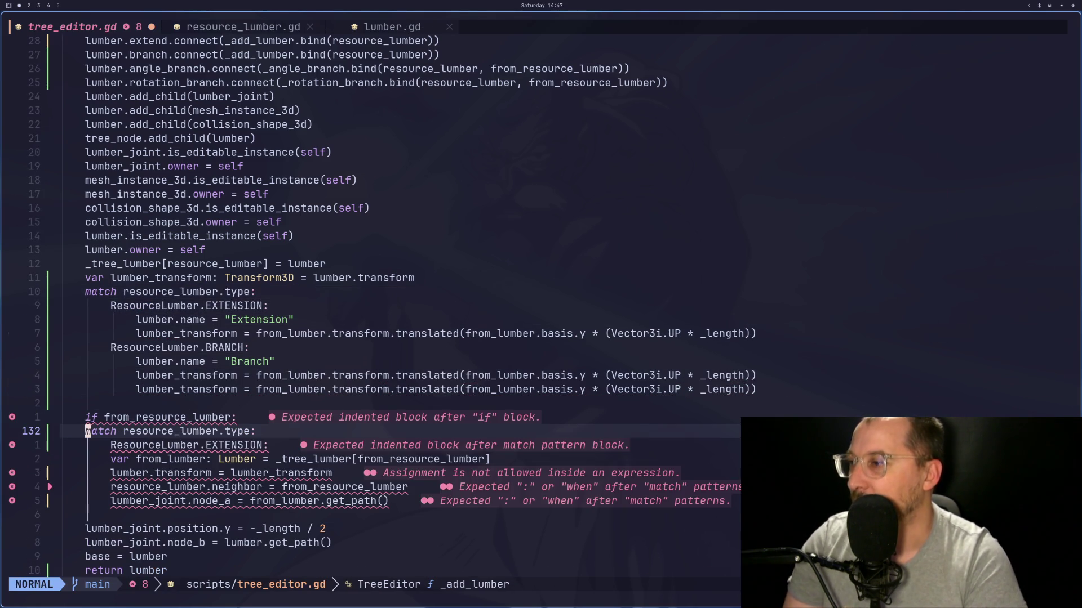
Step: Move the duplicated match and EXTENSION lines onto a blank line under the if statement
key("v")
key("j")
key("j")
key("j")
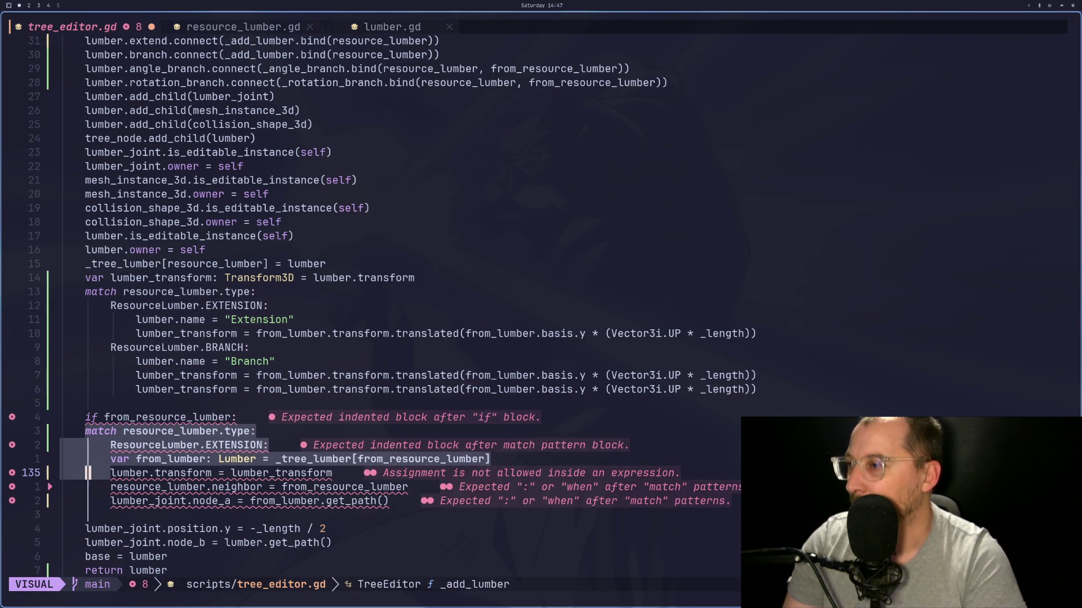
key("k")
key("Escape")
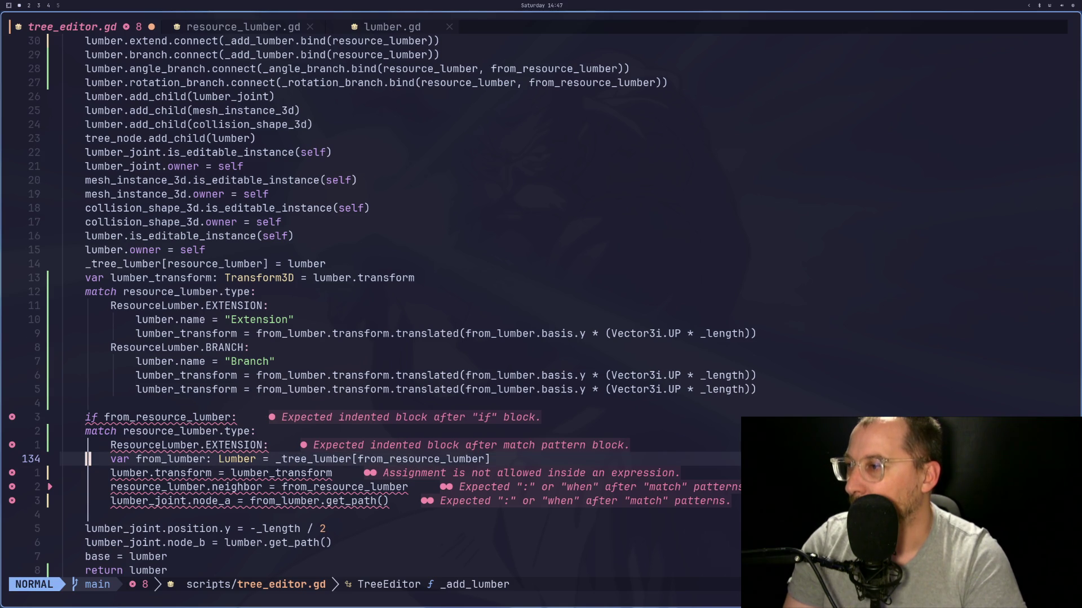
key("j")
key("j")
key("j")
key("j")
key("k")
key("k")
key("k")
key("k")
key("k")
key("k")
key("k")
key("d")
key("d")
key("d")
key("k")
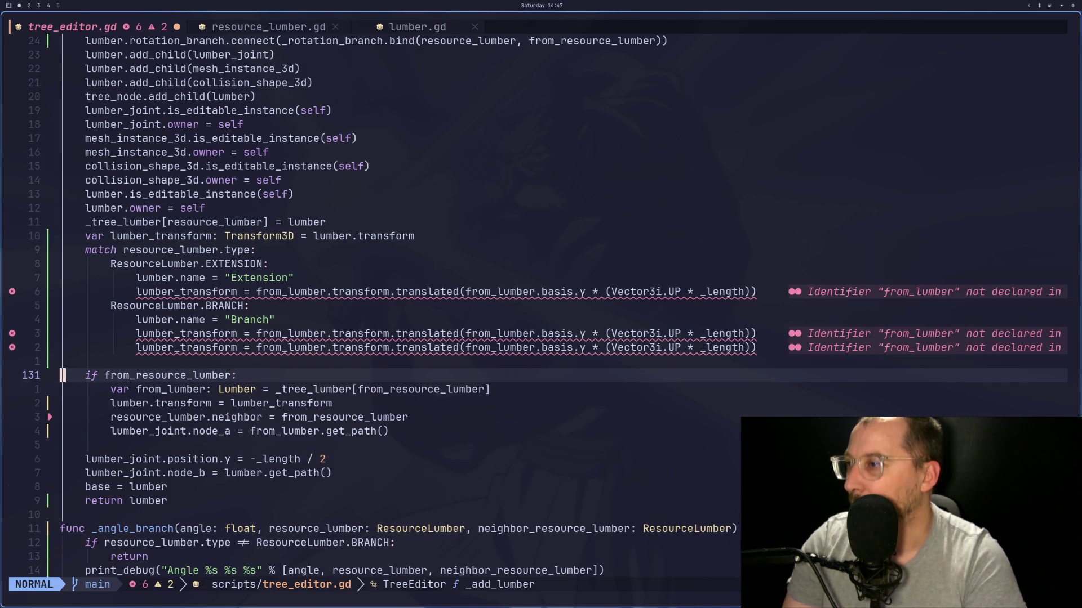
key("j")
key("shift+o")
key("Escape")
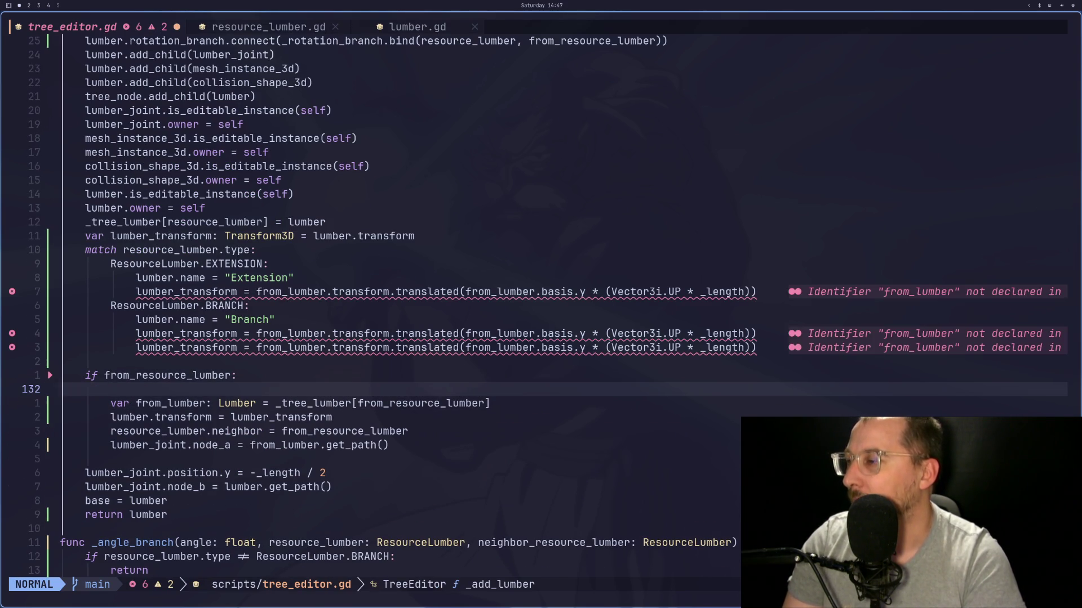
key("p")
Step: Copy the original match branches and paste them inside the if block
key("v")
key("k")
key("k")
key("k")
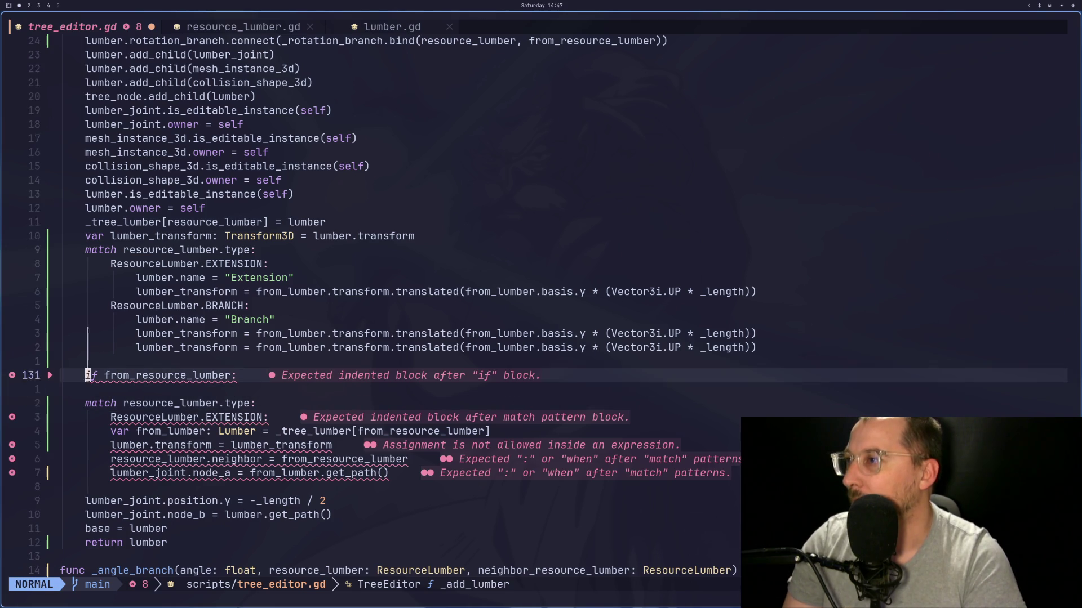
key("j")
key("j")
key("j")
key("y")
key("j")
key("j")
key("j")
key("j")
key("j")
key("j")
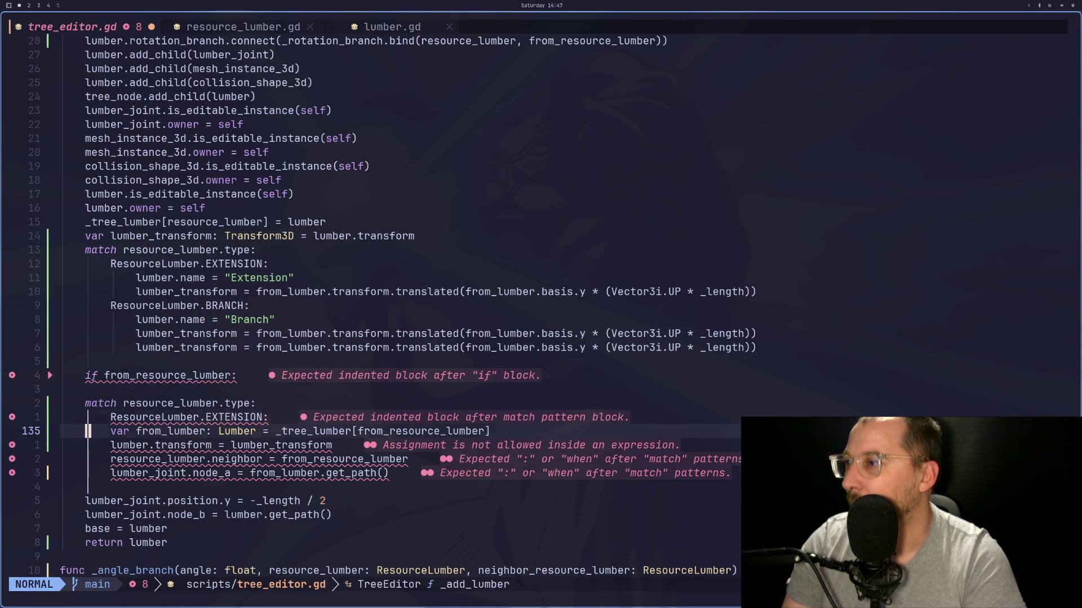
key("k")
key("P")
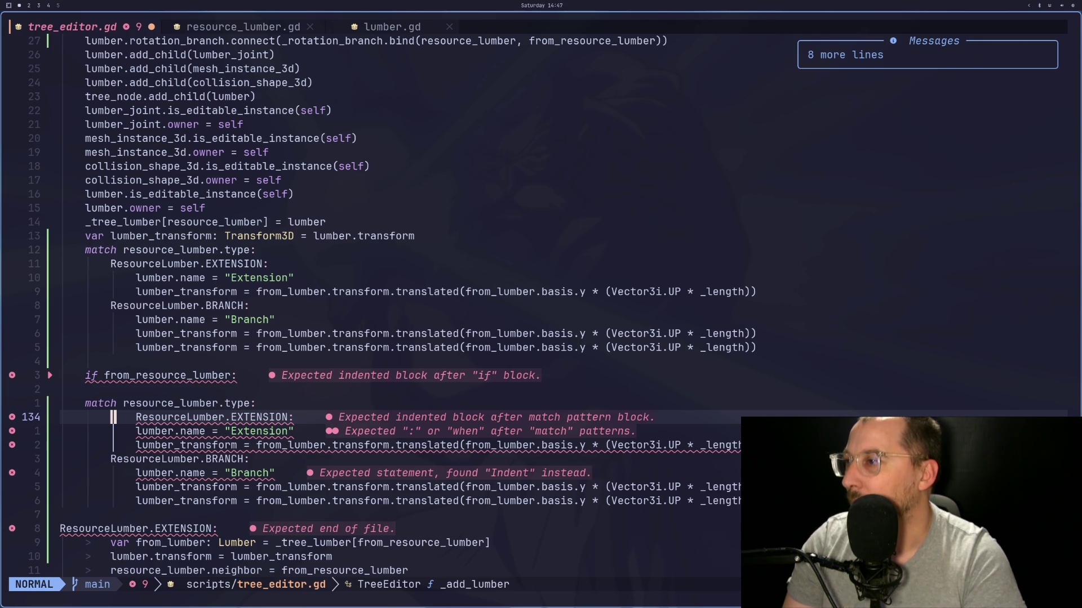
Step: Restore and re-indent the ResourceLumber.EXTENSION case line
key("l")
key("a")
key("BackSpace")
key("BackSpace")
key("BackSpace")
type("R")
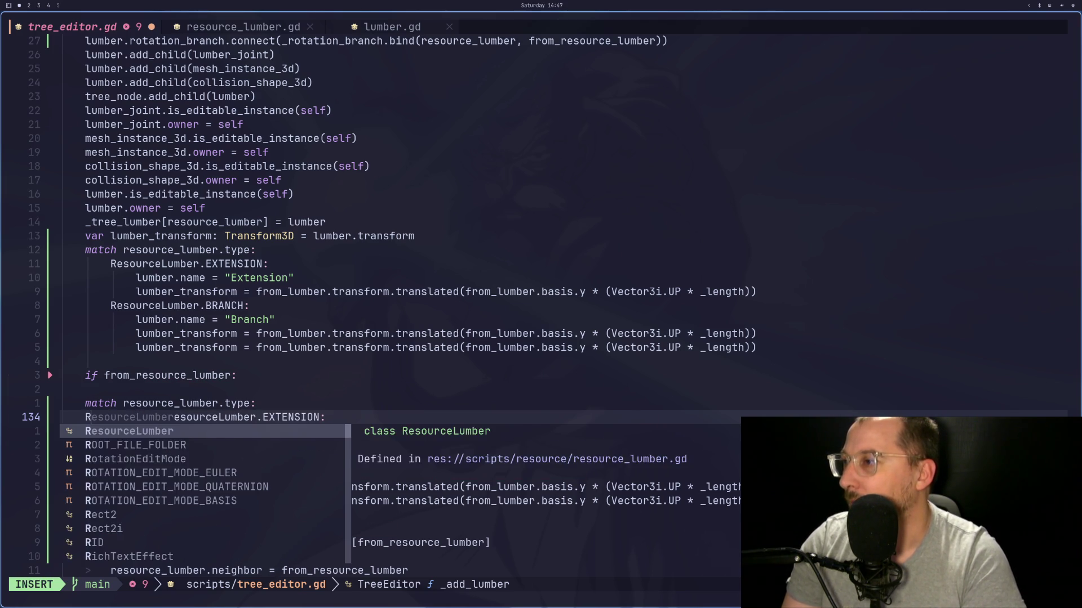
key("Escape")
key("i")
key("Tab")
key("Escape")
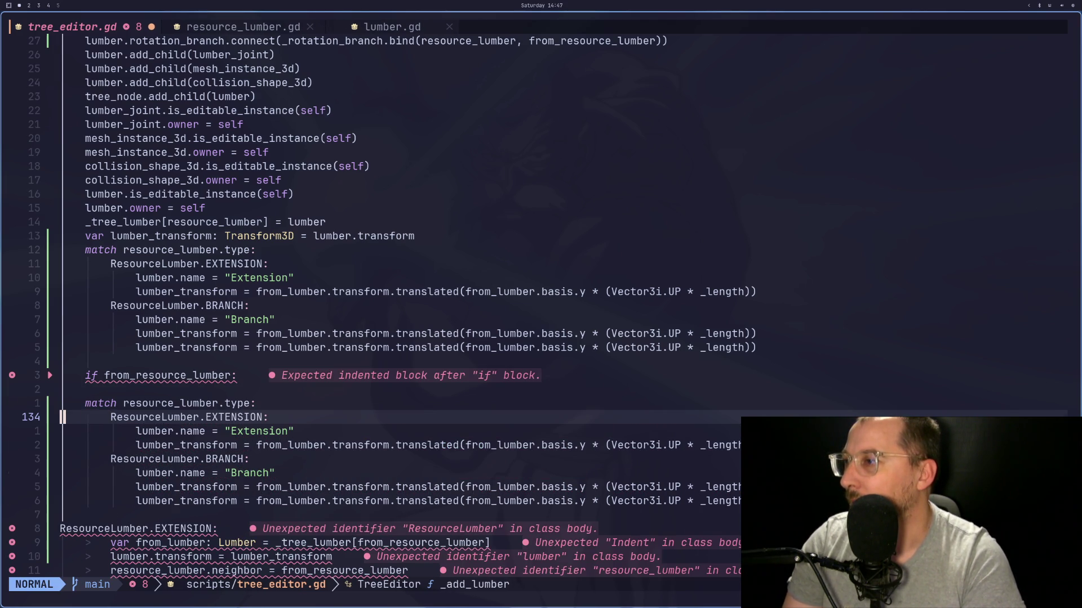
Step: Indent the duplicated match block under the if check, delete the stray EXTENSION line, and save
key("k")
key("0")
key("v")
key("j")
key("j")
key("j")
key("j")
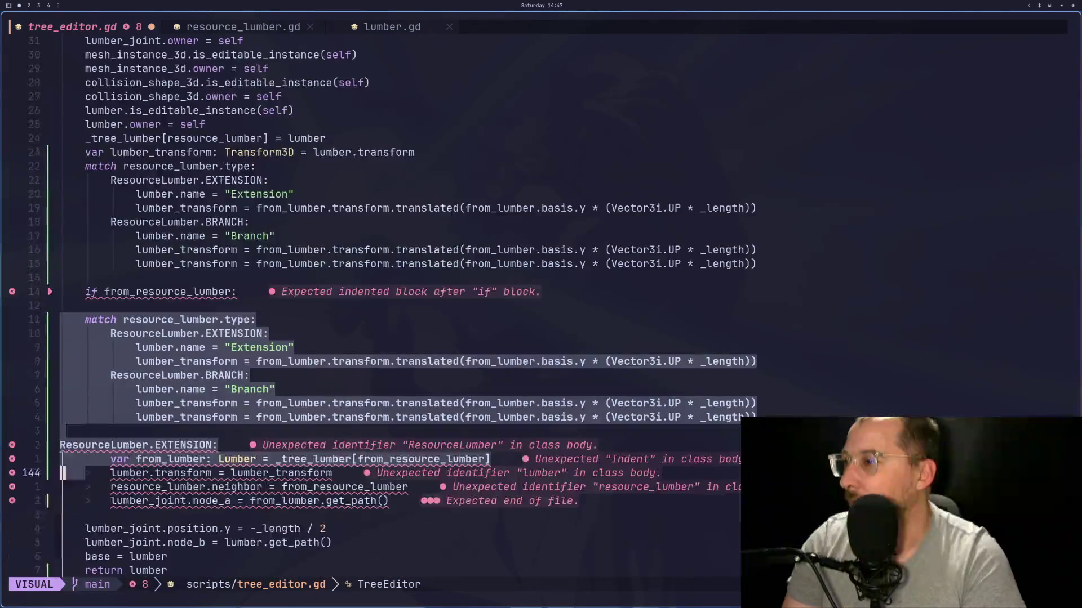
key("greater")
key("j")
key("j")
key("d")
key("d")
type("k")
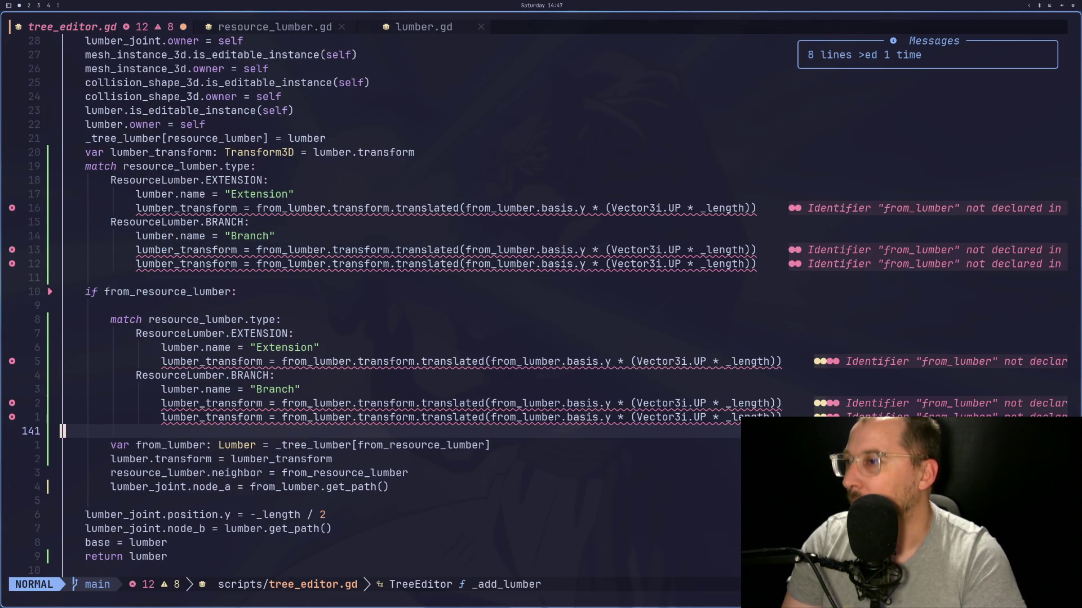
type(":w")
key("Return")
Step: Delete the leftover blank line inside the if block and save tree_editor.gd
key("k")
key("k")
key("k")
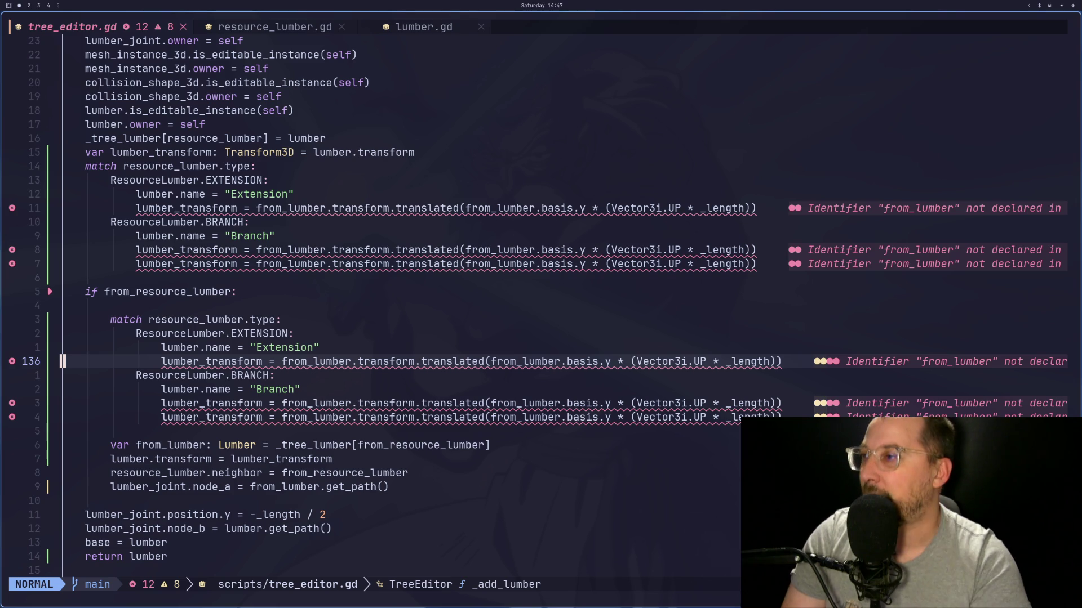
key("k")
key("k")
key("k")
key("d")
key("d")
type(":w")
key("Return")
Step: Delete the outer Extension and Branch transform lines and save tree_editor.gd
key("k")
key("k")
key("k")
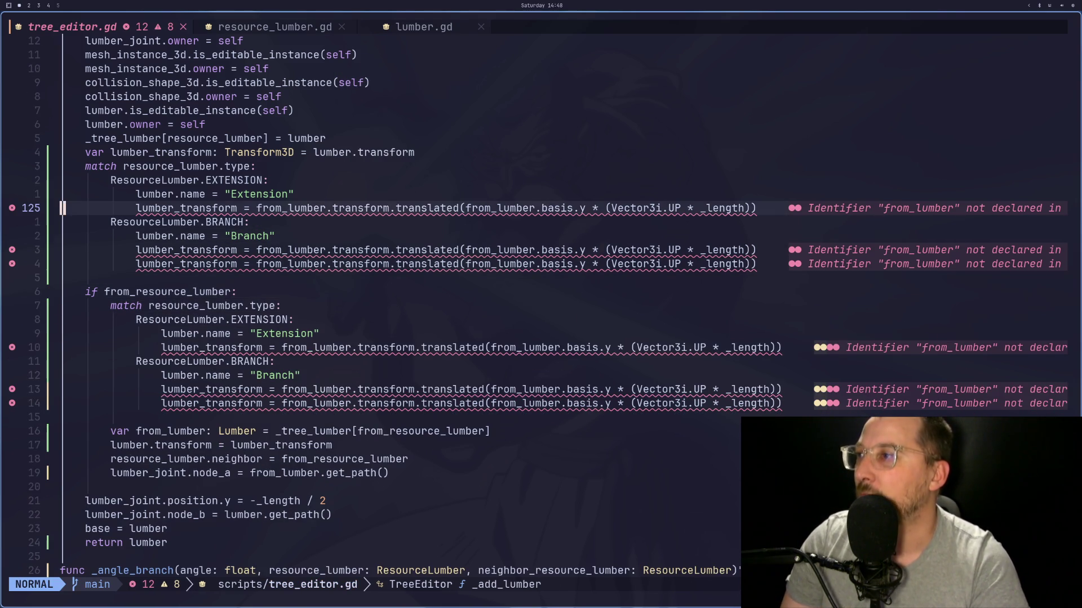
key("d")
key("d")
key("j")
key("j")
key("d")
key("d")
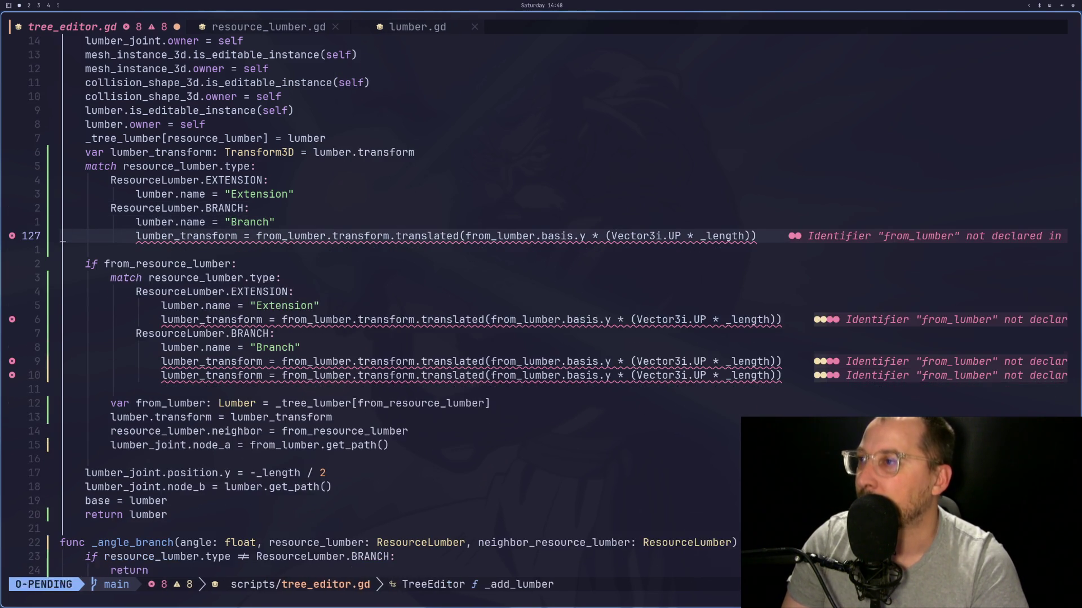
key("d")
key("d")
type(":w")
key("Return")
Step: Move the var from_lumber declaration above the inner match block
key("j")
key("j")
key("j")
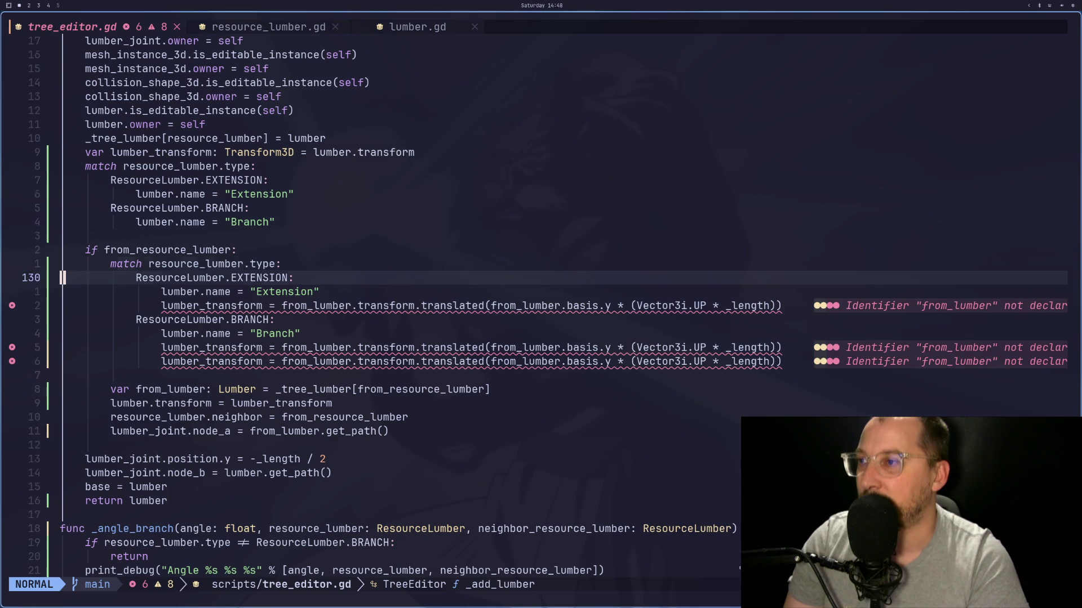
key("k")
key("k")
key("k")
key("j")
key("j")
key("j")
key("j")
key("w")
key("w")
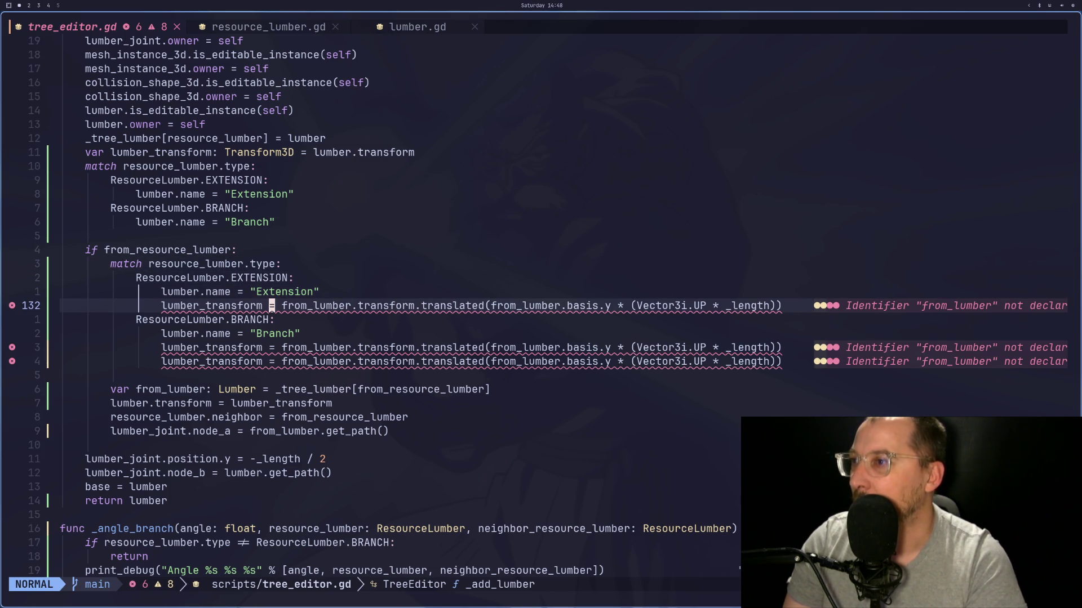
key("j")
key("j")
key("j")
key("d")
key("d")
key("k")
key("k")
key("k")
key("k")
key("k")
key("k")
key("P")
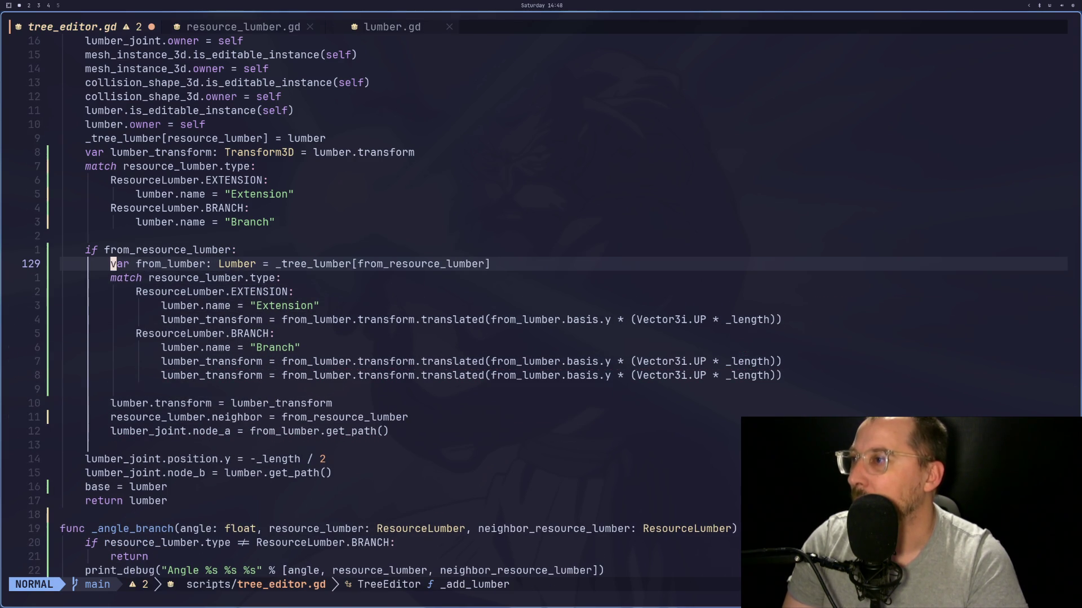
Step: Delete the inner match's Extension and Branch name lines and save
key("j")
key("j")
key("j")
key("d")
key("d")
key("j")
key("j")
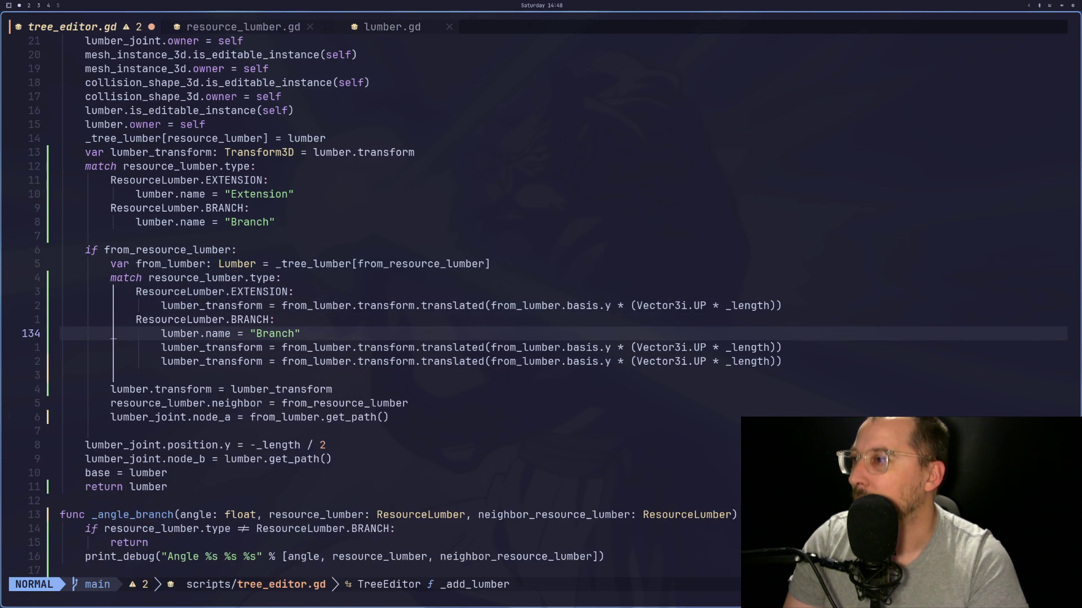
key("d")
key("d")
type(":w")
key("Return")
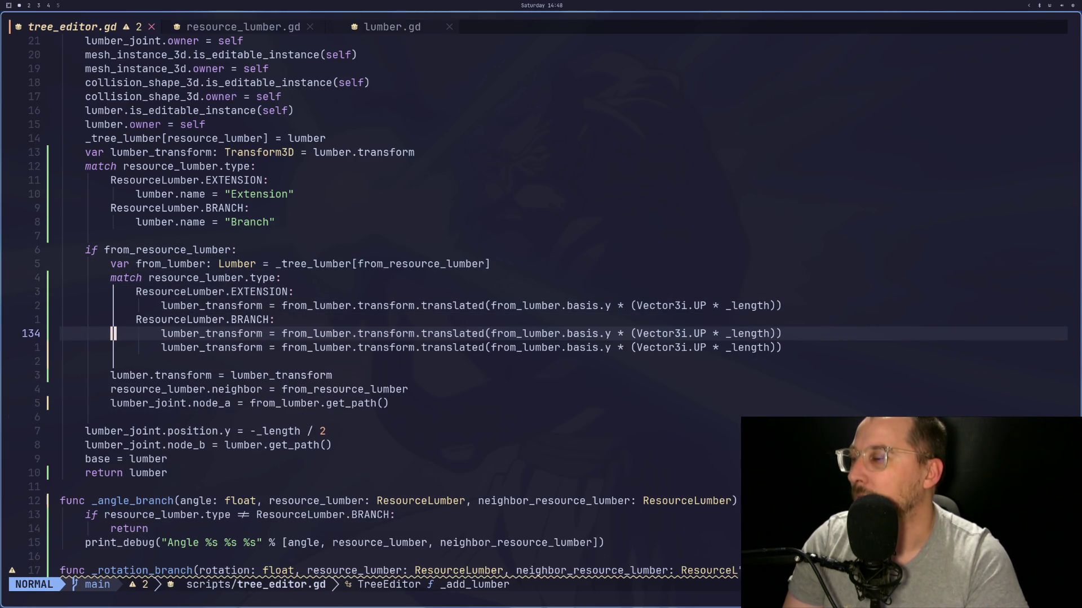
Step: Go to the BRANCH case's first transform line and its from_lumber reference
key("k")
key("w")
key("f")
key("u")
key("k")
key("k")
key("k")
key("j")
key("j")
key("l")
key("e")
key("e")
key("e")
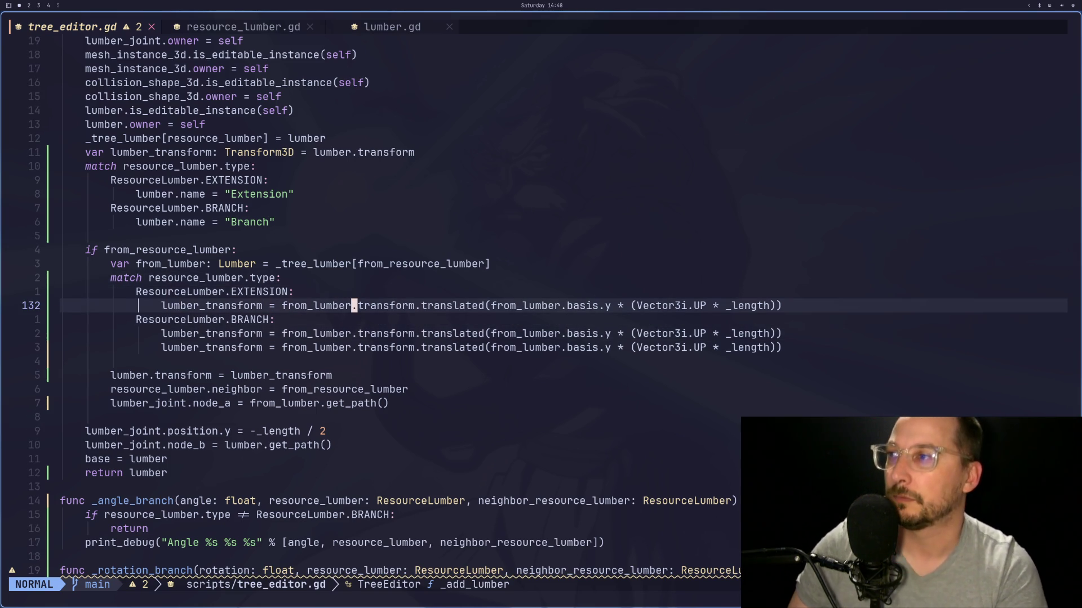
key("F")
key("o")
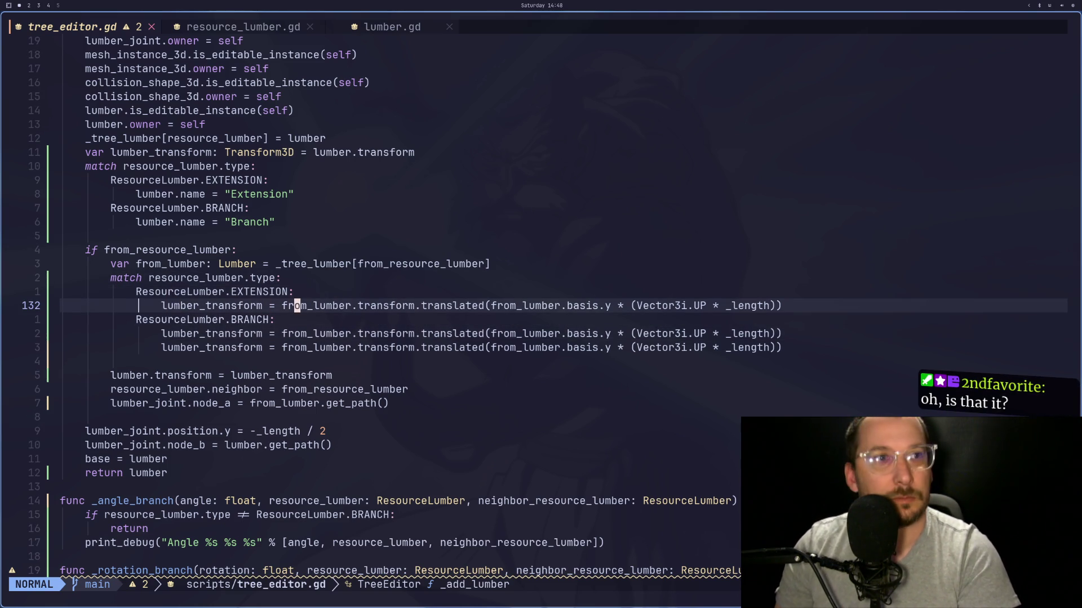
Step: Delete the blank line before lumber.transform
key("l")
key("f")
key("f")
key("h")
key("b")
key("F")
key("m")
key(";")
key("l")
key("l")
key("l")
key("h")
key("h")
key("h")
key("h")
key("h")
key("h")
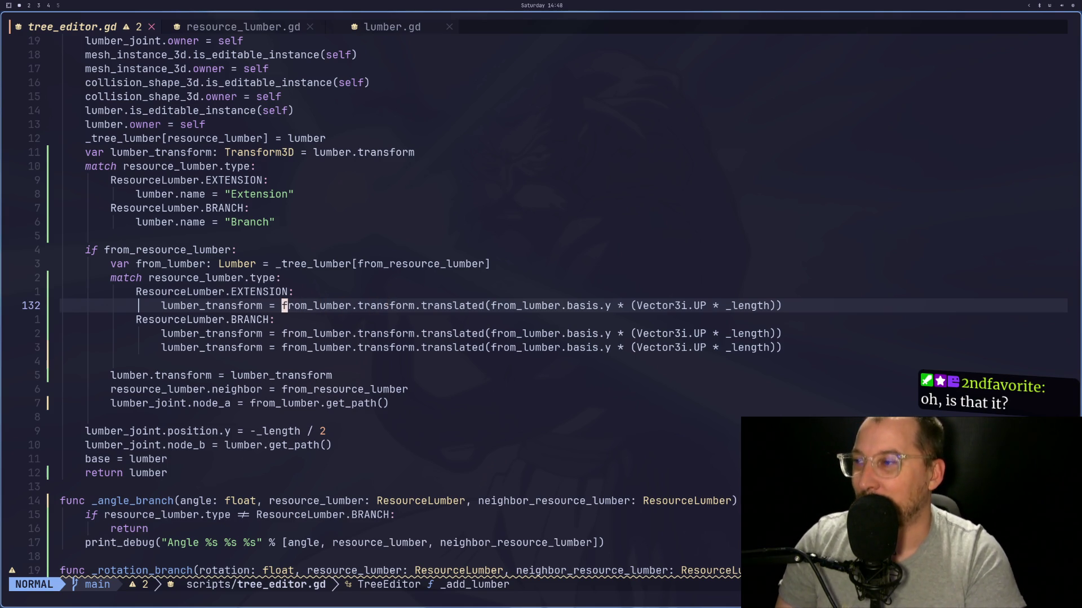
key("j")
key("j")
key("j")
key("k")
key("k")
key("j")
key("d")
key("d")
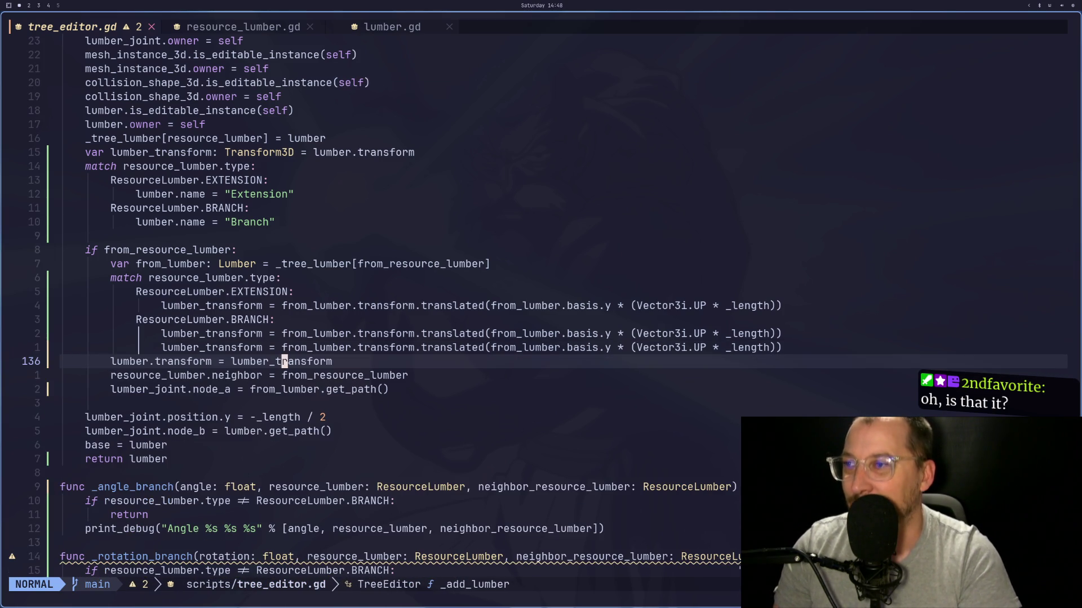
Step: Review the Branch transform line against the Transform3D docs and diagram
key("k")
key("k")
key("k")
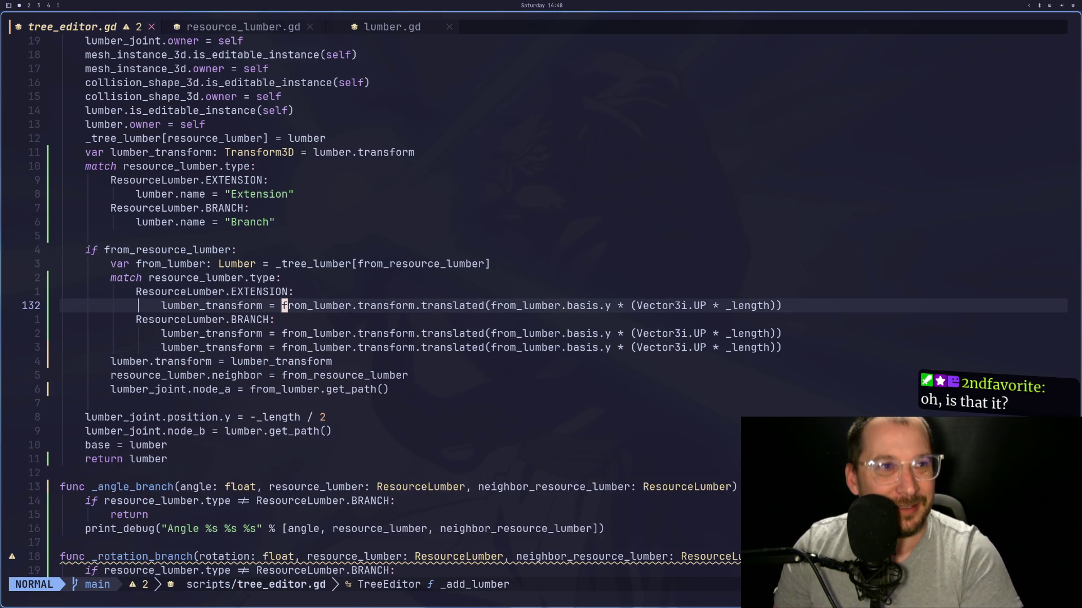
key("j")
key("j")
key("k")
key("k")
key("f")
key("period")
key("semicolon")
key("j")
key("j")
key("j")
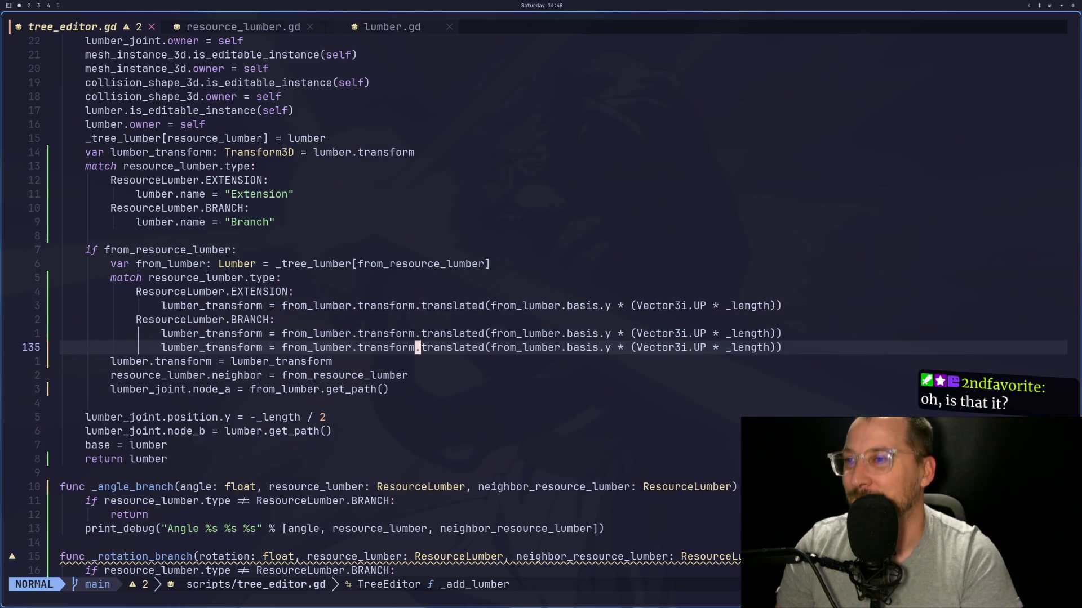
key("k")
key("j")
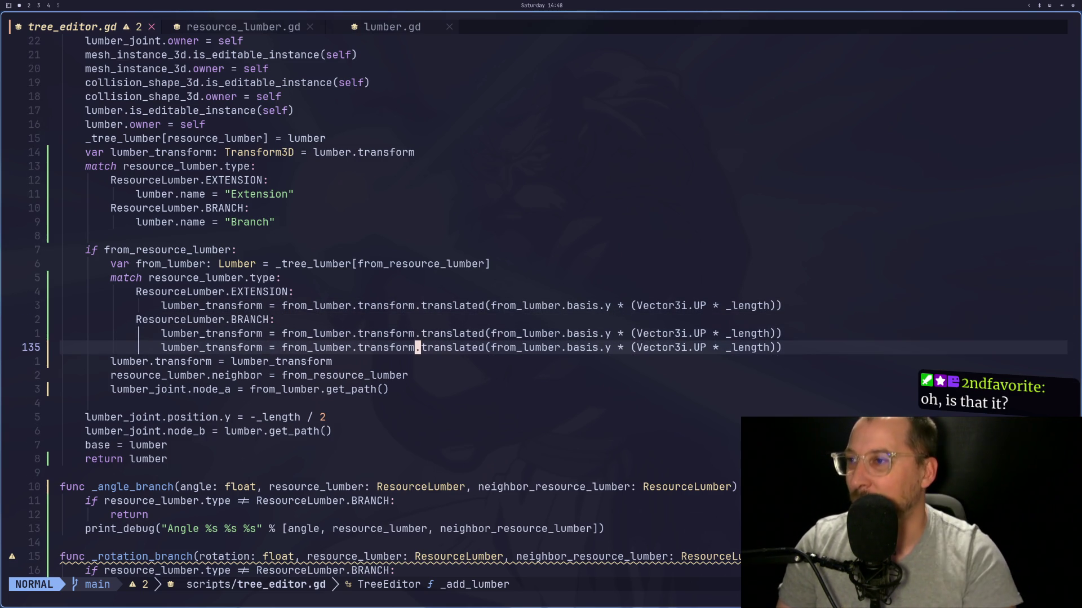
key("h")
key("h")
key("h")
key("k")
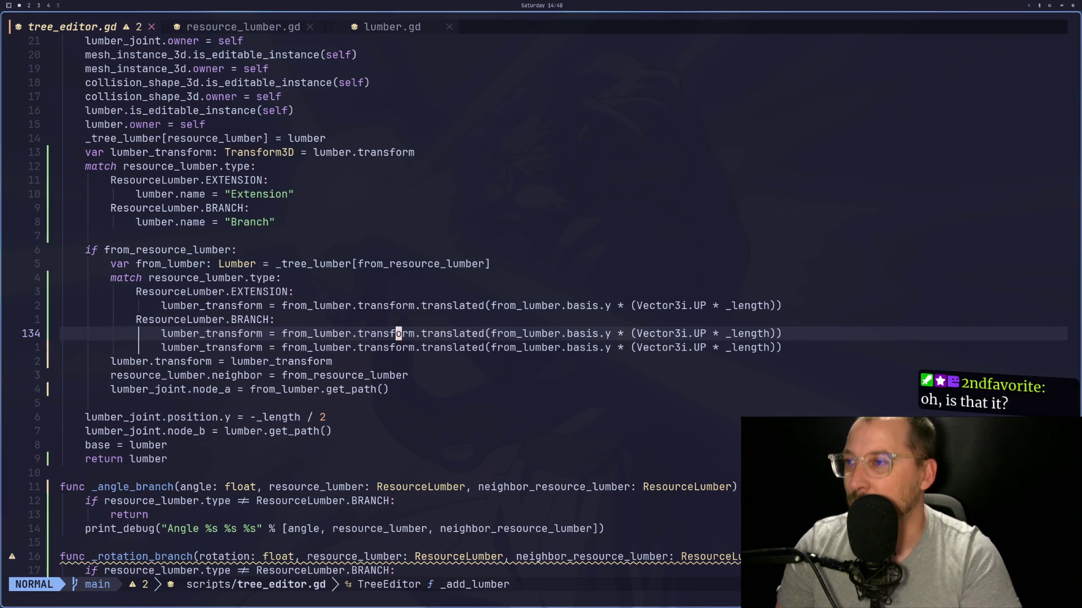
key("super+2")
key("super+3")
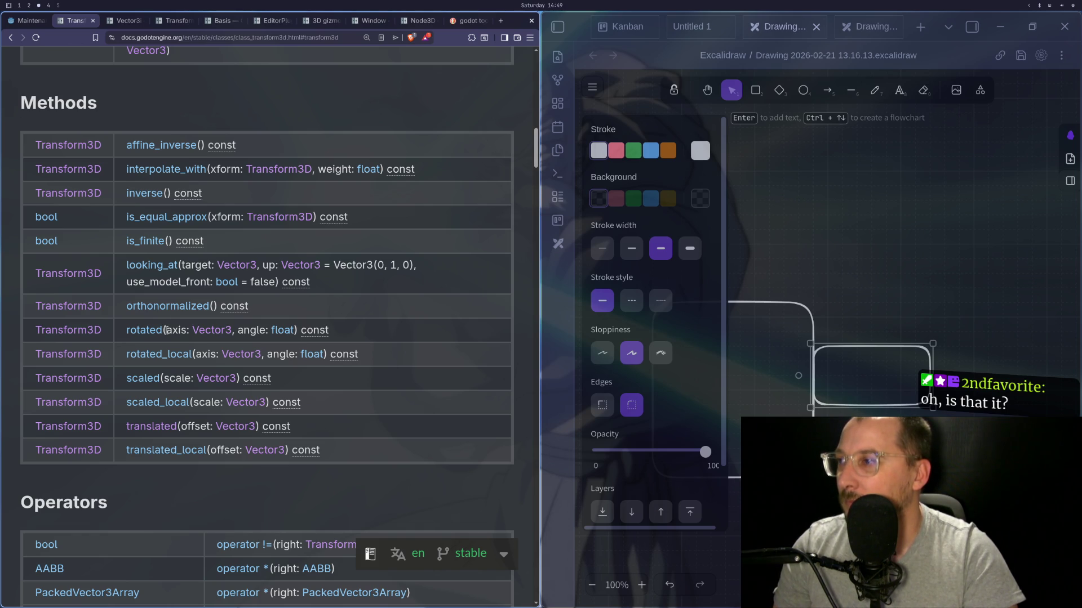
key("super+1")
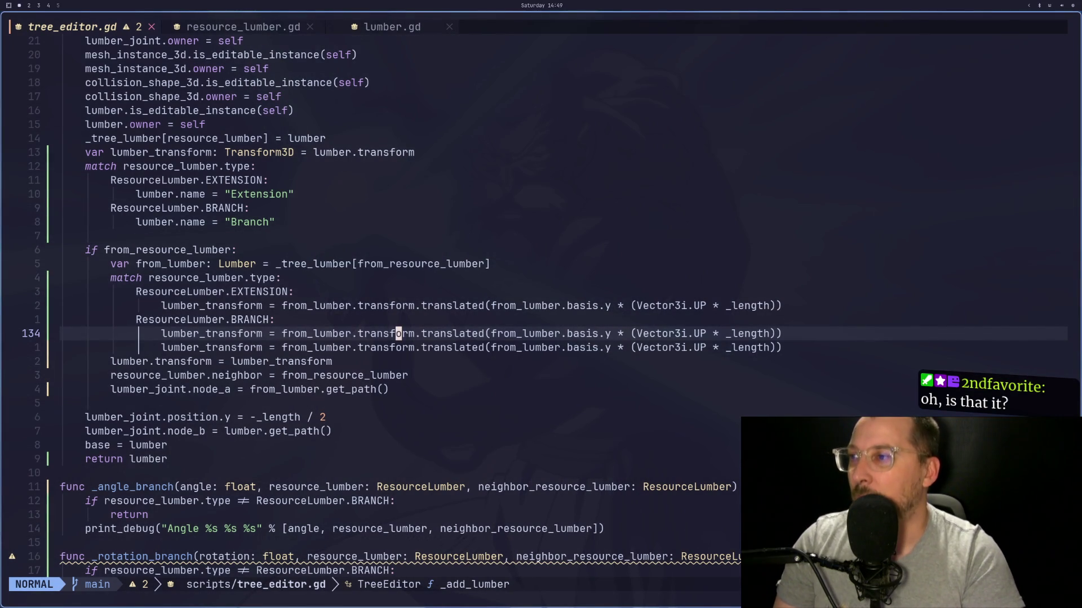
Step: Copy the word lumber_transform from the Branch transform line
key("b")
key("b")
key("b")
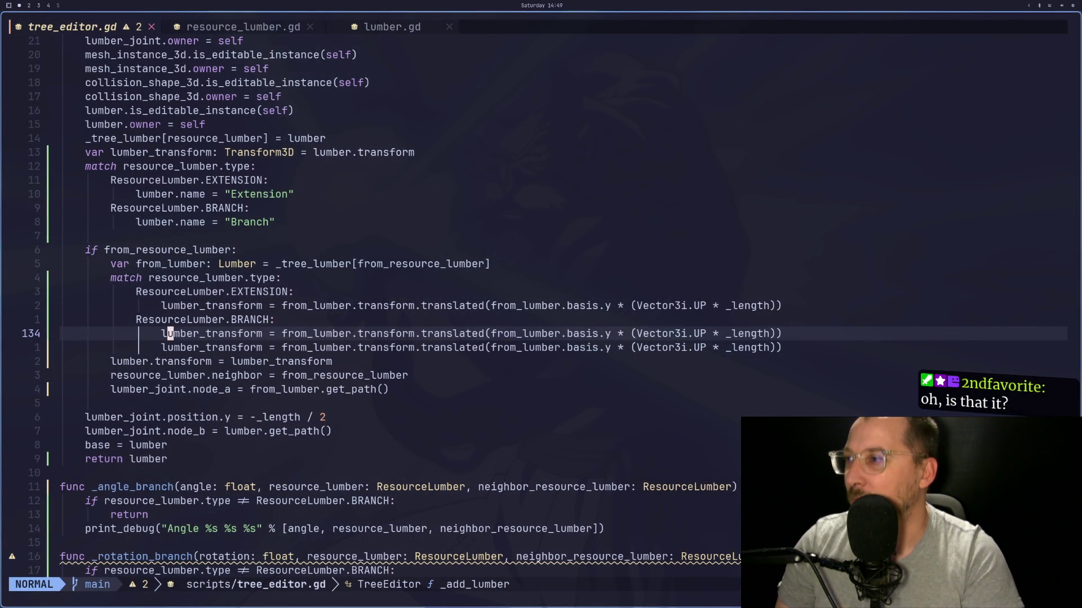
key("v")
key("l")
key("l")
key("l")
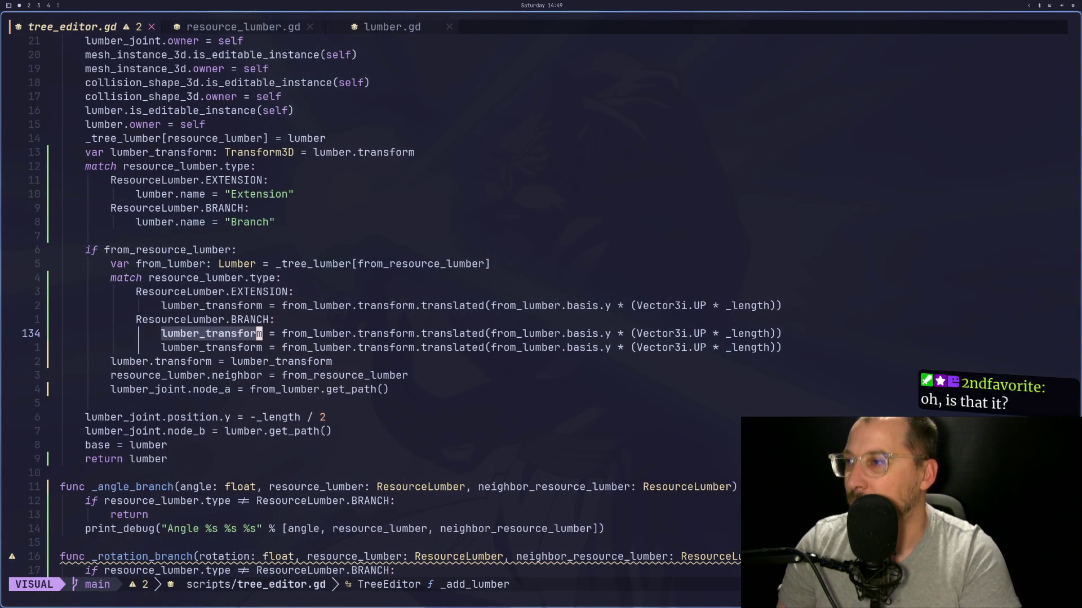
key("y")
key("w")
key("l")
Step: Check Godot's parse errors and the Transform3D method list
key("super+2")
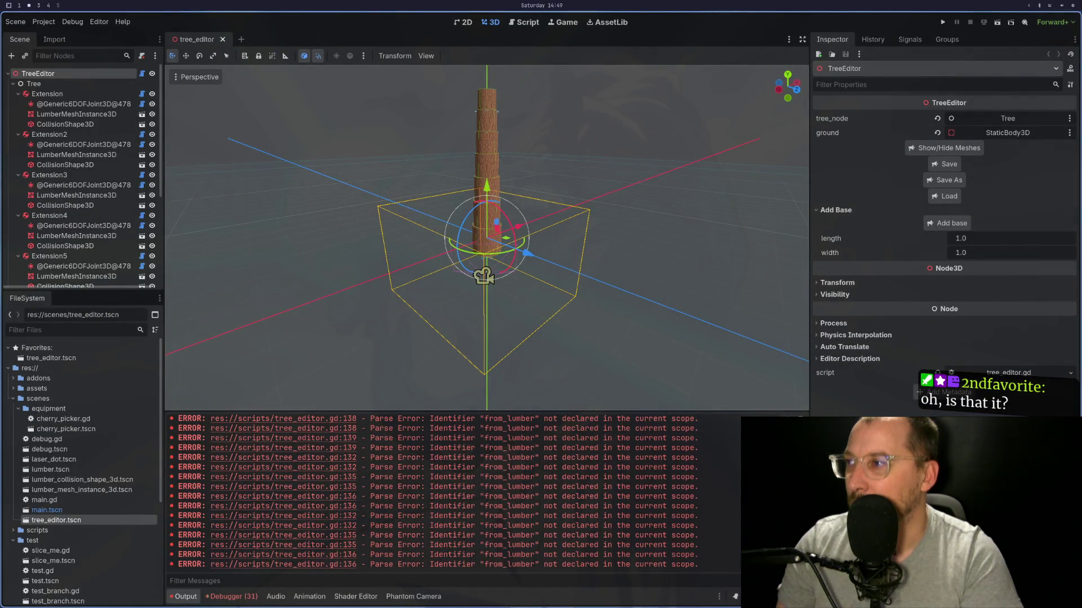
key("super+1")
key("super+3")
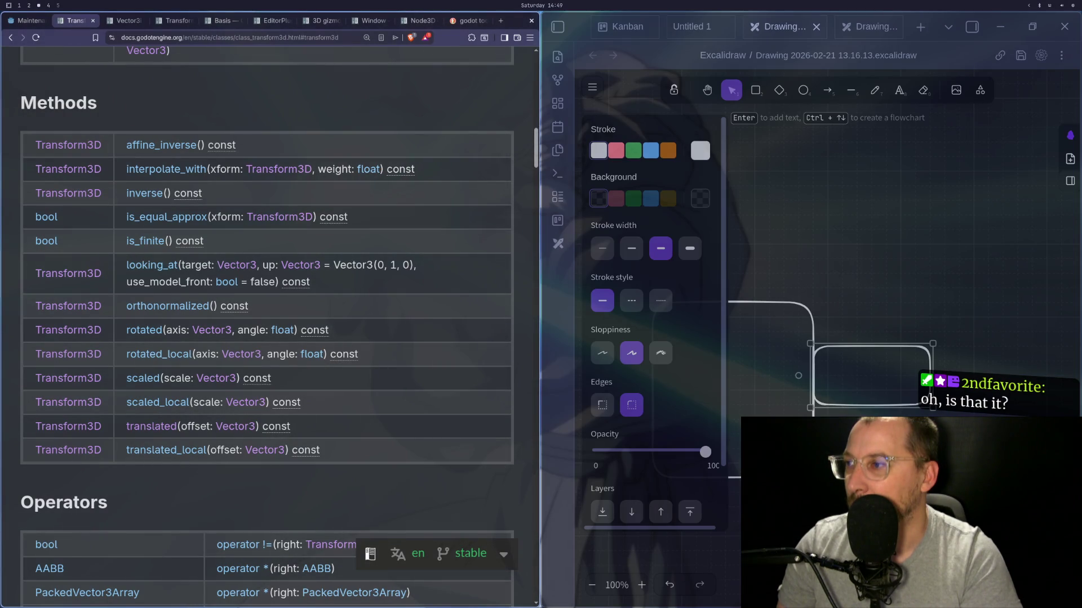
key("super+1")
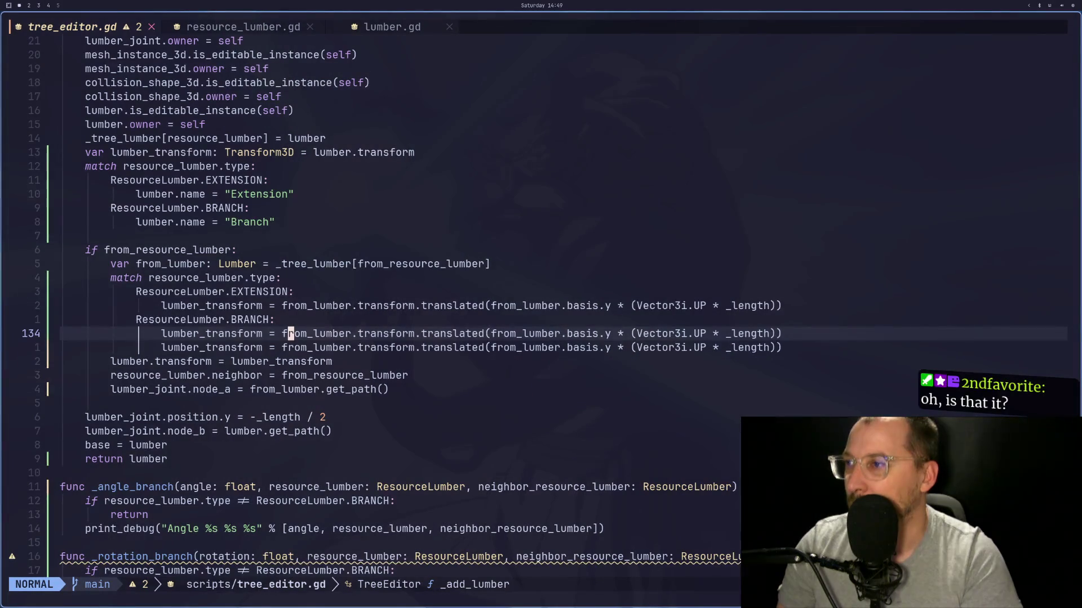
key("super+3")
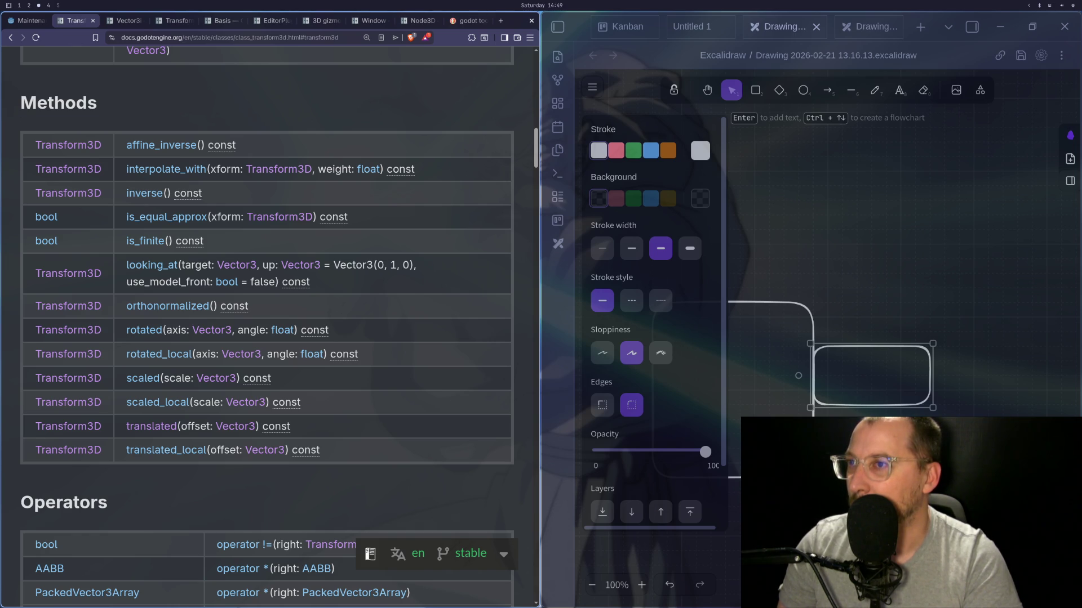
key("super+1")
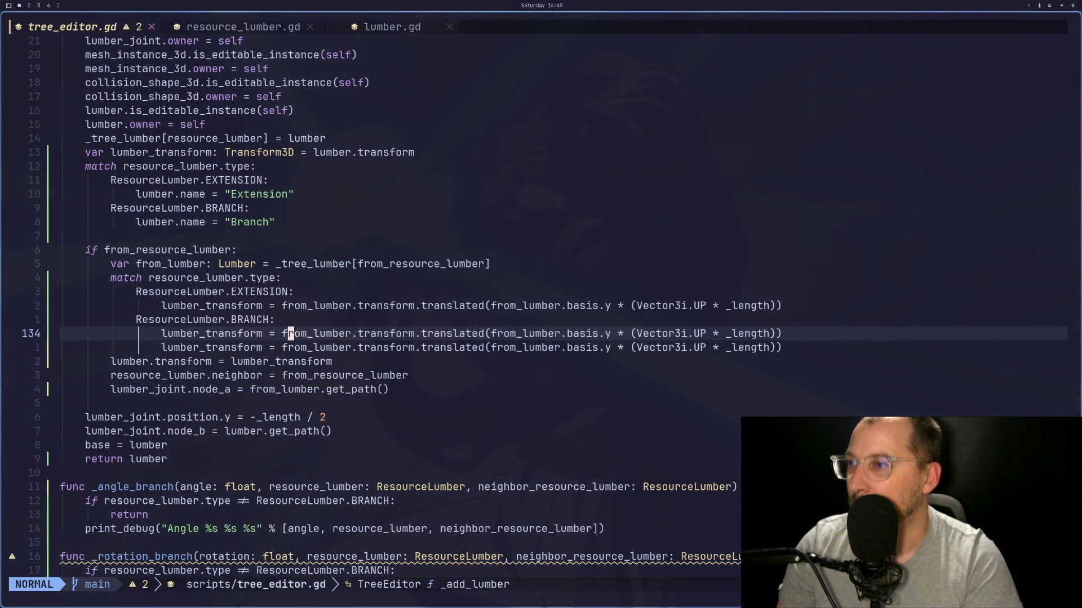
key("super+3")
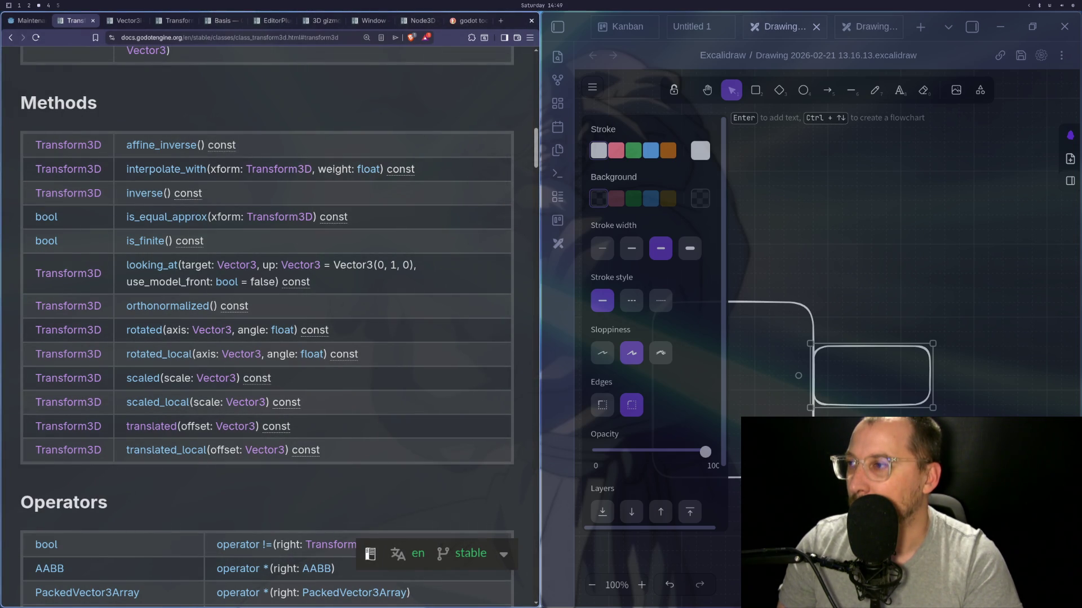
key("super+1")
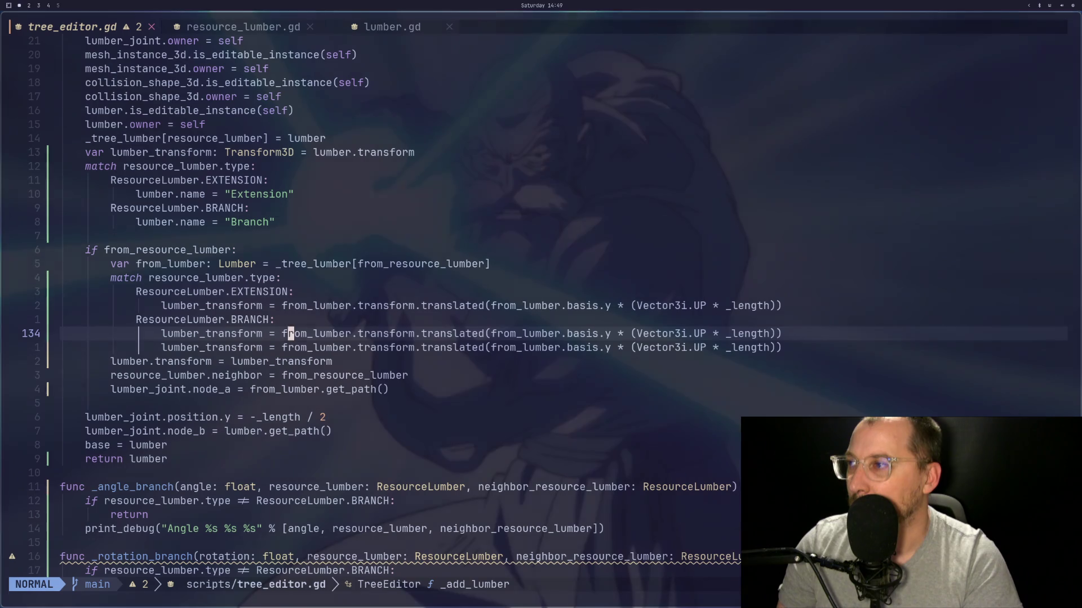
Step: Position at the translated() argument on line 134 after rechecking the docs
key("e")
key("l")
key("l")
key("l")
key("h")
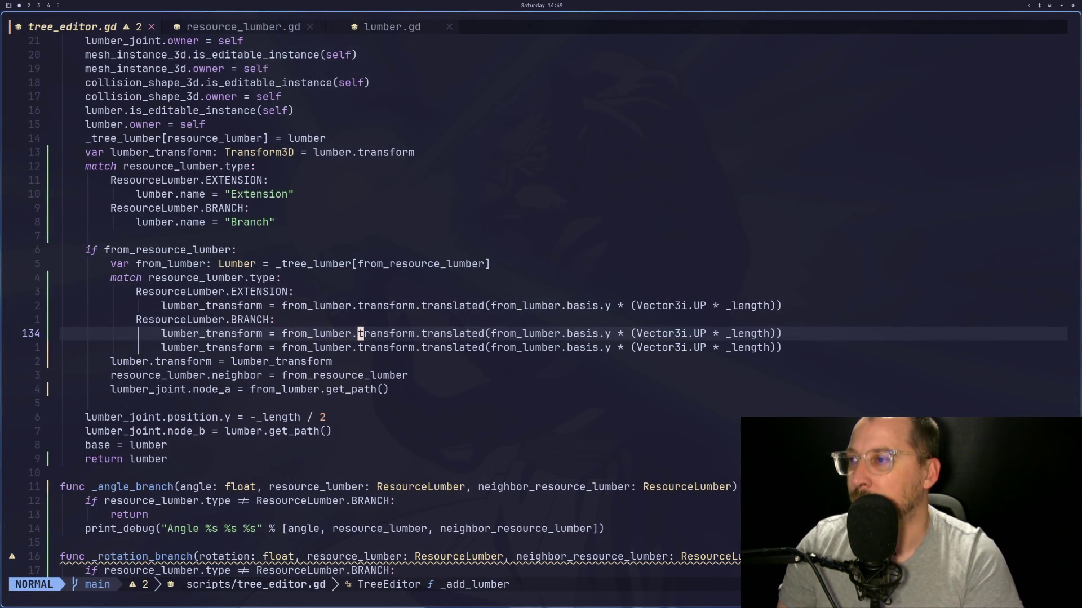
key("super+2")
key("super+3")
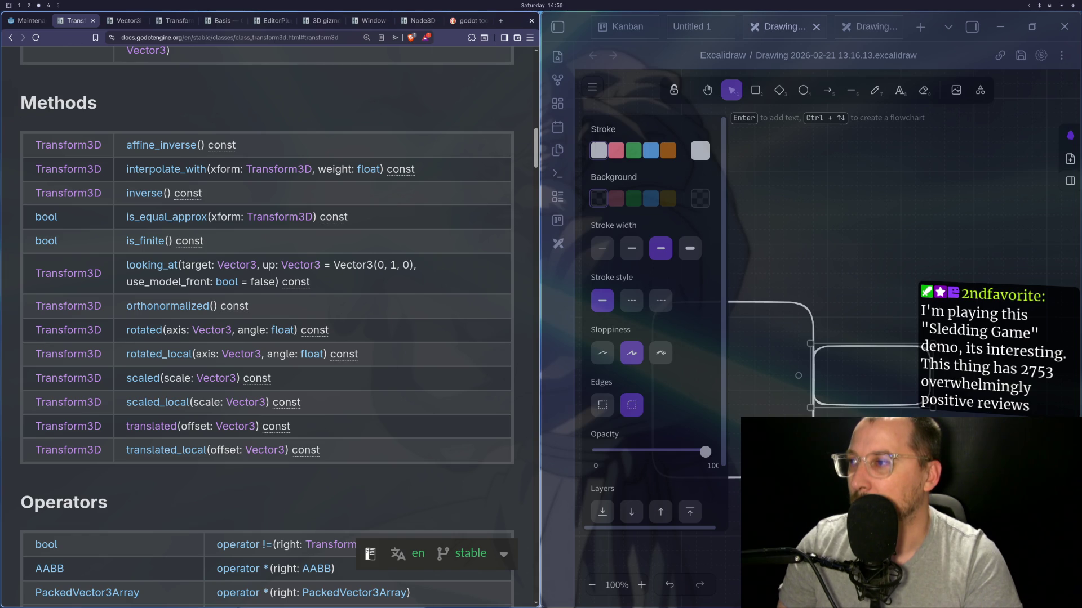
key("super+1")
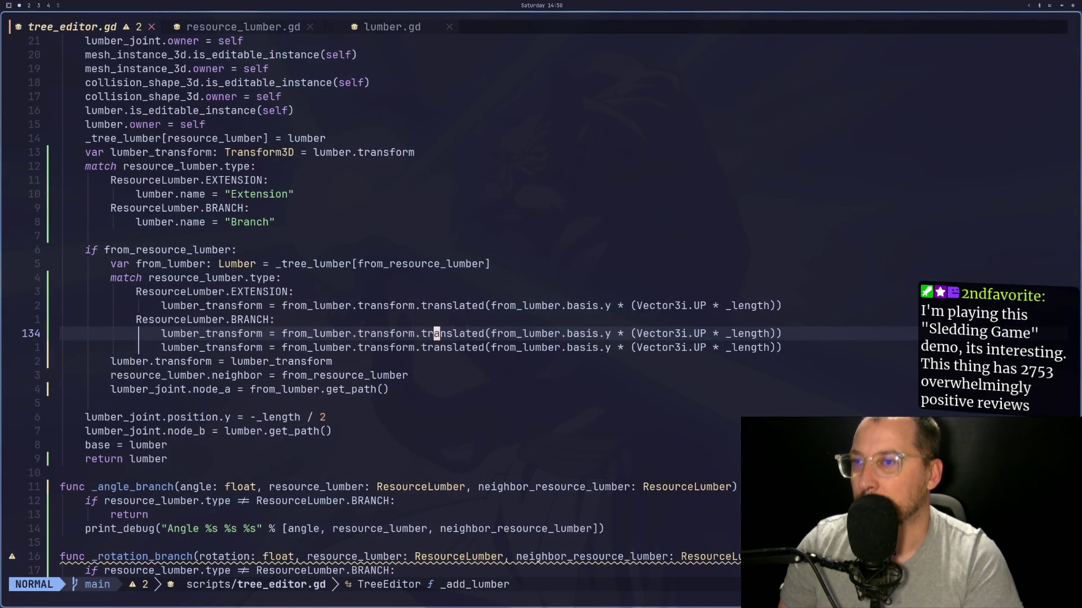
key("f")
key("parenleft")
Step: Clear the old argument so line 134 ends in an empty translated()
key("l")
key("d")
key("2")
key("t")
key("period")
key("d")
key("2")
key("t")
key("asterisk")
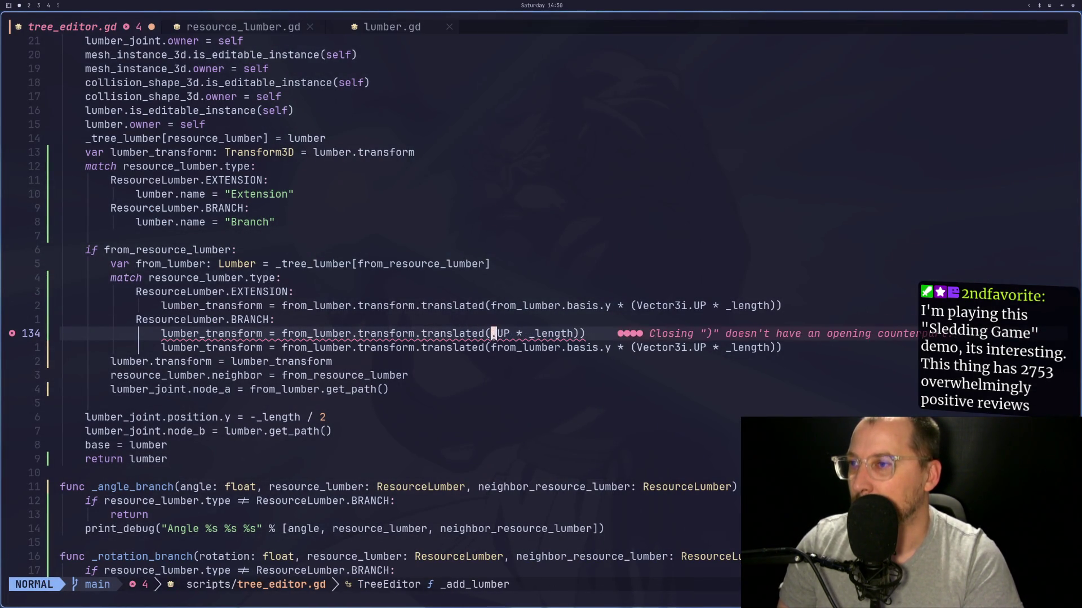
key("d")
key("dollar")
type("ated()")
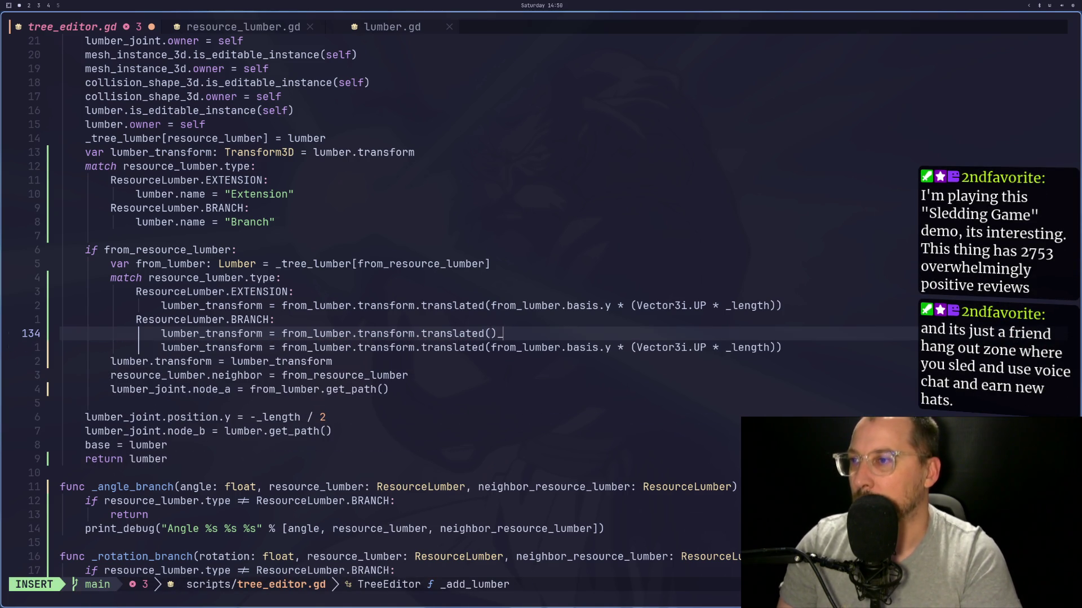
Step: Copy from_lumber.basis.y from line 132 and paste it into translated() followed by ' *'
key("Escape")
key("k")
key("k")
key("k")
key("j")
key("v")
key("l")
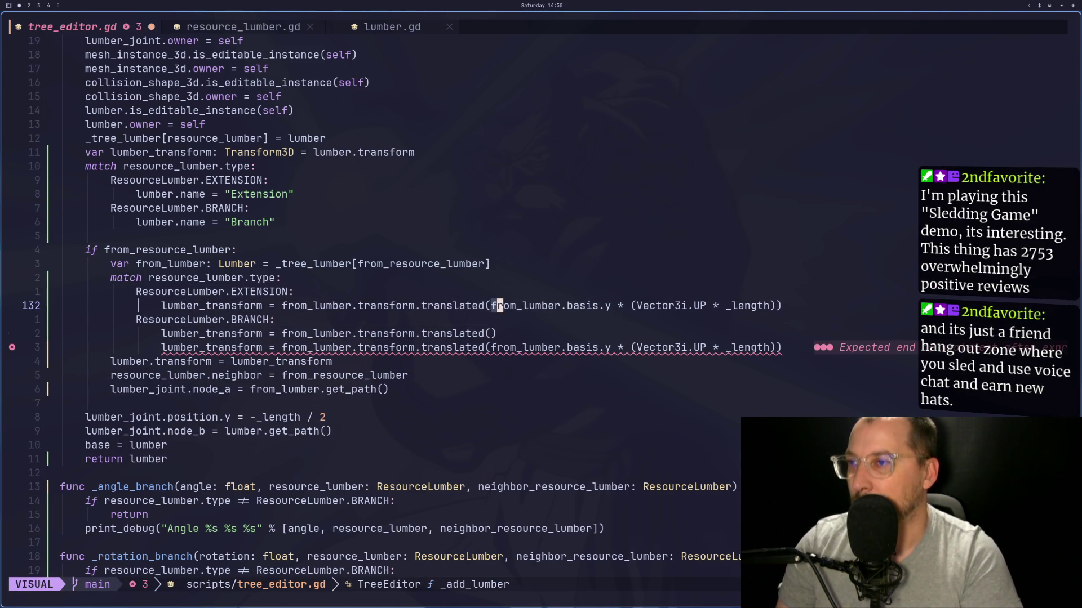
key("l")
key("l")
key("l")
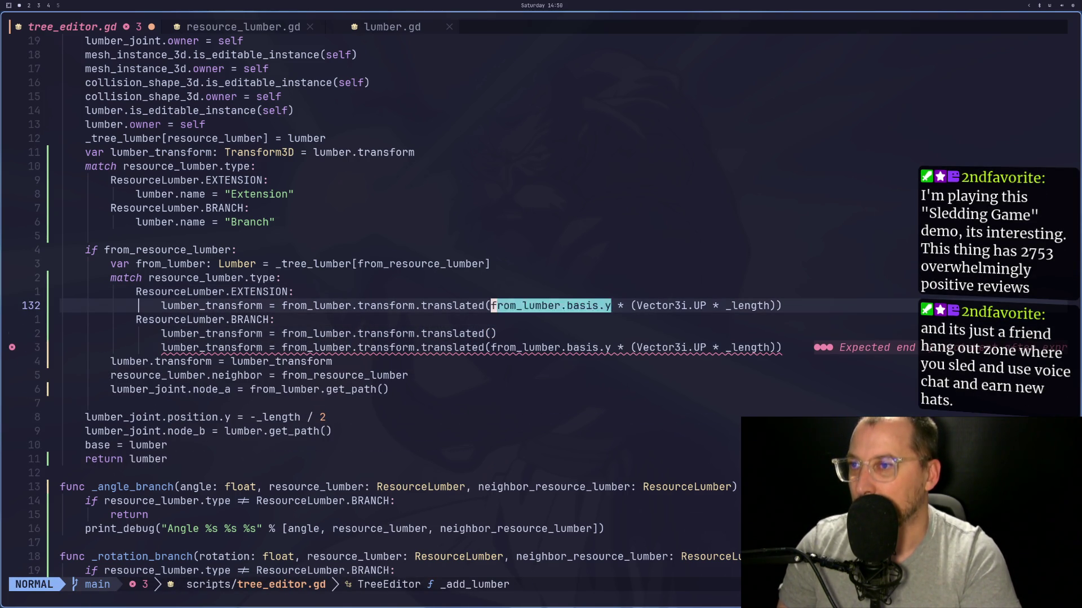
key("y")
key("j")
key("j")
key("h")
key("k")
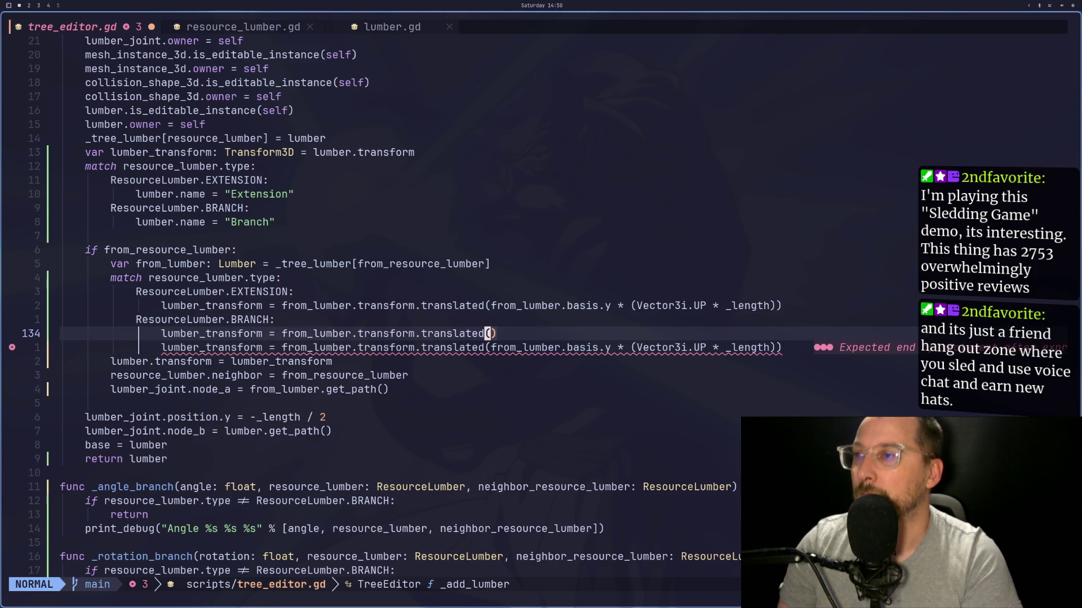
type("pa *")
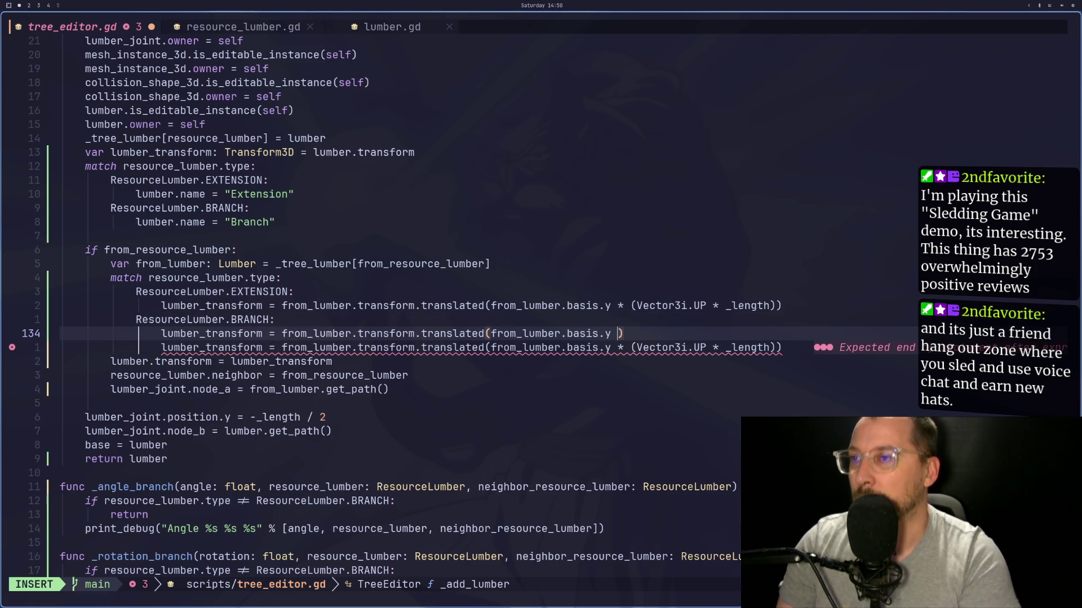
Step: Finish the argument with 'Vector3i.UP * _', then select the top Extension7 collision shape in Godot
key("super+2")
key("super+3")
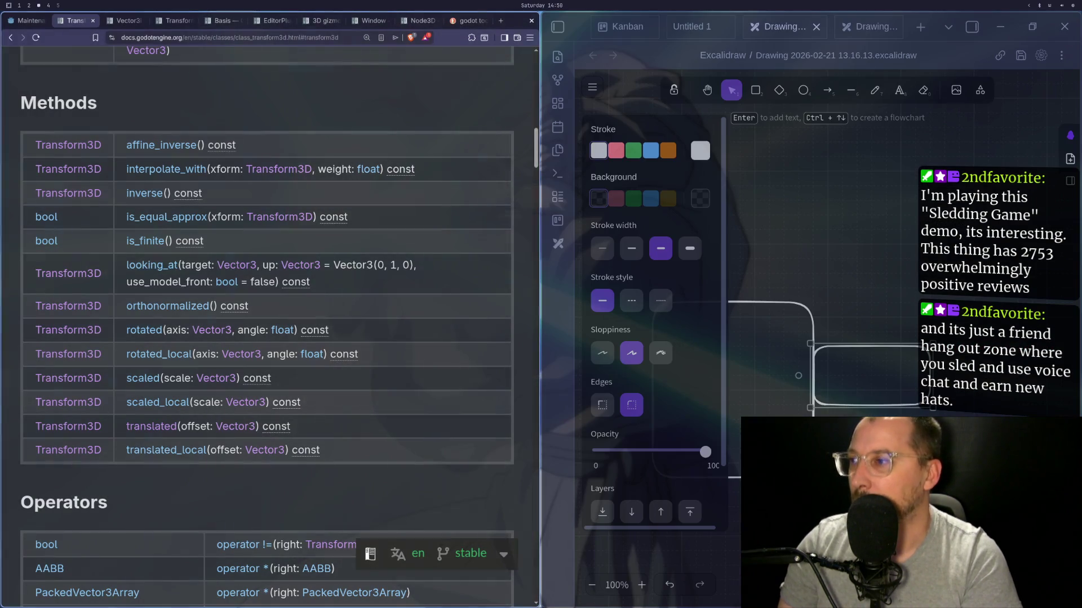
key("super+1")
type("C")
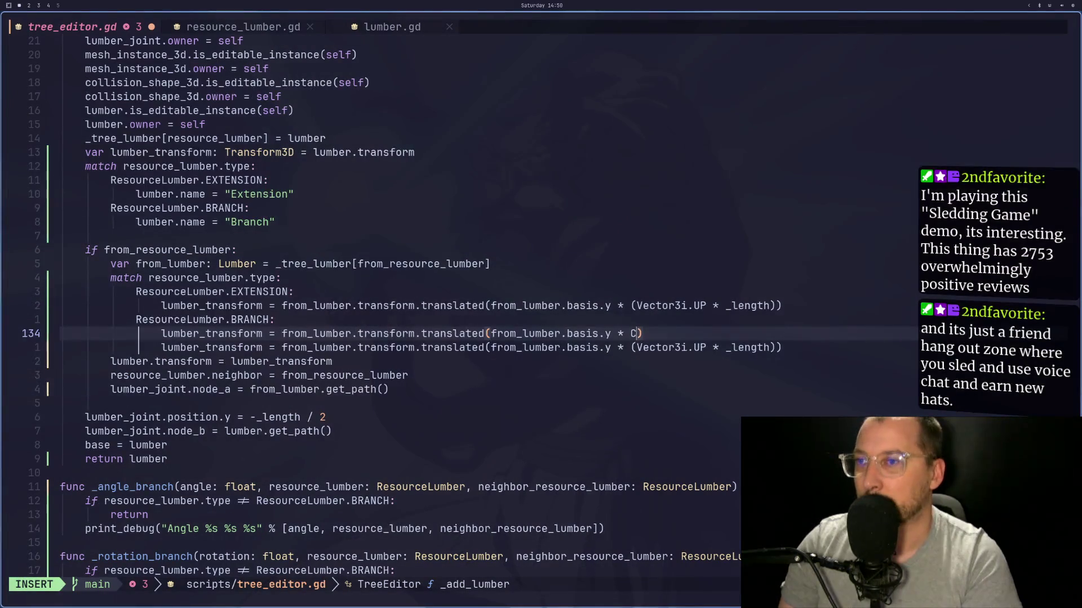
key("BackSpace")
type("Vector3i.UP")
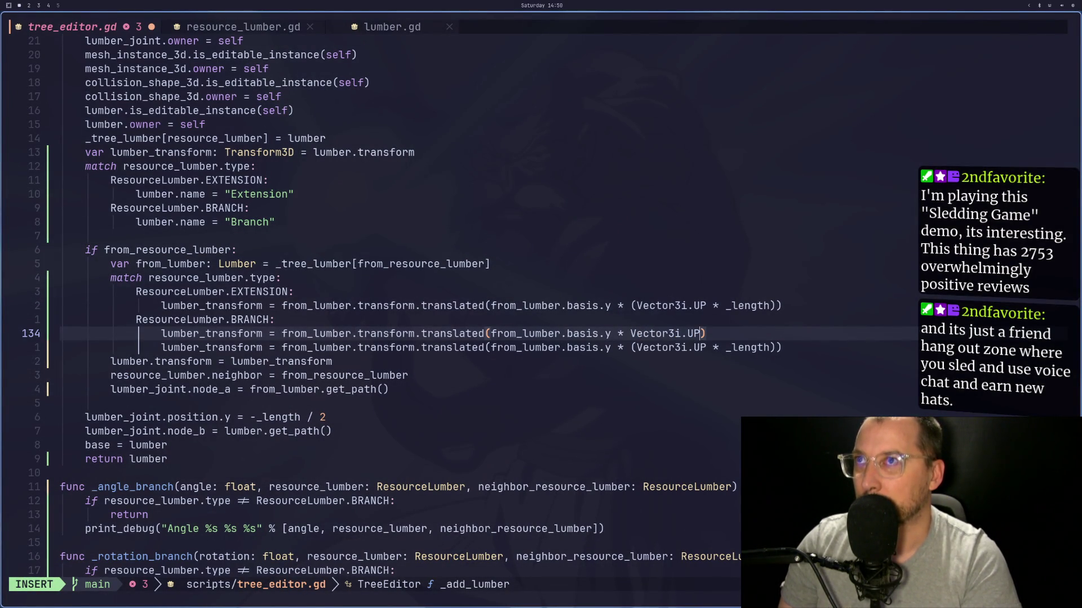
type(" * _")
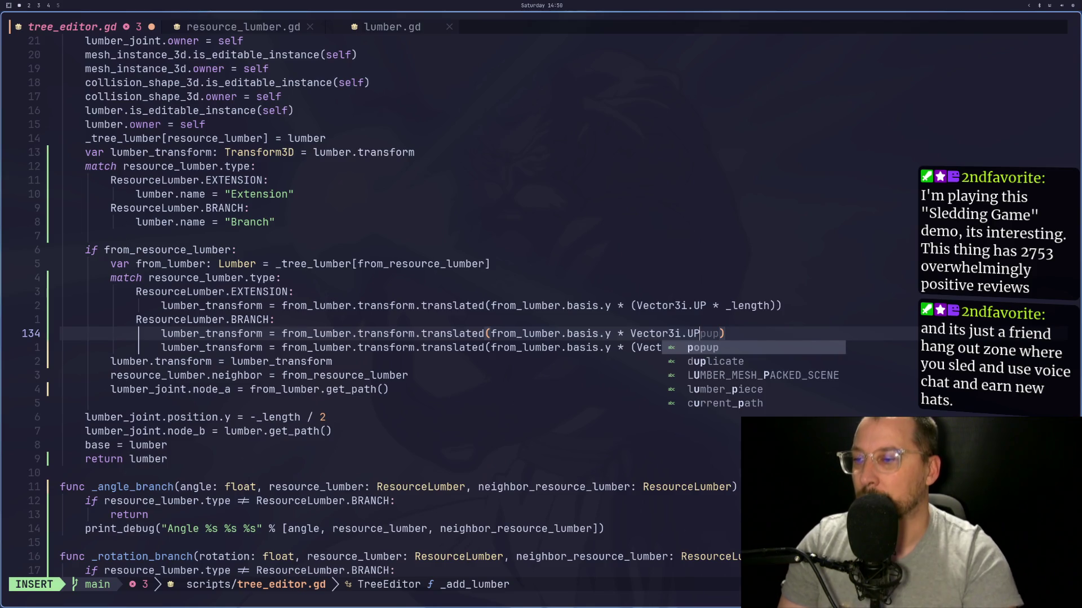
key("super+2")
left_click(494, 103)
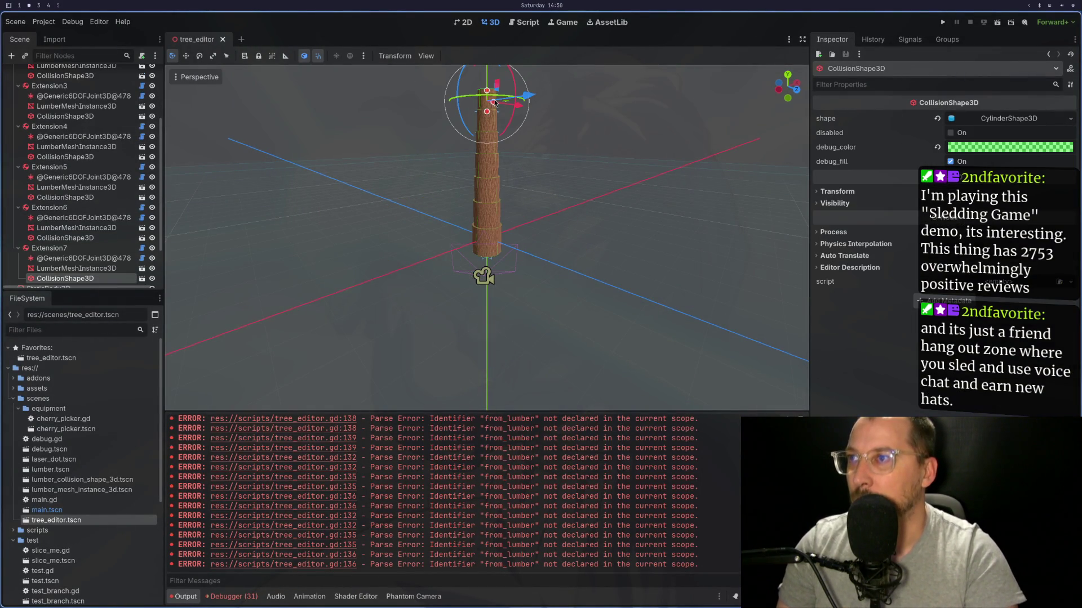
Step: Orbit the viewport and test-rotate the top Extension7 collision shape to check its placement
mouse_move(538, 159)
left_mouse_down()
mouse_move(503, 193)
mouse_move(451, 173)
mouse_move(461, 177)
mouse_move(454, 205)
left_mouse_up()
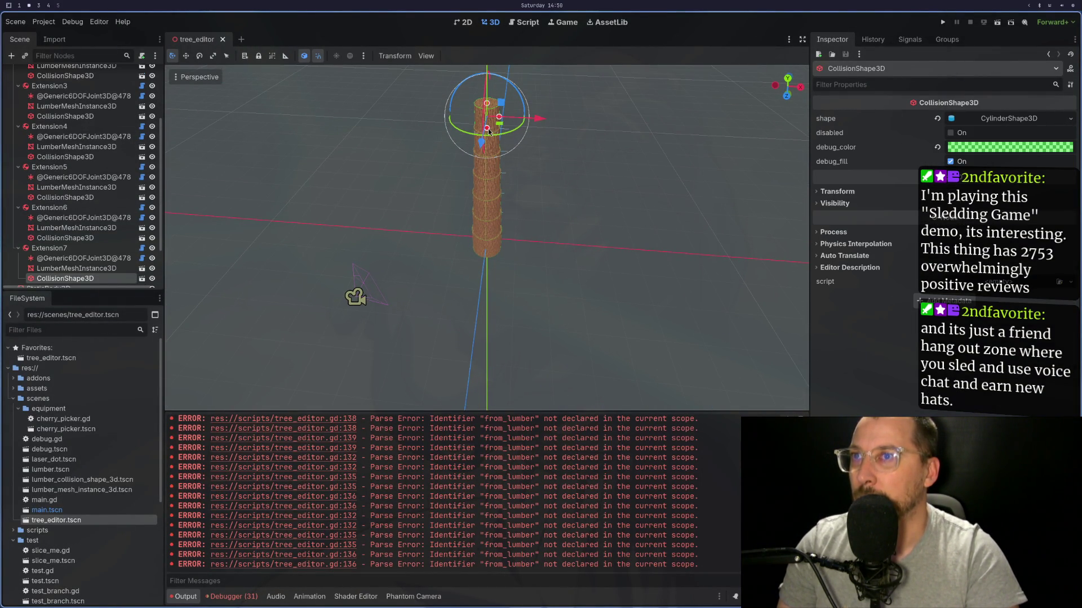
mouse_move(498, 122)
left_mouse_down()
mouse_move(532, 164)
mouse_move(527, 175)
mouse_move(502, 96)
left_mouse_up()
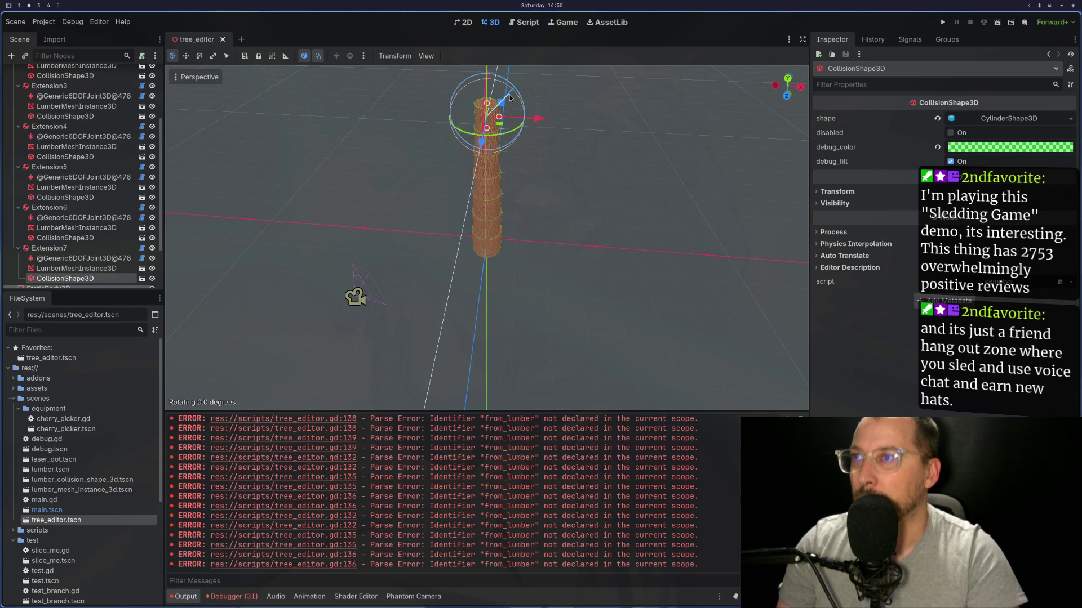
key("super+1")
Step: Remove the stray 'hhhhh' after Vector3i.UP and open the Vector3 reference page
type("hhhhh")
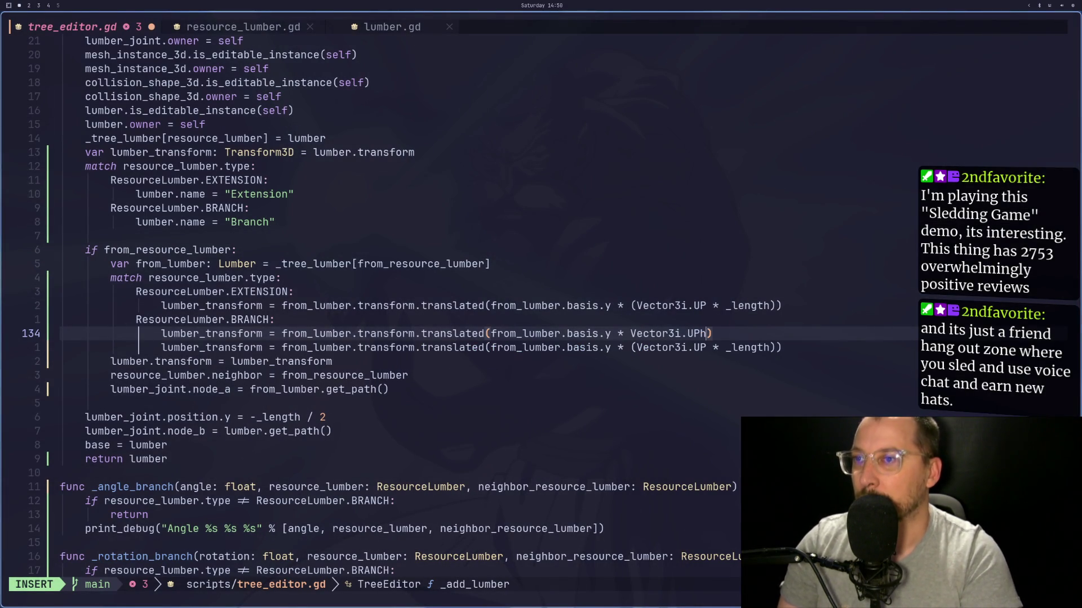
key("BackSpace")
key("BackSpace")
key("BackSpace")
key("Escape")
key("super+3")
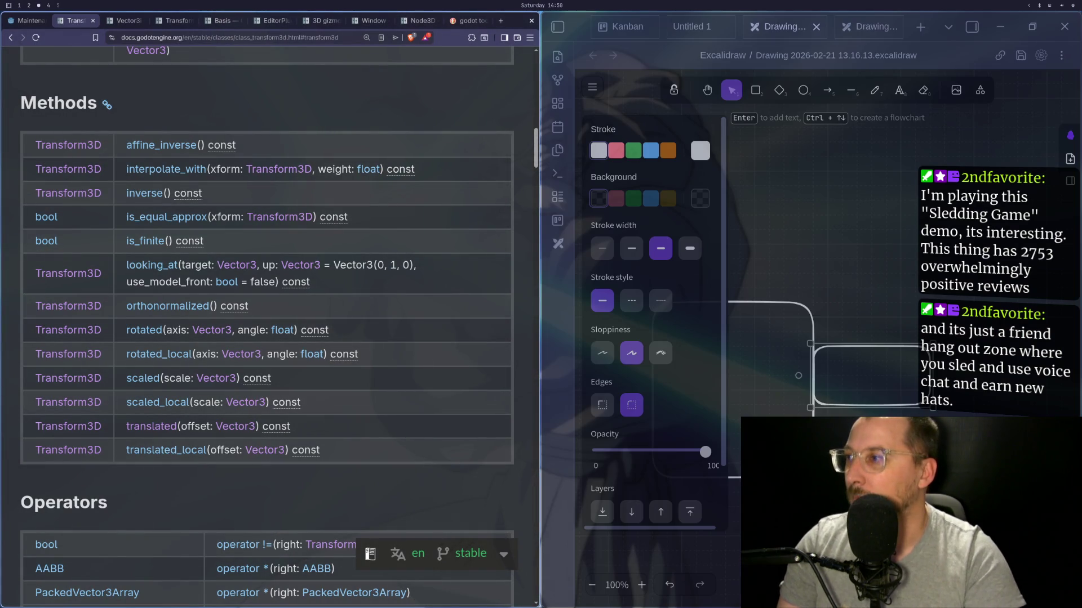
left_click(213, 331)
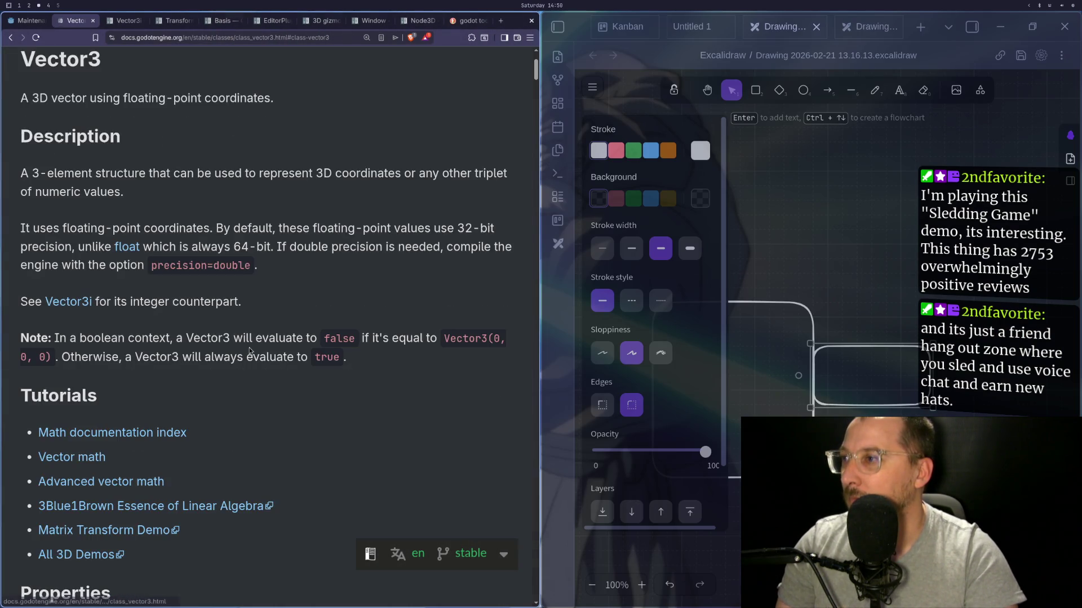
Step: Scroll the Vector3 page to its Constants to compare the UP, DOWN and FORWARD directions
scroll(180, 371, "down", 10)
scroll(177, 375, "down", 20)
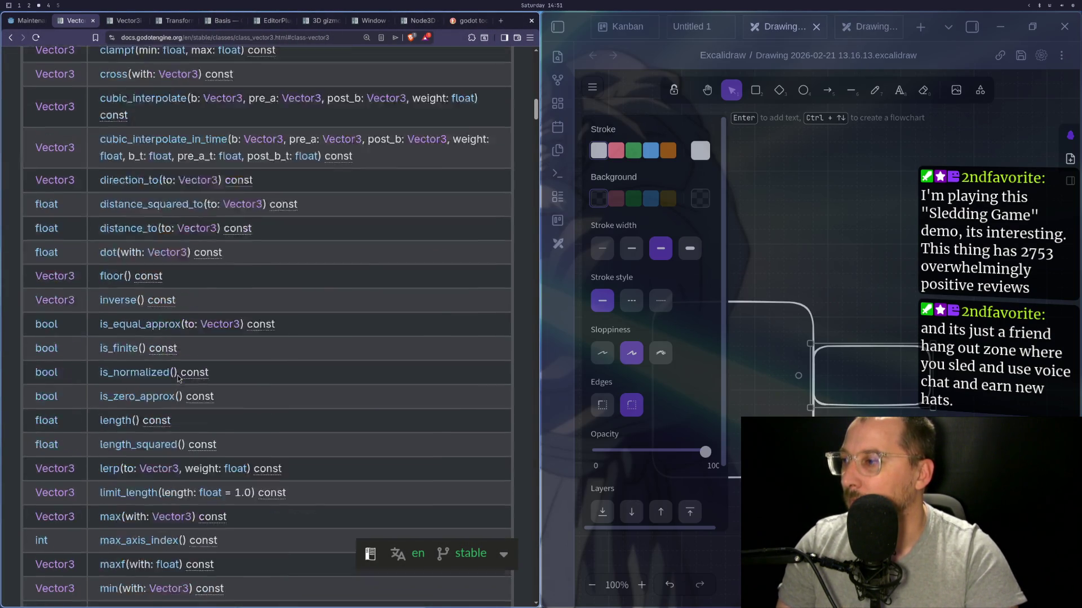
scroll(177, 376, "up", 3)
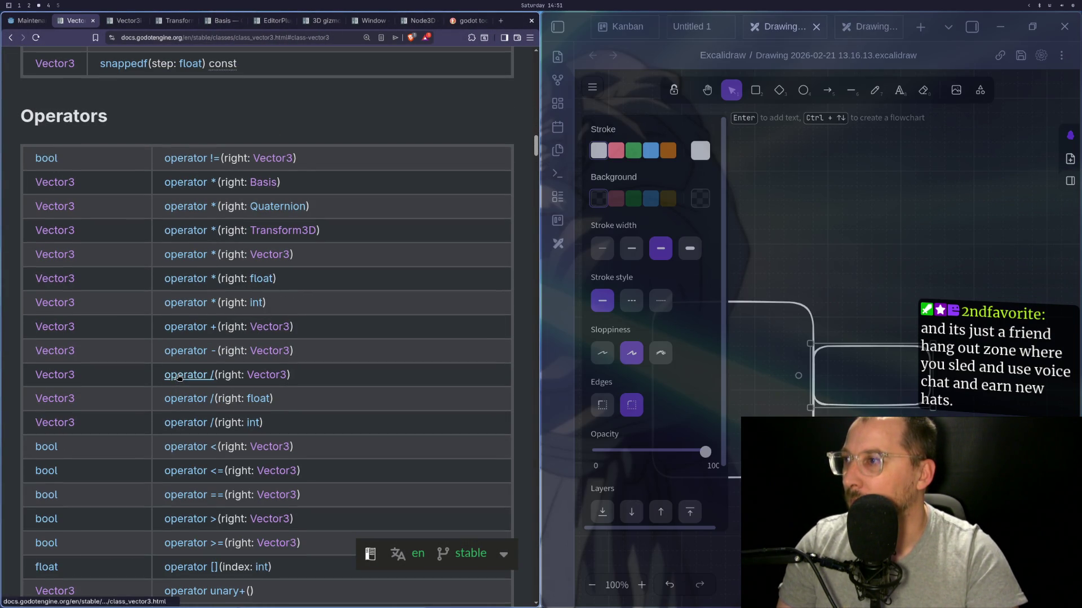
scroll(142, 347, "down", 15)
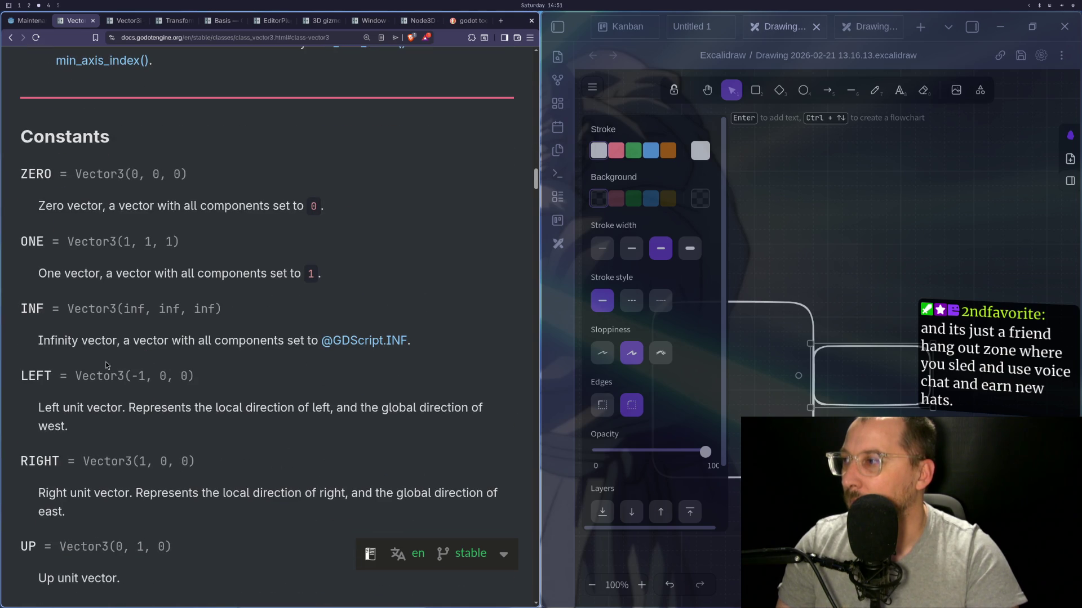
scroll(113, 282, "down", 3)
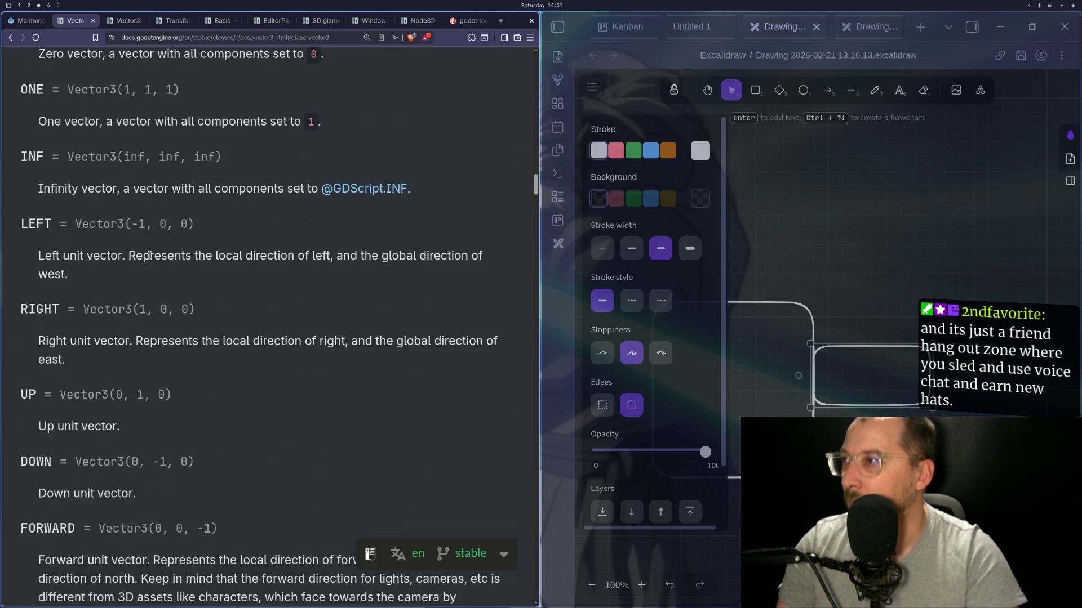
scroll(163, 242, "down", 1)
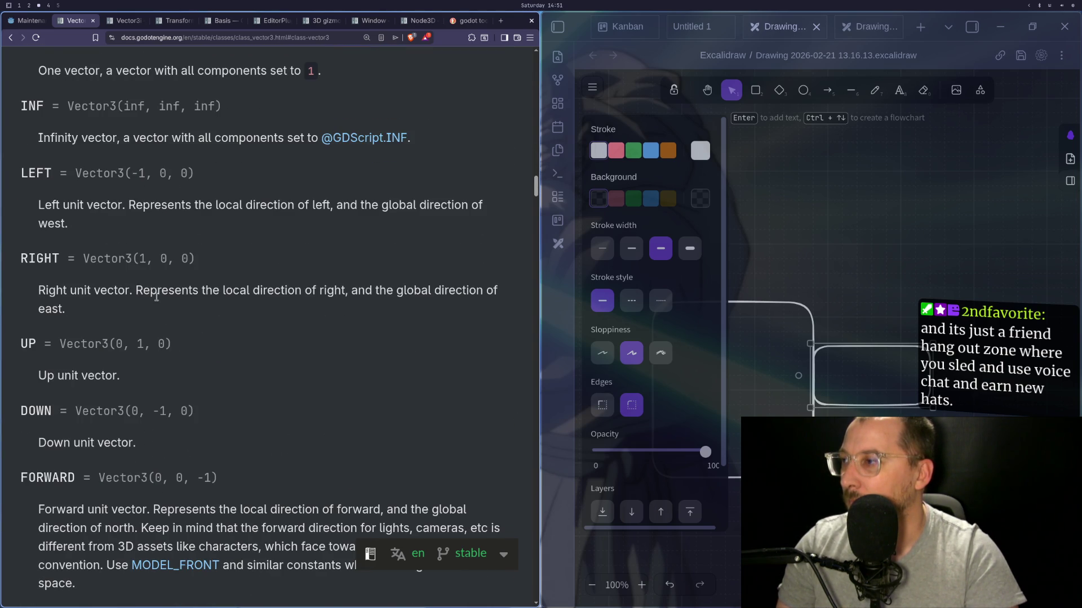
scroll(157, 317, "down", 1)
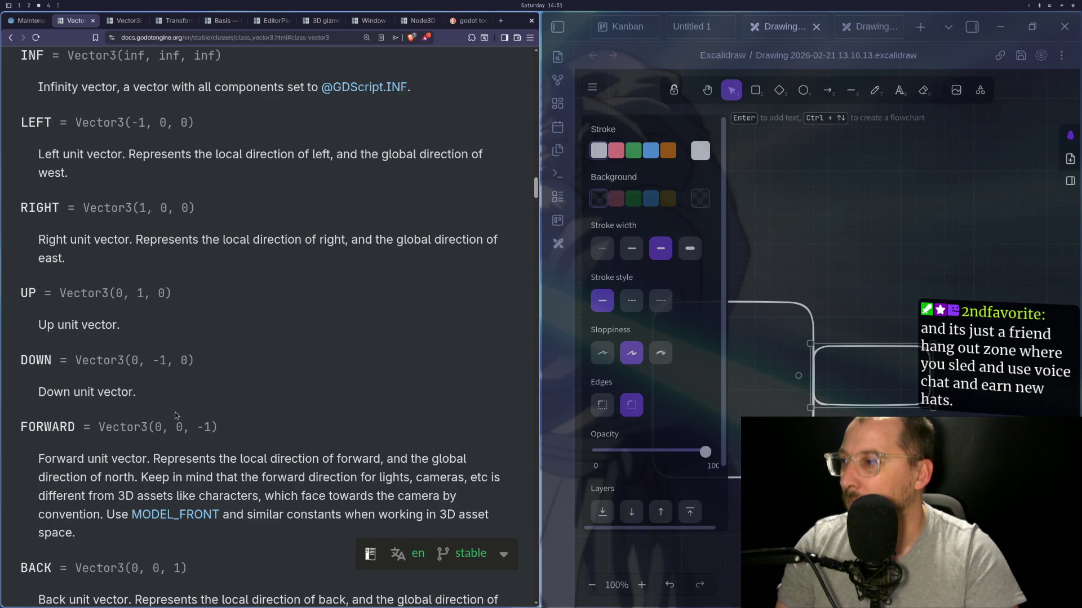
scroll(176, 416, "down", 4)
scroll(176, 417, "down", 2)
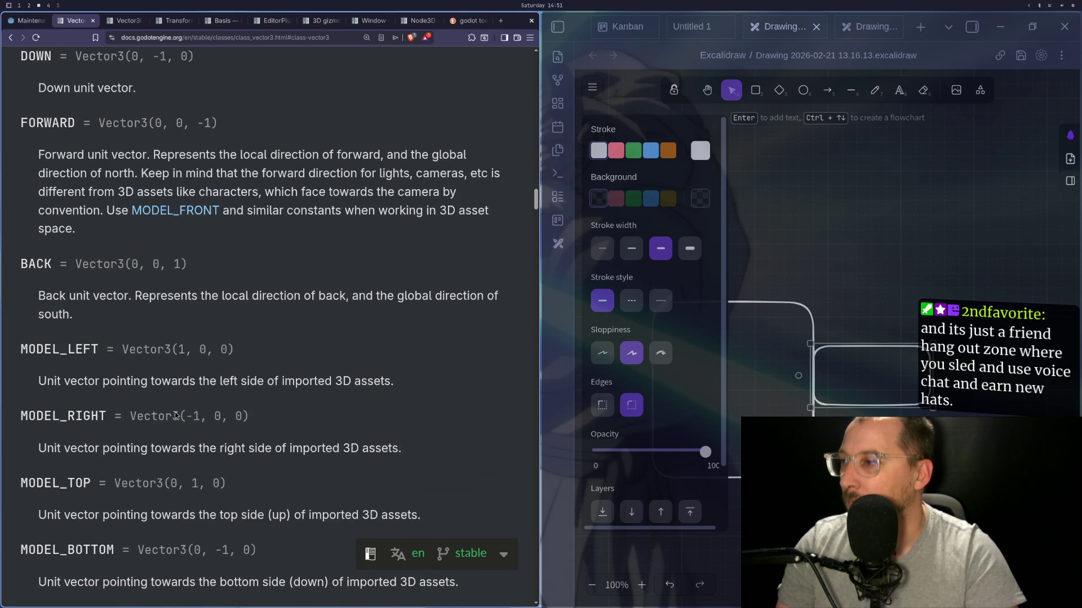
scroll(175, 412, "up", 4)
scroll(174, 412, "down", 6)
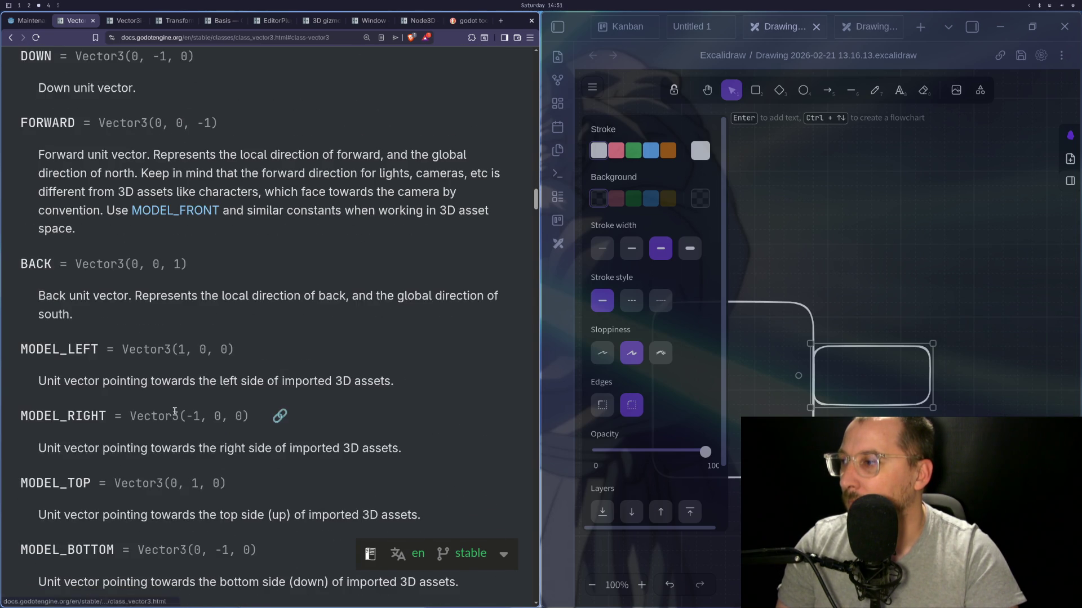
scroll(175, 412, "up", 10)
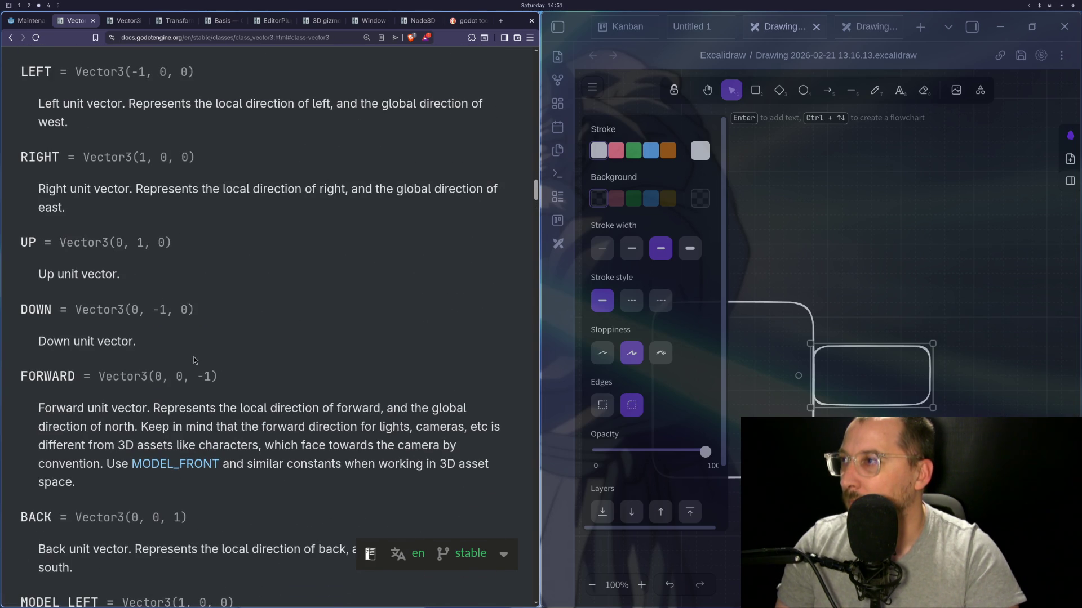
scroll(214, 368, "up", 2)
scroll(214, 368, "down", 4)
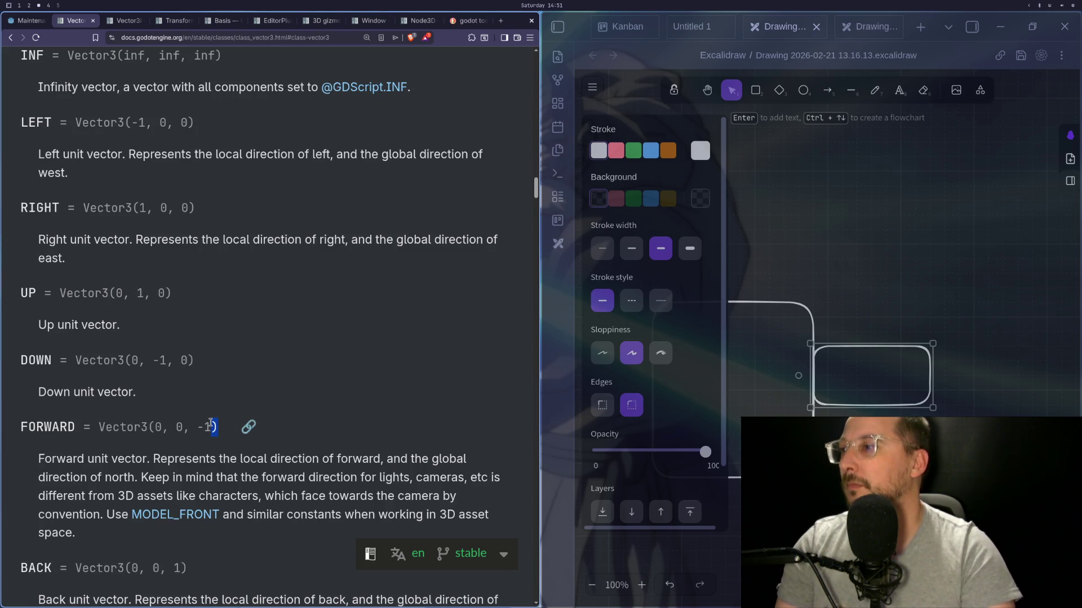
key("super+1")
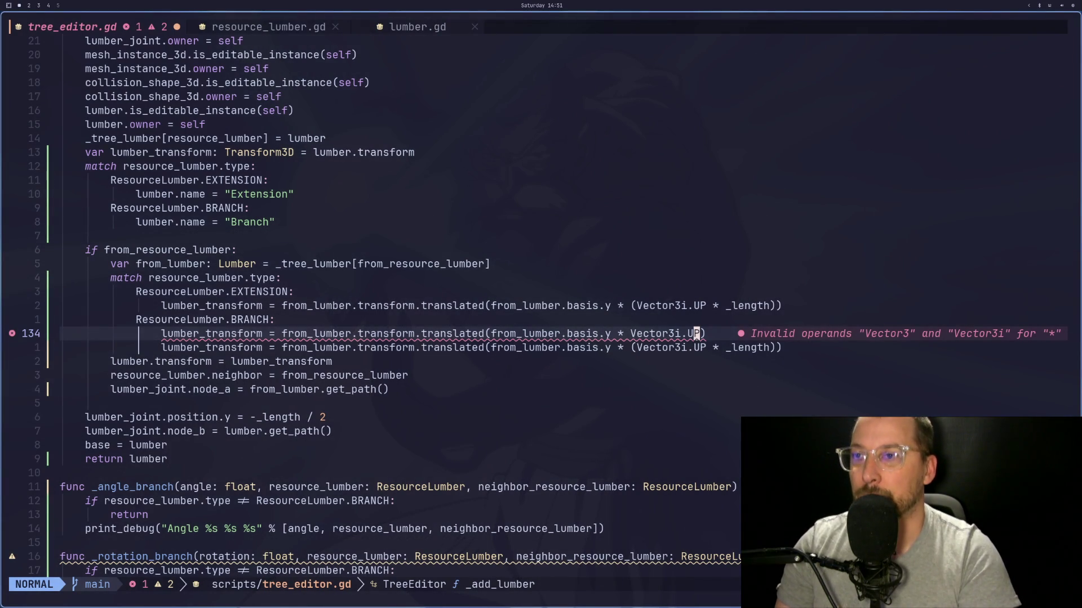
Step: Replace UP with FORWARD and start fixing Vector3i to Vector3 on line 134
type("ciwFORWARD")
key("Escape")
key("h")
key("h")
key("h")
key("i")
key("BackSpace")
key("Escape")
key("l")
key("l")
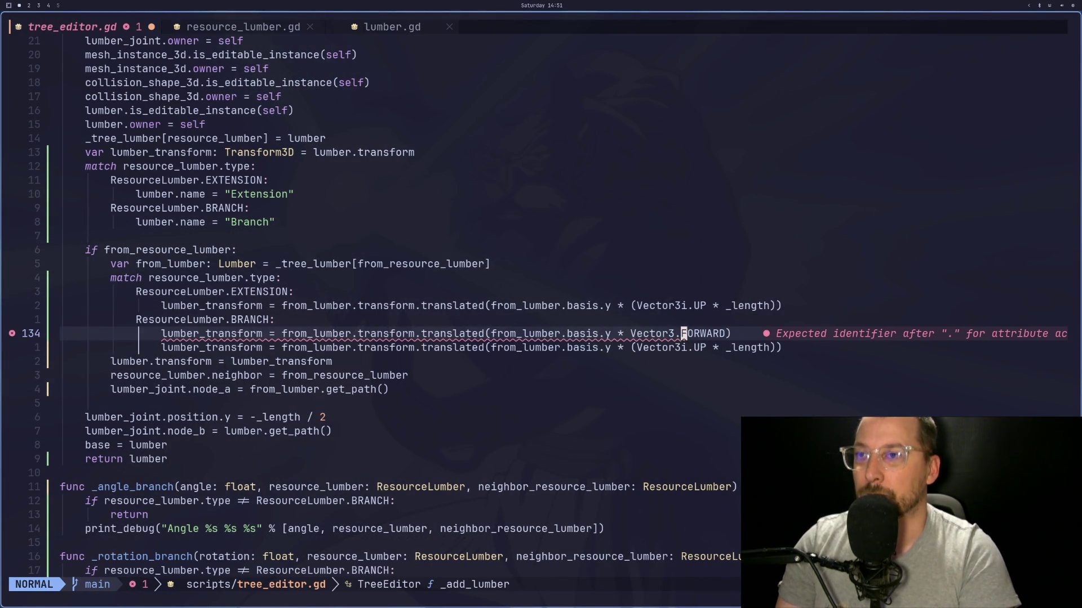
Step: Remove the stray i from Vector3i on the neighbouring lines so they read Vector3
key("k")
key("k")
key("a")
key("BackSpace")
key("Escape")
key("j")
key("j")
key("j")
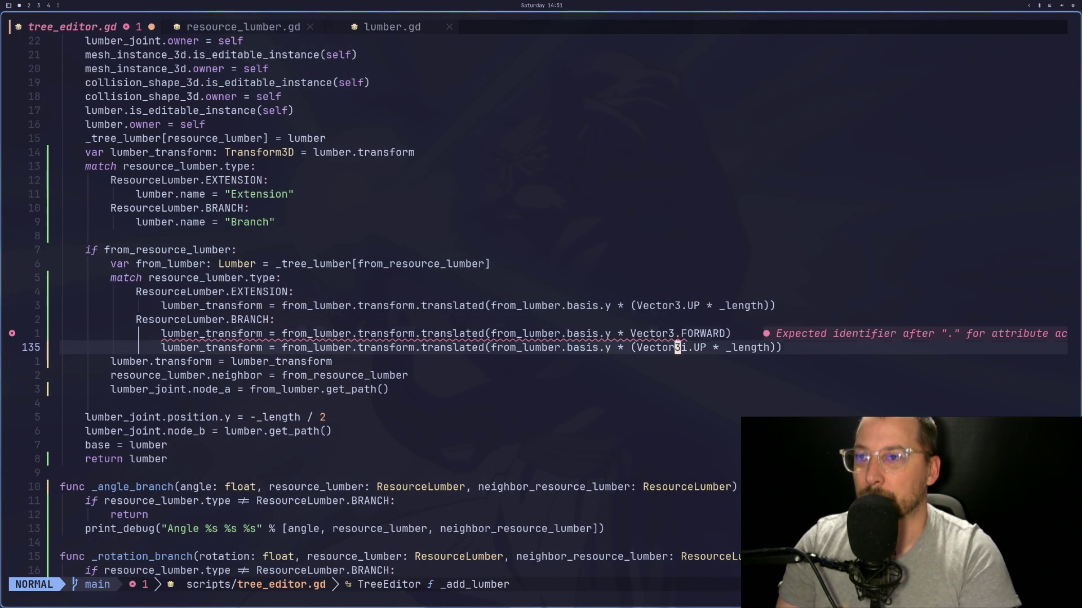
key("a")
key("BackSpace")
key("Escape")
Step: Try to save the tree_editor.gd script
key("colon")
key("Escape")
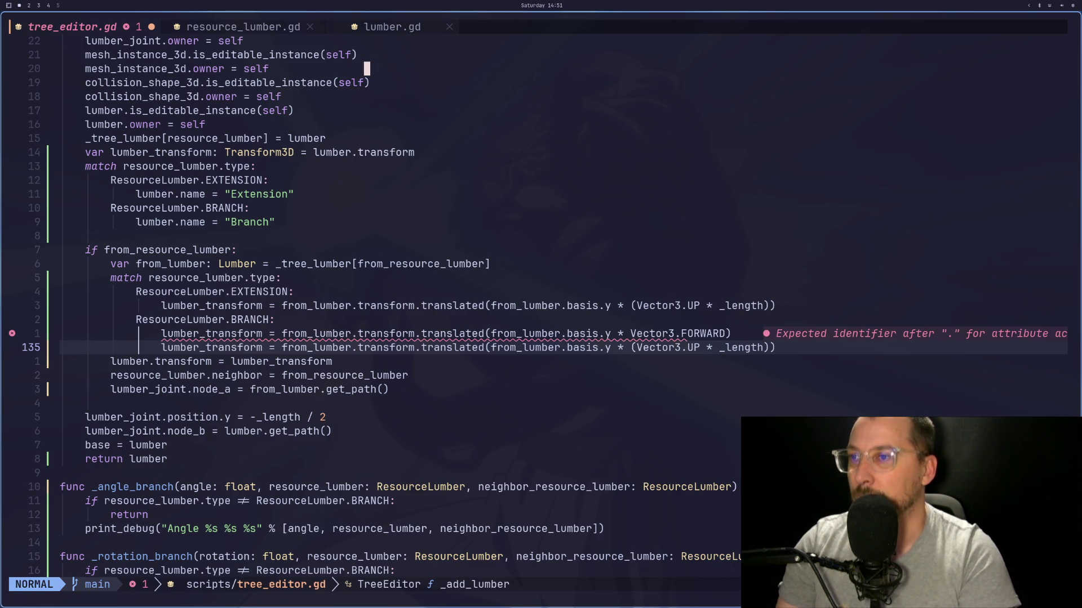
key("k")
key("k")
key("j")
key("j")
key("ctrl+s")
key("k")
key("l")
key("l")
Step: Delete the basis.y multiplication and leftover from_lumber fragment before Vector3.FORWARD on line 134
key("w")
key("w")
key("w")
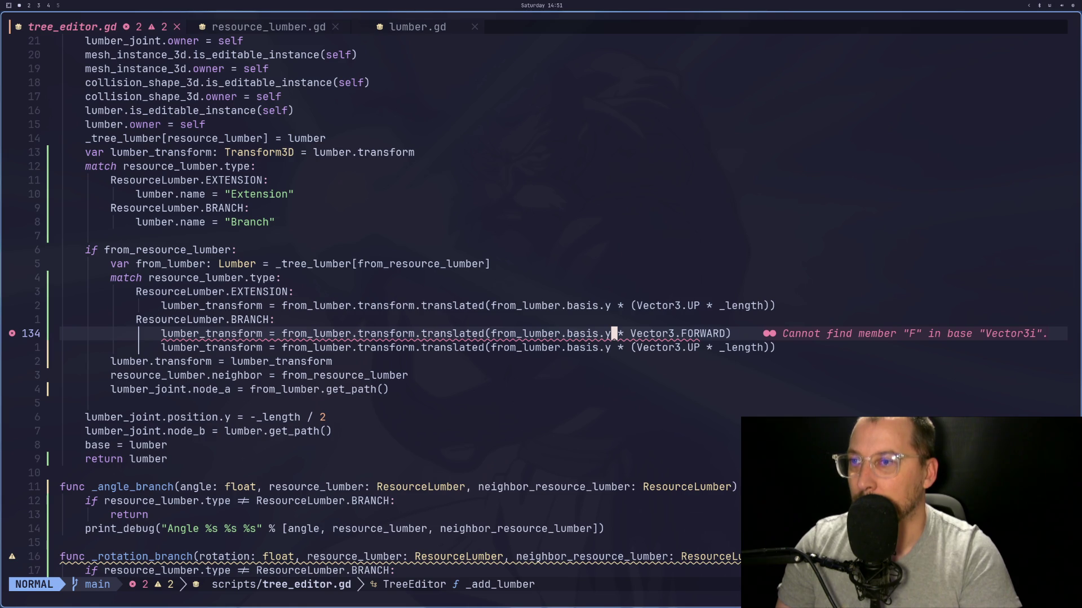
key("l")
key("l")
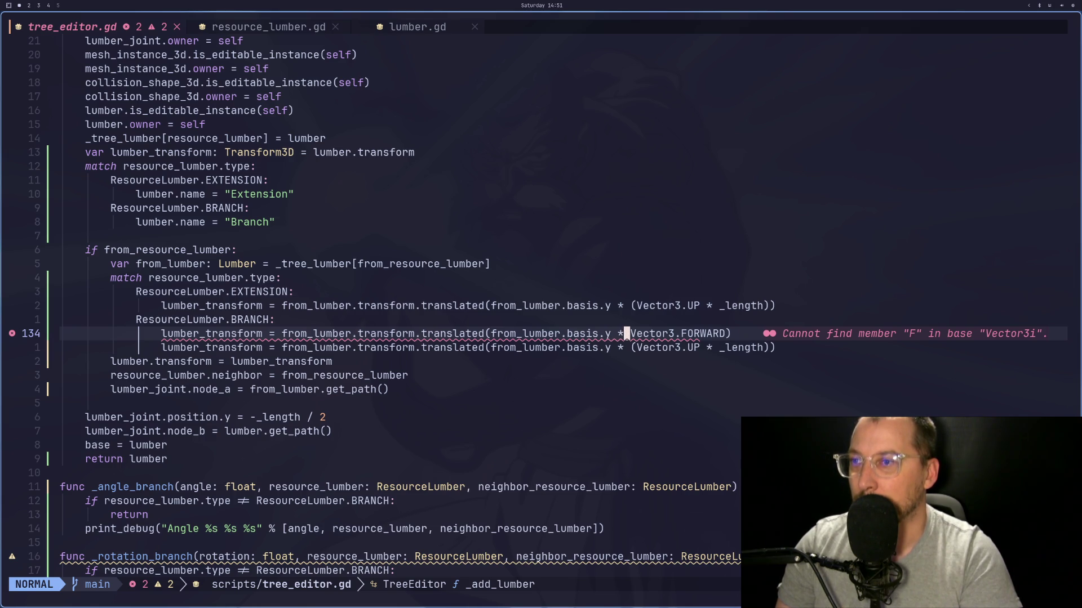
key("a")
key("BackSpace")
key("BackSpace")
key("BackSpace")
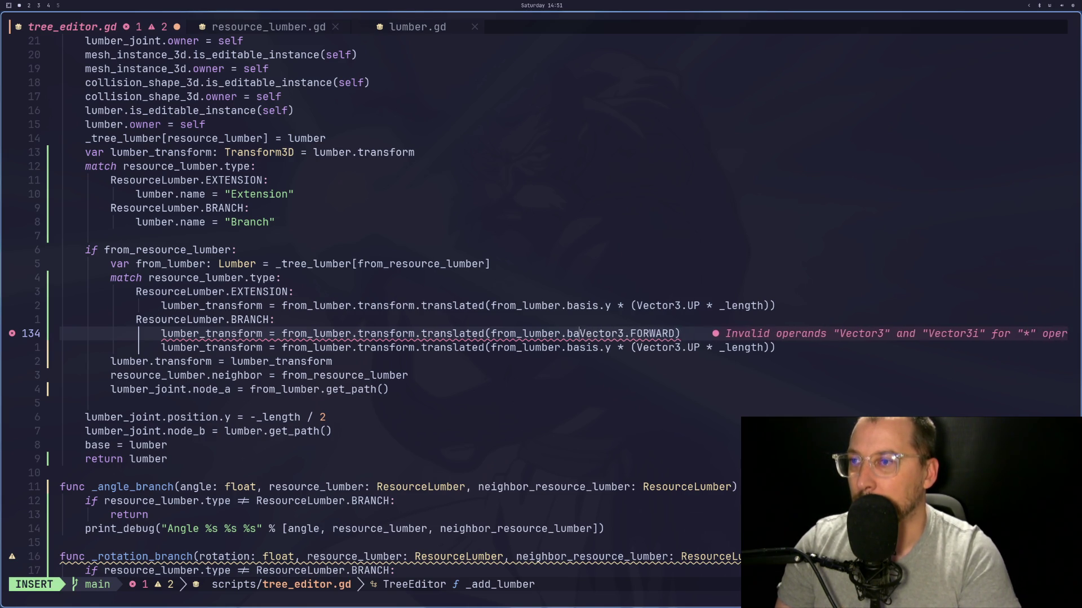
key("BackSpace")
key("BackSpace")
key("BackSpace")
key("Escape")
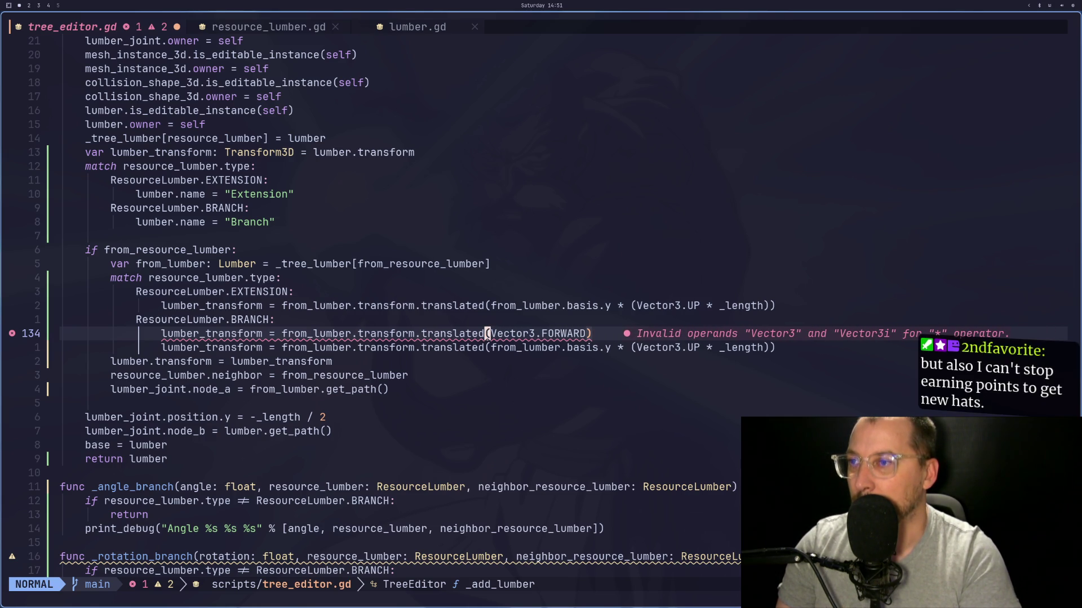
Step: Change the translated call on line 134 to rotated
key("l")
key("l")
key("f")
key("shift+w")
key("l")
key("l")
key("h")
key("h")
key("h")
type("ciwrotated")
key("Escape")
key("l")
key("l")
key("l")
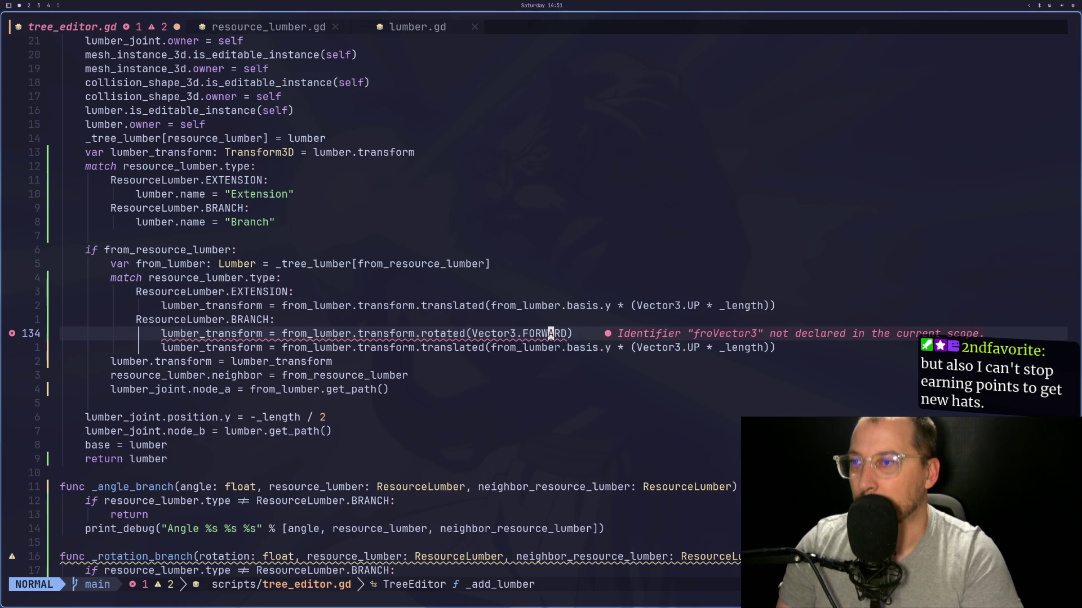
Step: Add the PI/2 angle argument after Vector3.FORWARD and save with :w
type("i,")
key("Escape")
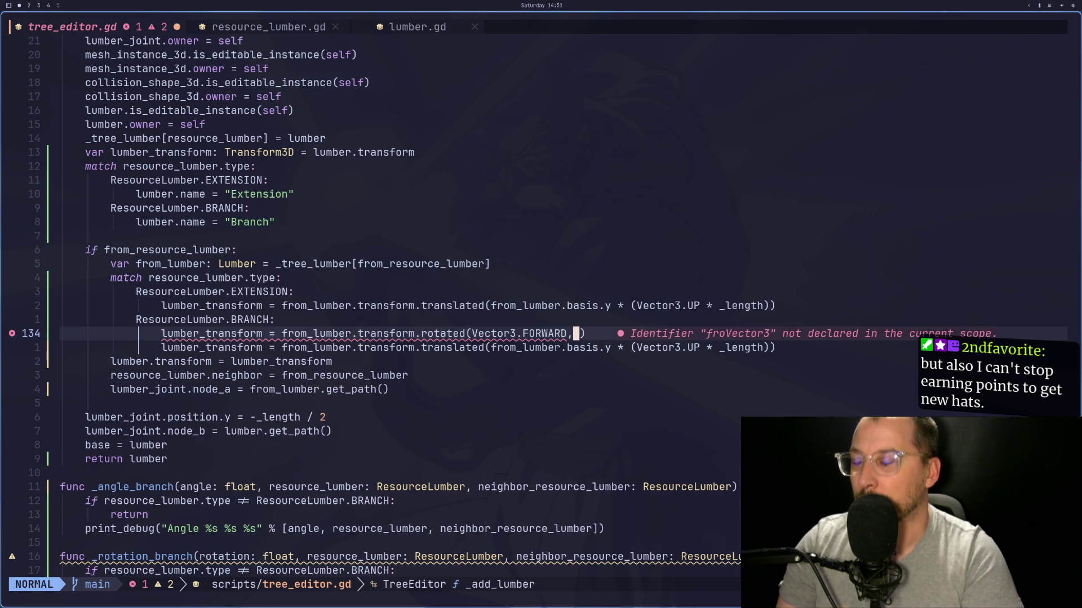
key("K")
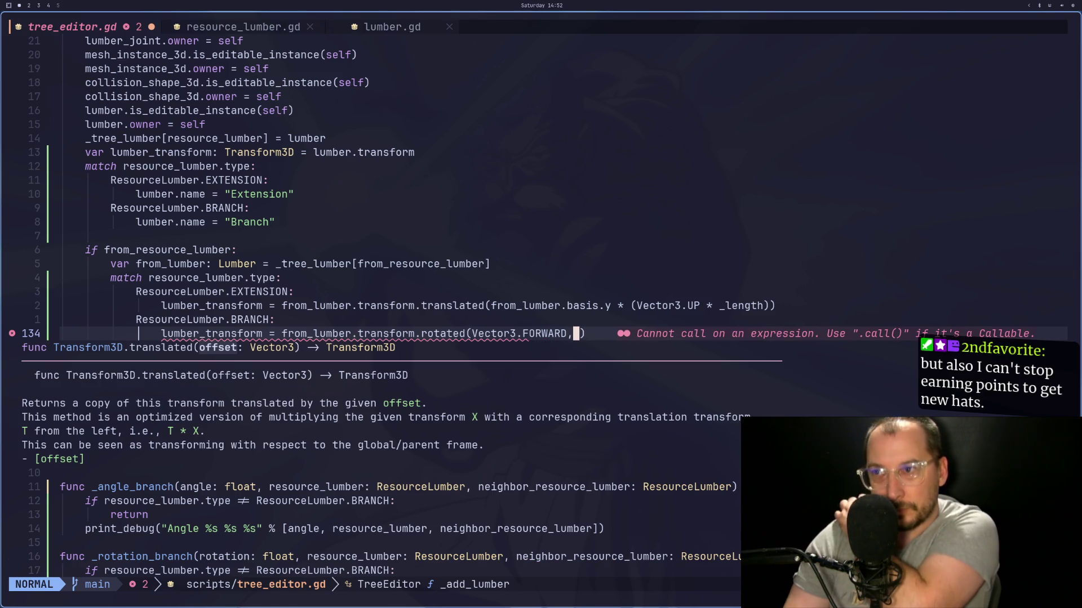
type("a")
type("P")
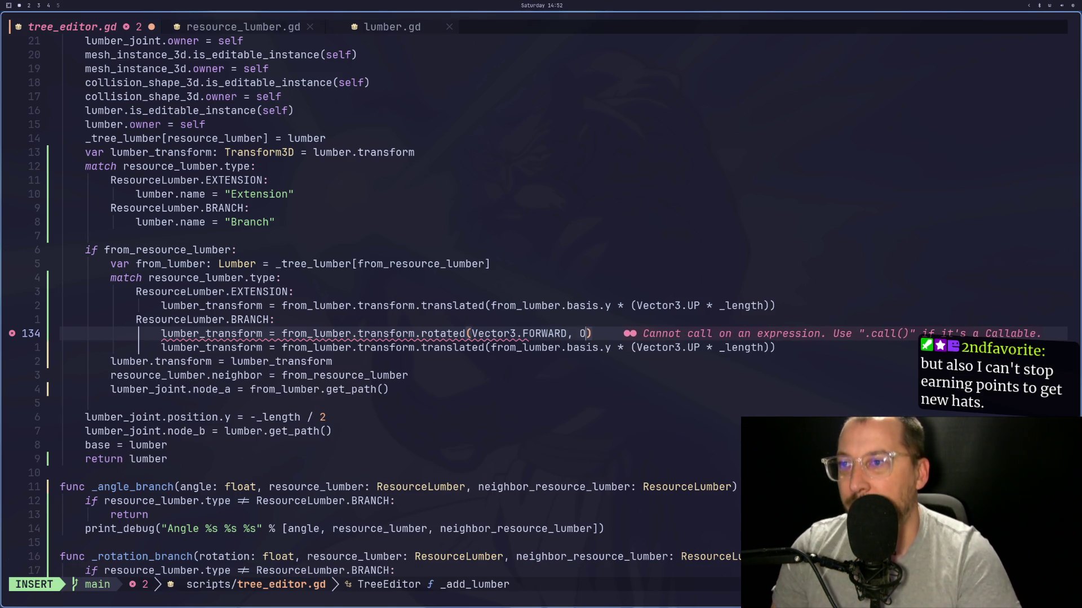
type("I/2")
key("Escape")
type(":")
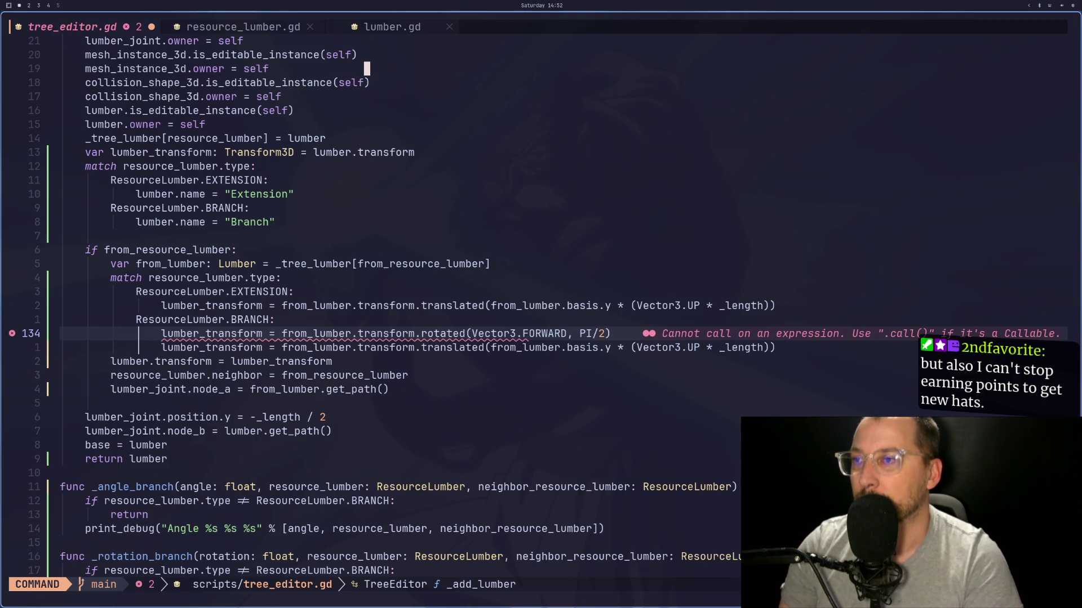
type("w")
key("Return")
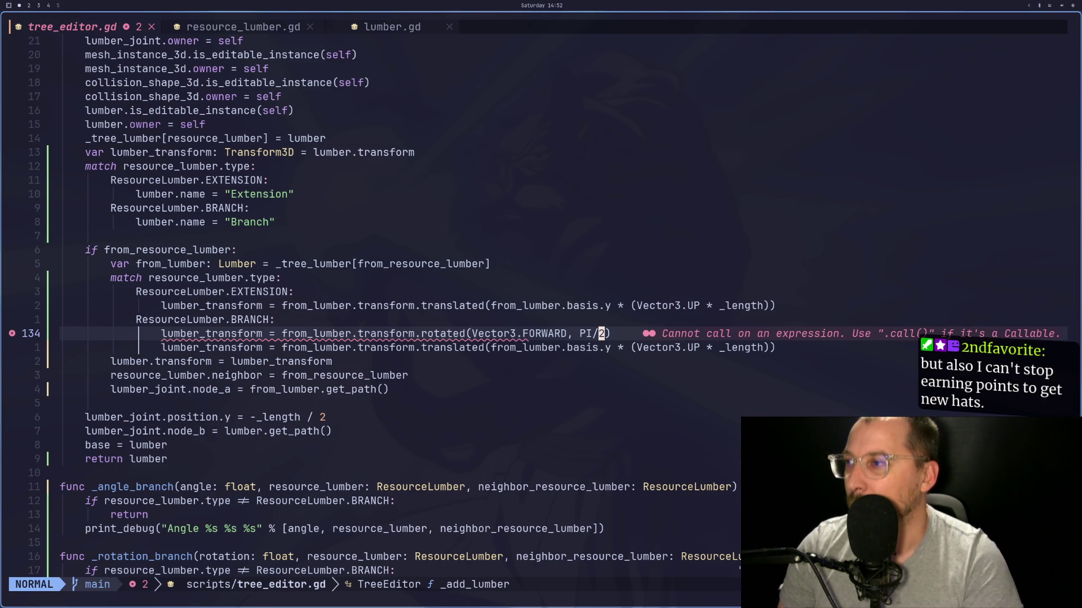
key("super+2")
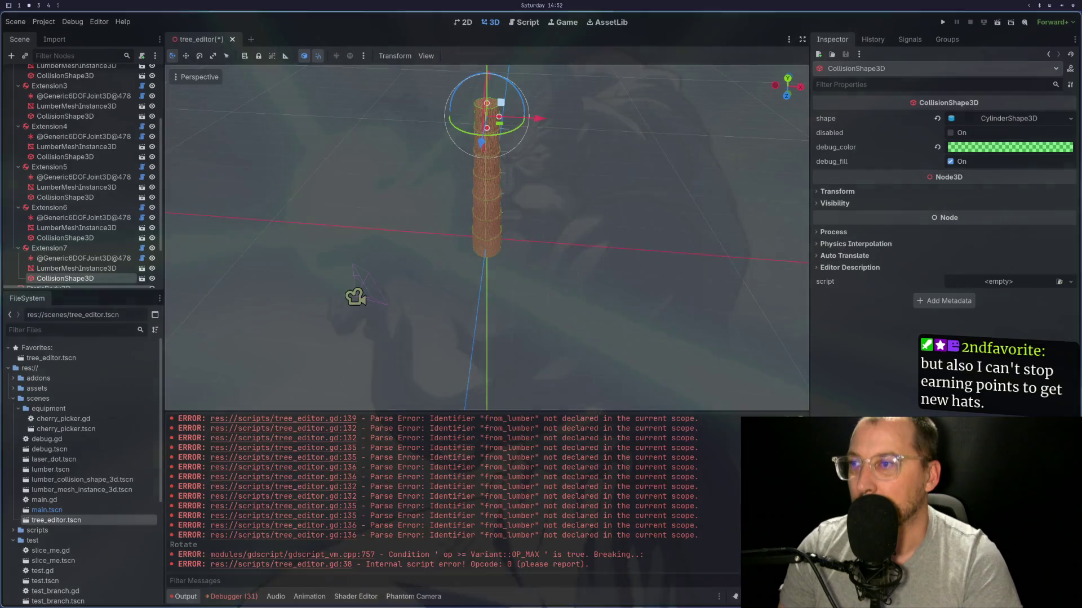
Step: In the browser's Godot docs, go back from Vector3 constants to the Transform3D Methods table
key("super+3")
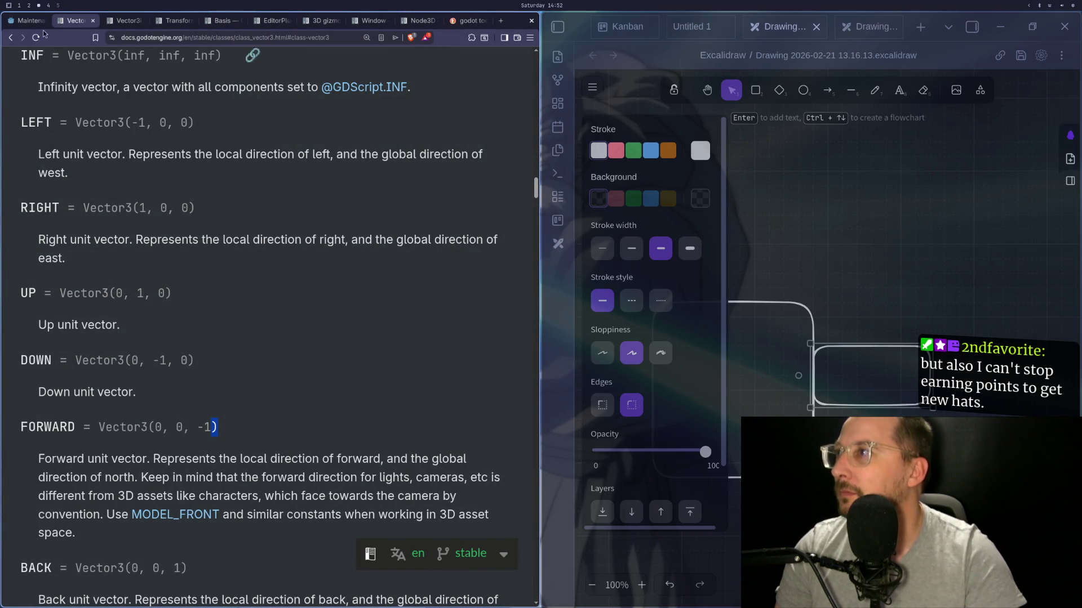
left_click(10, 38)
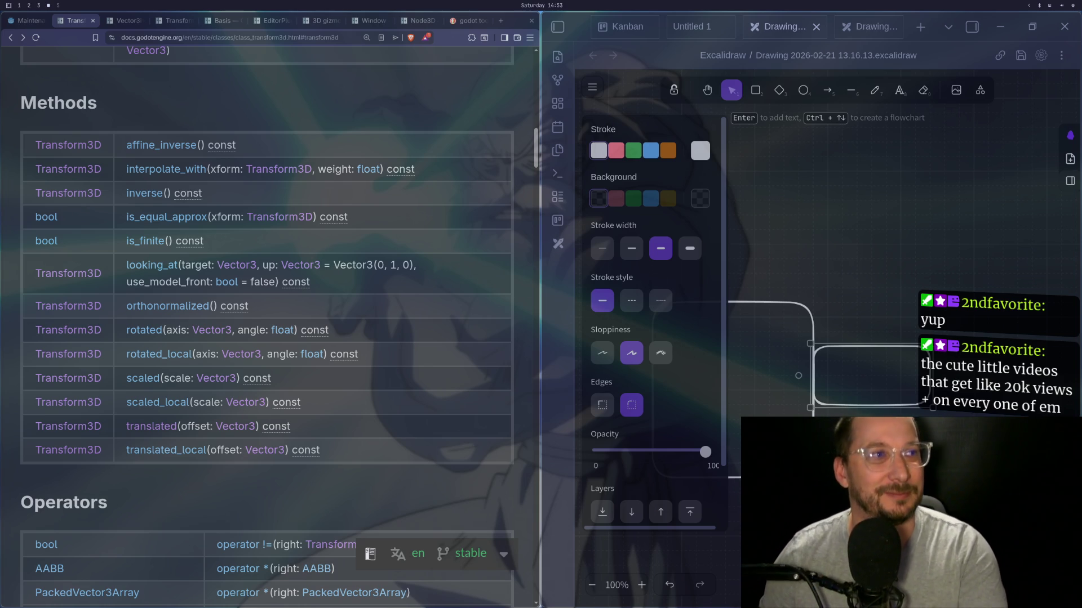
key("super+3")
Step: Yank lumber_transform and paste it over the first from_lumber on line 135
key("super+1")
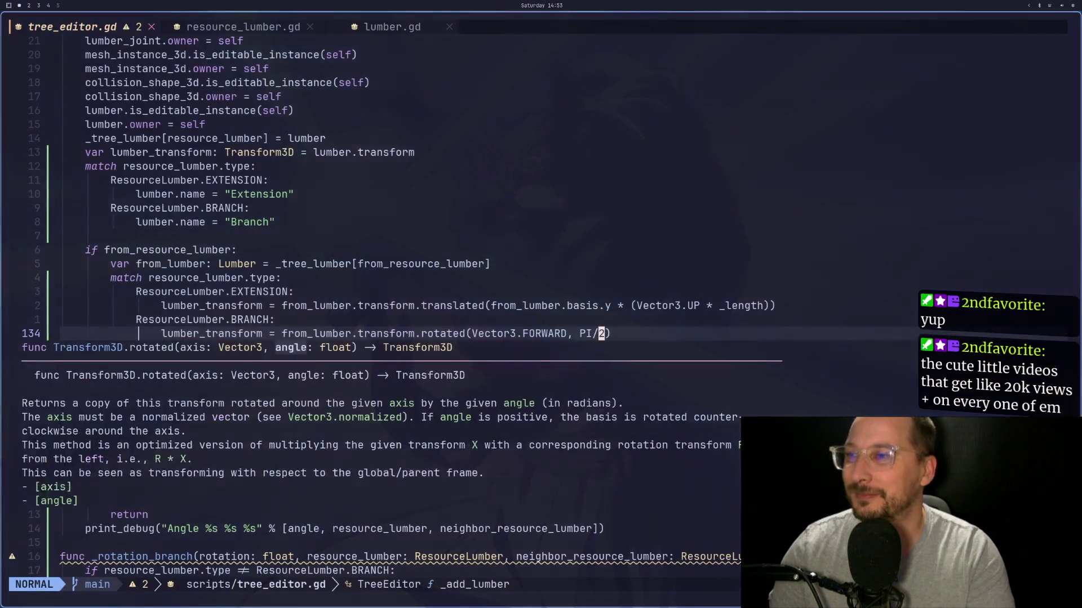
key("j")
key("j")
key("j")
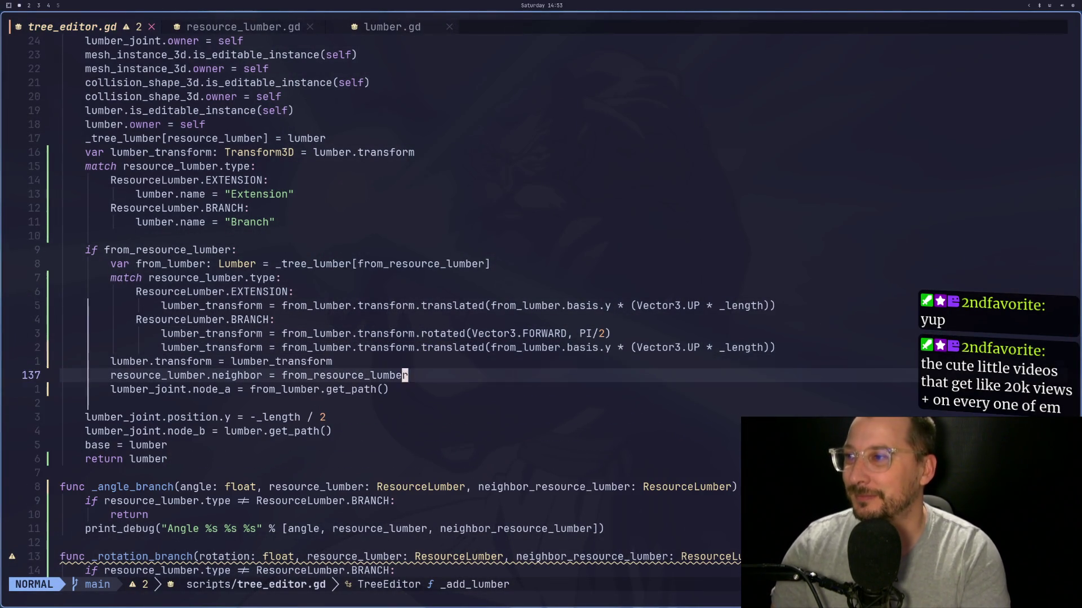
key("k")
key("k")
key("k")
key("b")
key("b")
key("b")
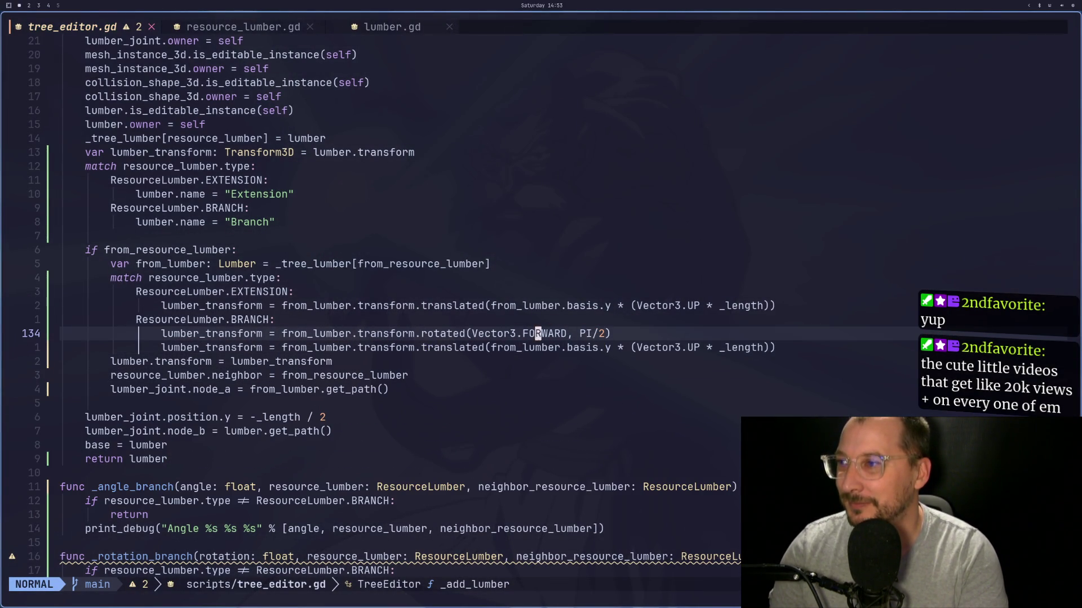
key("j")
key("h")
key("h")
key("h")
key("h")
key("h")
key("h")
key("v")
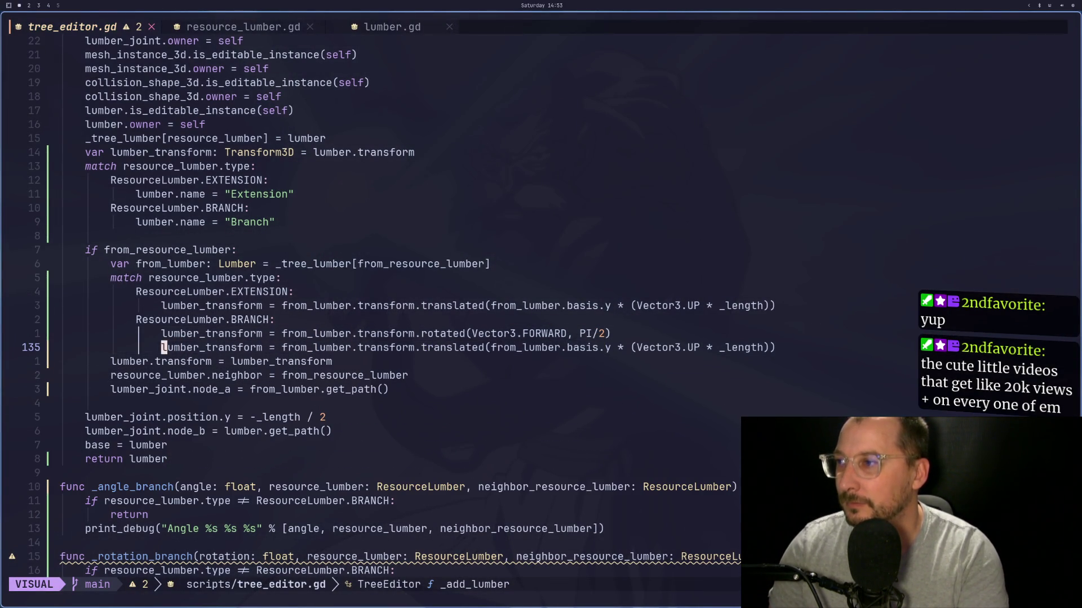
key("l")
key("l")
key("l")
key("y")
key("l")
key("w")
key("w")
key("w")
key("e")
key("v")
key("b")
key("p")
Step: Trim the pasted name back to lumber and save the script
key("l")
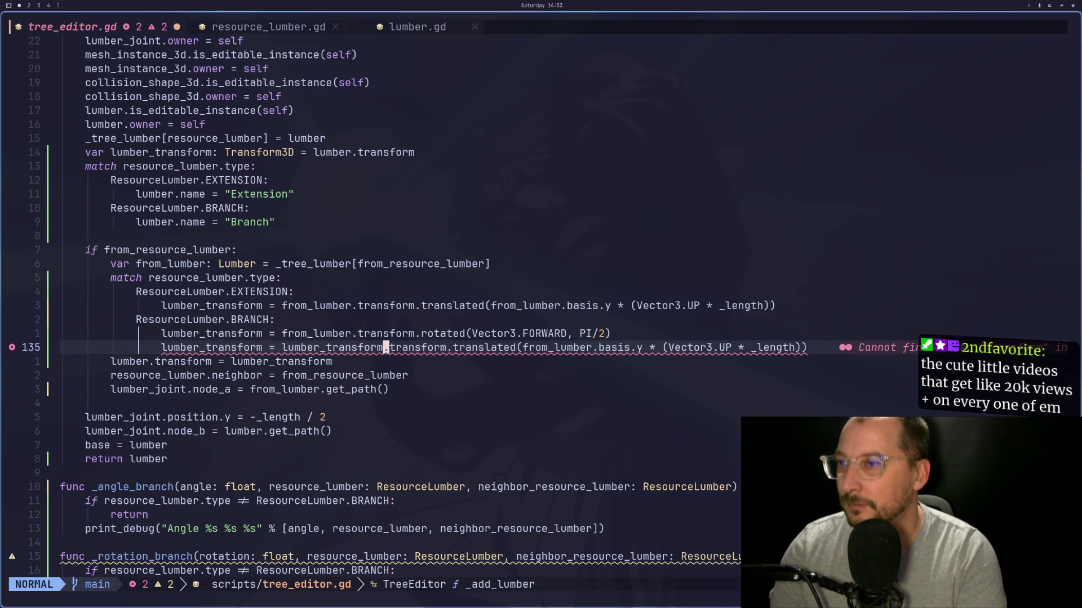
key("h")
key("h")
key("F")
key("r")
key("h")
key("d")
key("e")
key("ctrl+s")
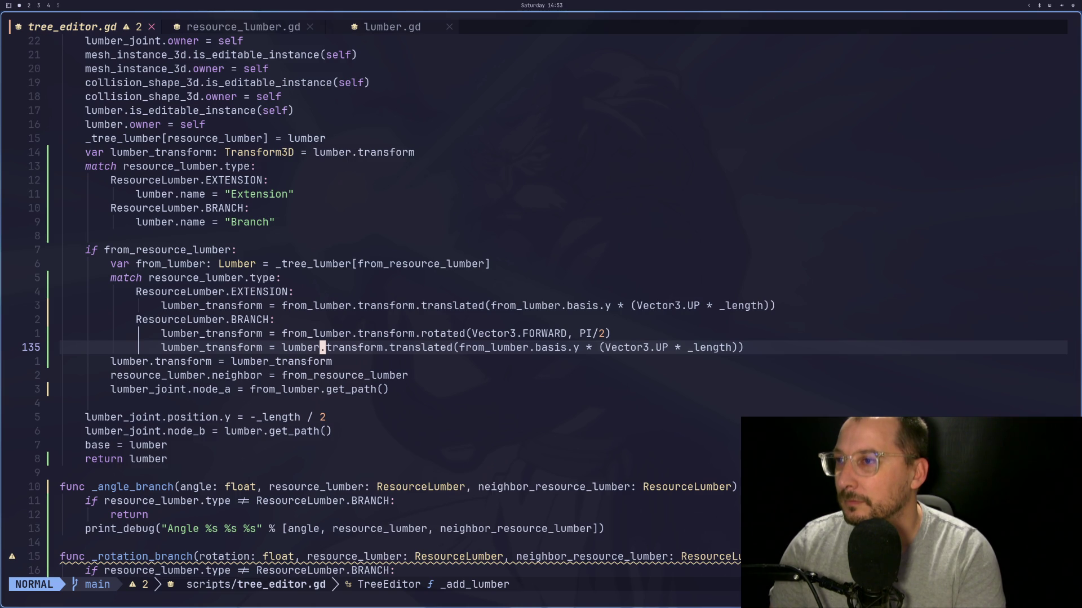
Step: Select and copy the name lumber_transform on line 135
key("h")
key("b")
key("h")
key("h")
key("h")
key("b")
key("v")
key("t")
key("a")
key("e")
key("y")
key("l")
key("t")
key("=")
Step: Replace lumber before .transform with the copied lumber_transform
key("e")
key("e")
key("a")
key("BackSpace")
key("BackSpace")
key("BackSpace")
key("Escape")
key("p")
key("l")
Step: Swap from_lumber in the basis.y offset for lumber_transform, save, and view translated's docs
key("w")
key("w")
key("w")
key("w")
key("l")
key("l")
key("l")
key("l")
key("l")
key("l")
key("l")
key("a")
key("BackSpace")
key("BackSpace")
key("BackSpace")
key("Escape")
type("p:w")
key("Return")
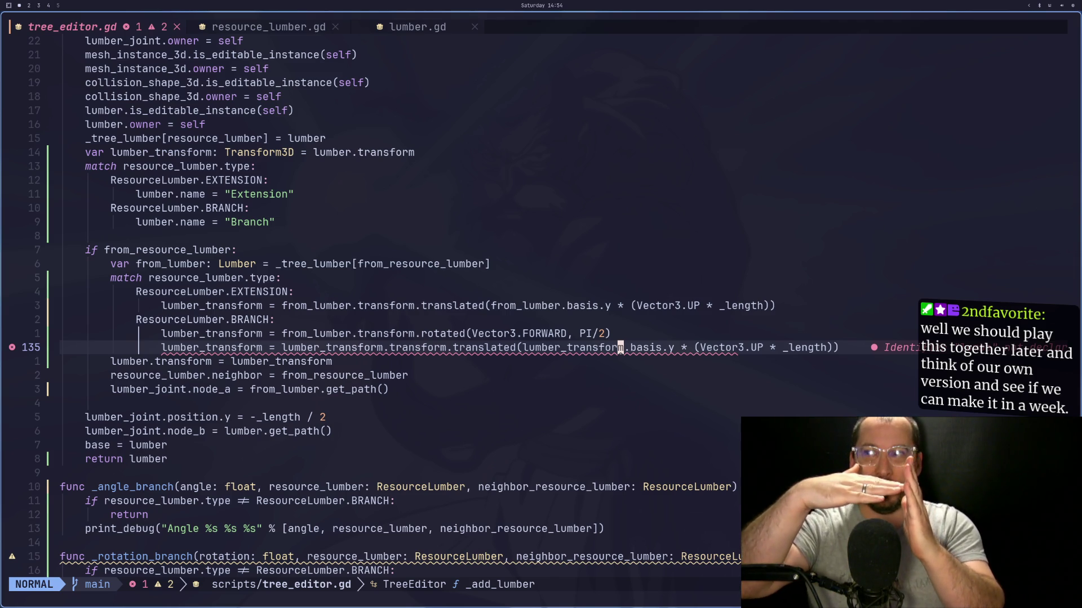
key("K")
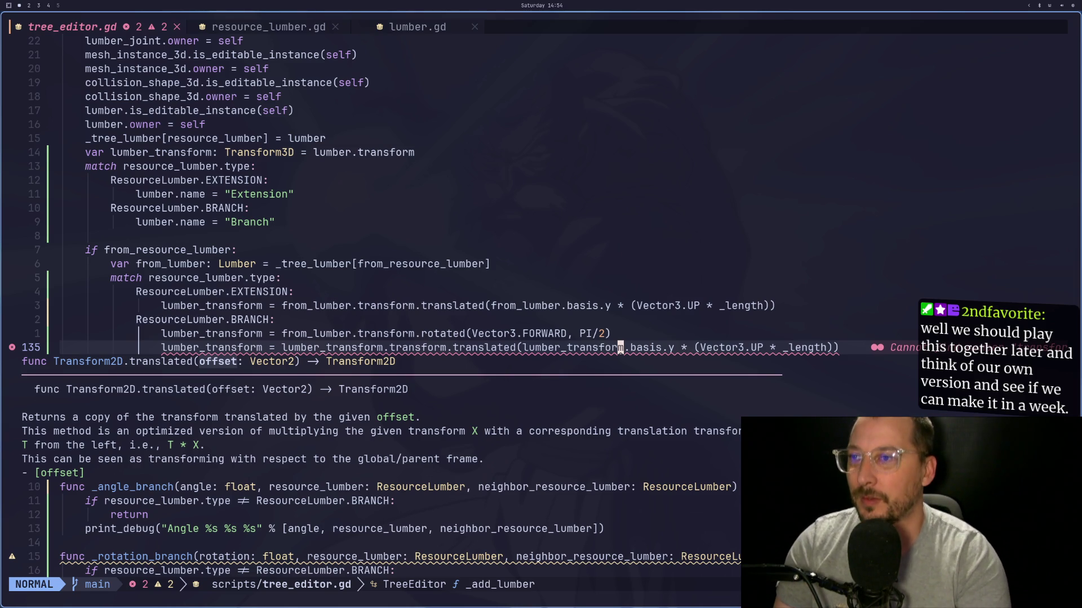
Step: Delete the extra .transform after lumber_transform on line 135 and save
key("Escape")
key("b")
key("b")
key("b")
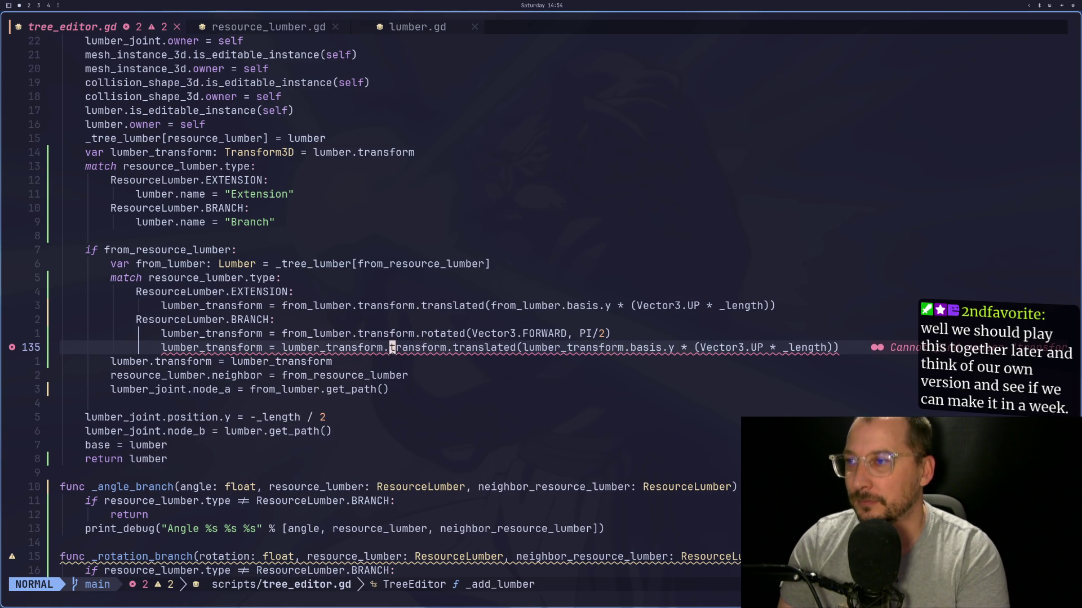
left_click(475, 348)
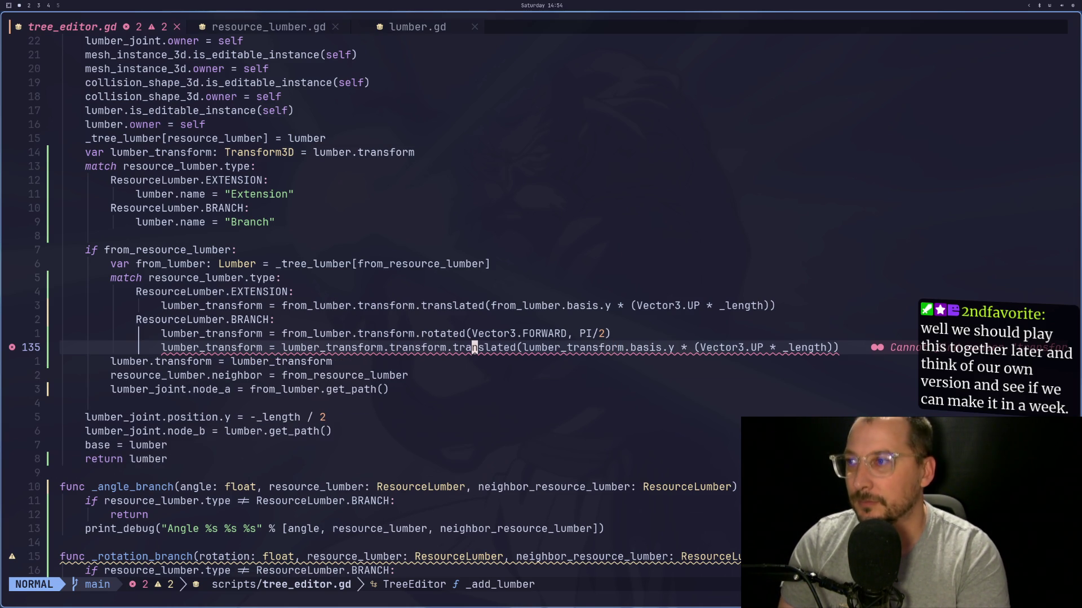
left_click(386, 347)
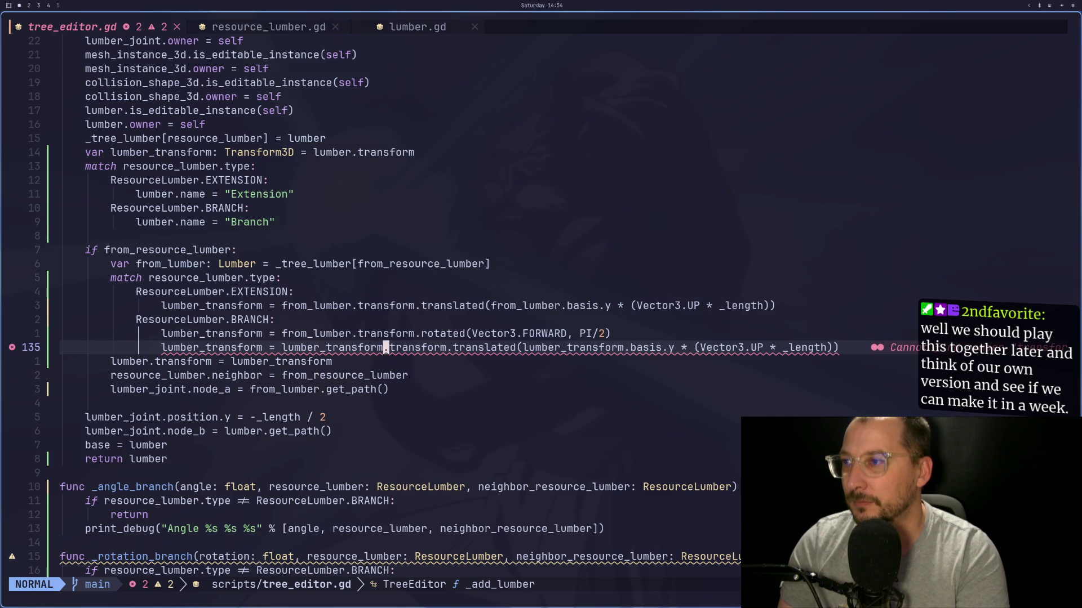
key("c")
key("t")
key("period")
key("Escape")
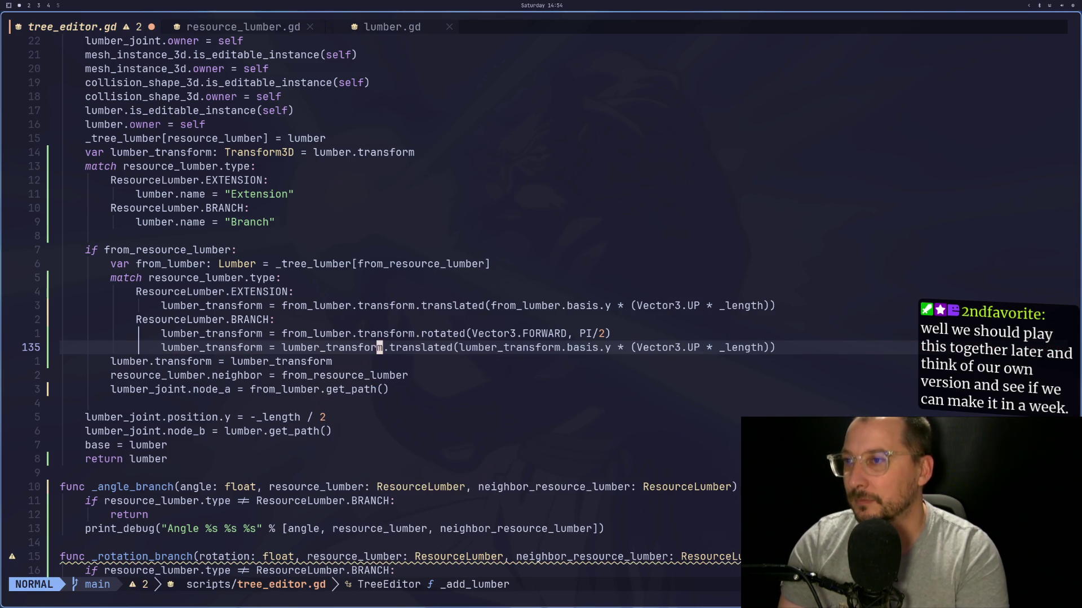
type(":w")
key("Return")
Step: Comment out line 135 with # and save the script
key("k")
key("j")
key("j")
key("k")
key("h")
key("h")
key("h")
key("h")
type("i#")
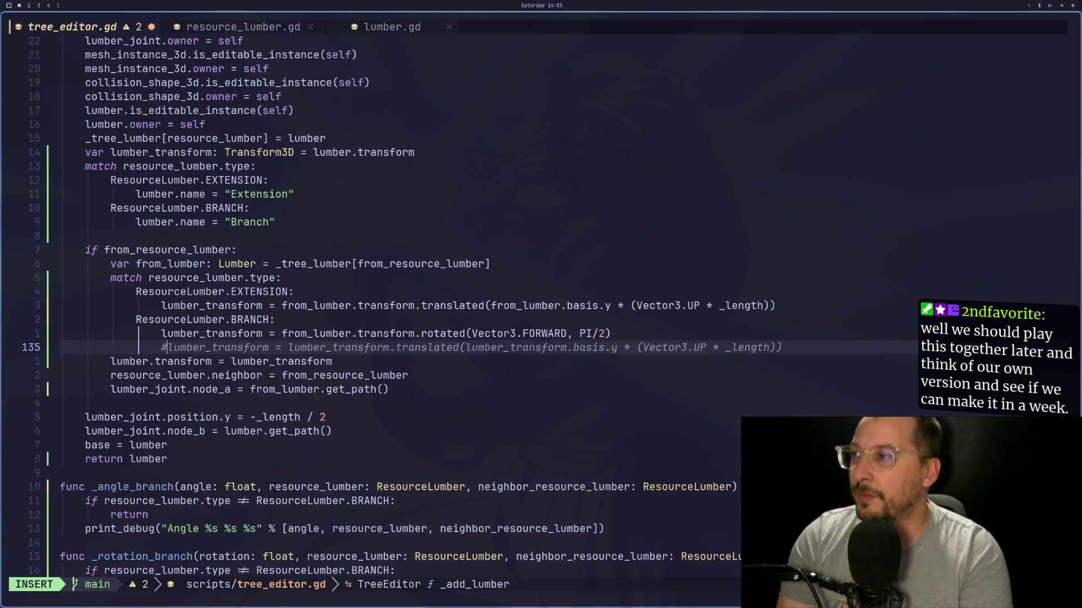
key("Escape")
type(":w")
key("Return")
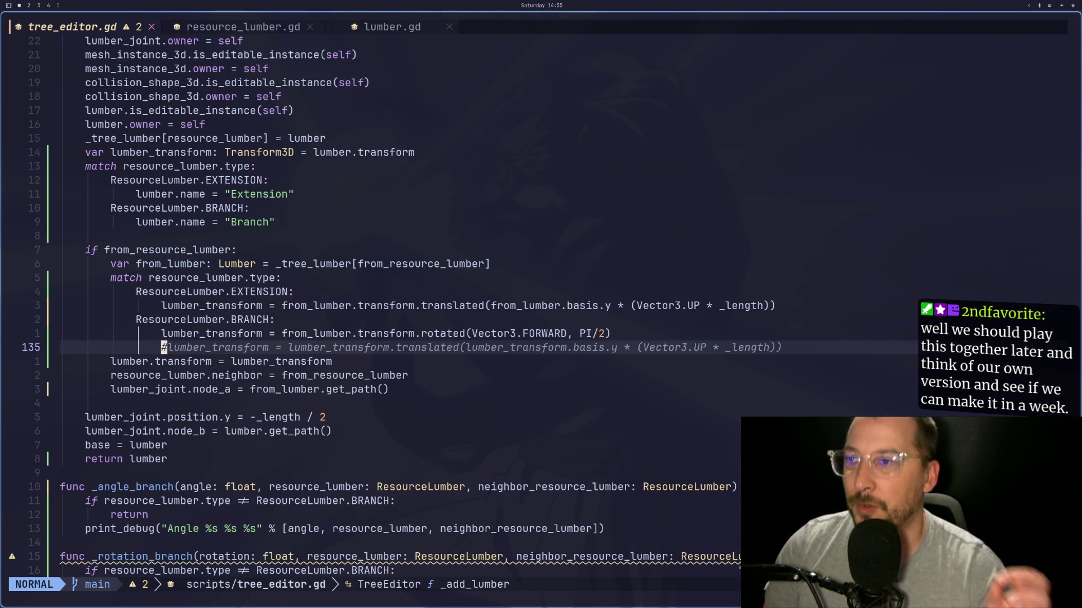
key("super+2")
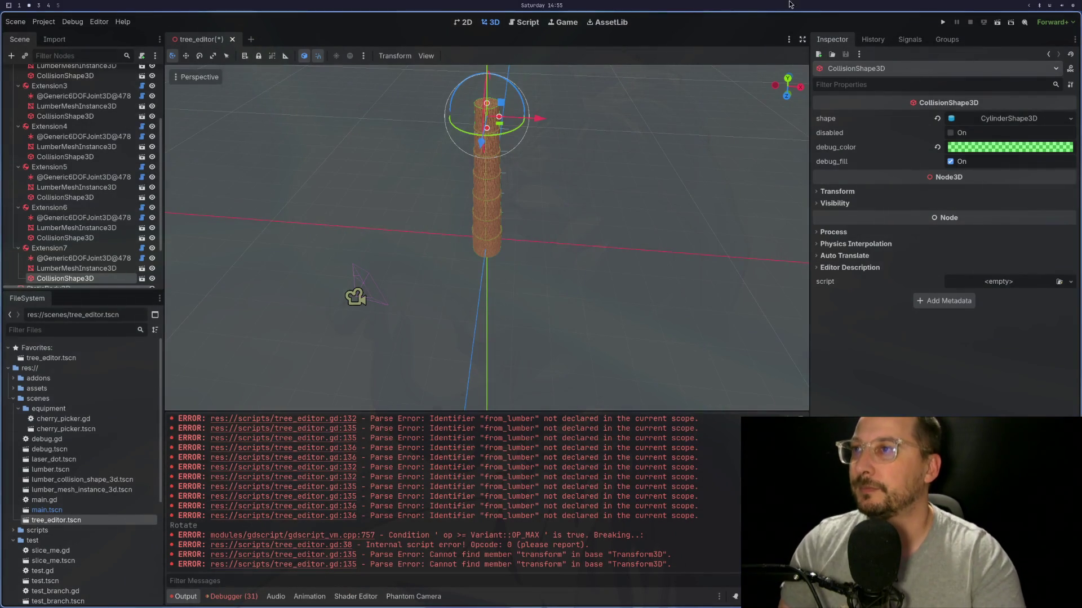
Step: Close tree_editor.tscn discarding unsaved changes, then reopen it
scroll(79, 99, "up", 5)
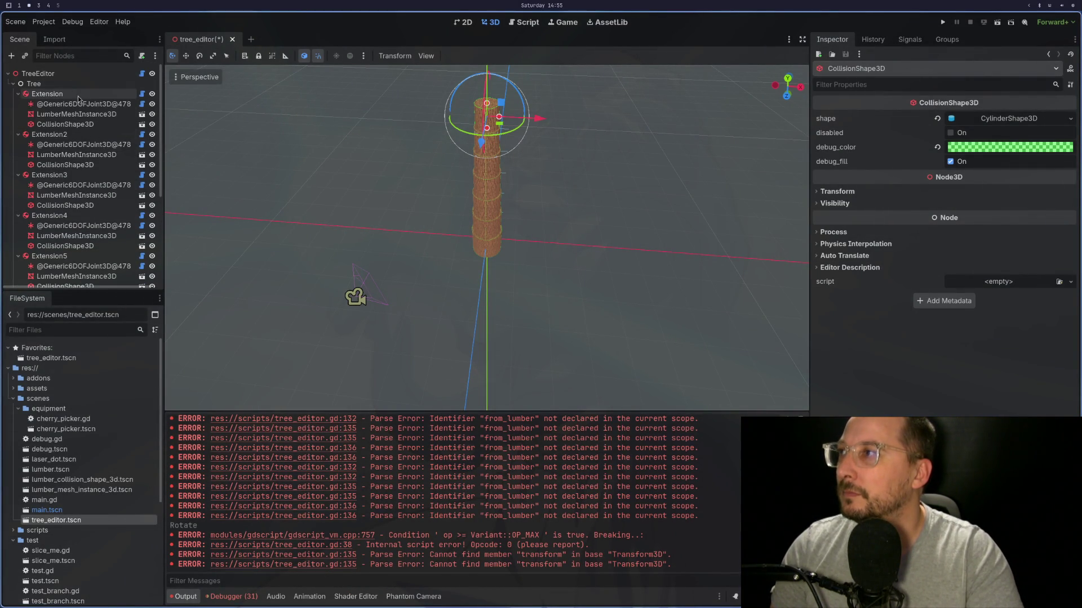
left_click(67, 75)
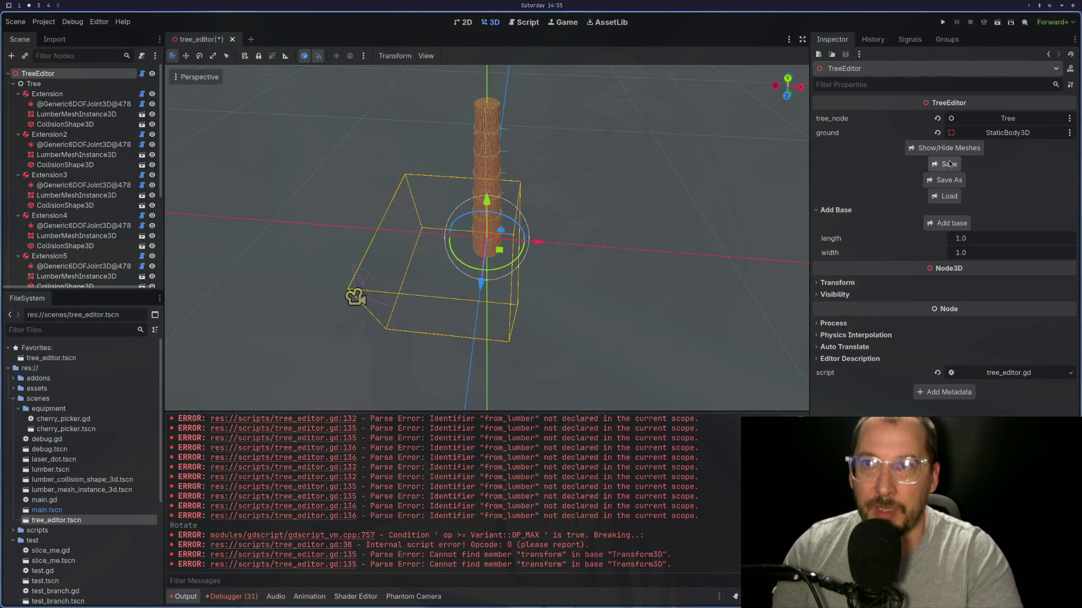
left_click(232, 39)
left_click(478, 330)
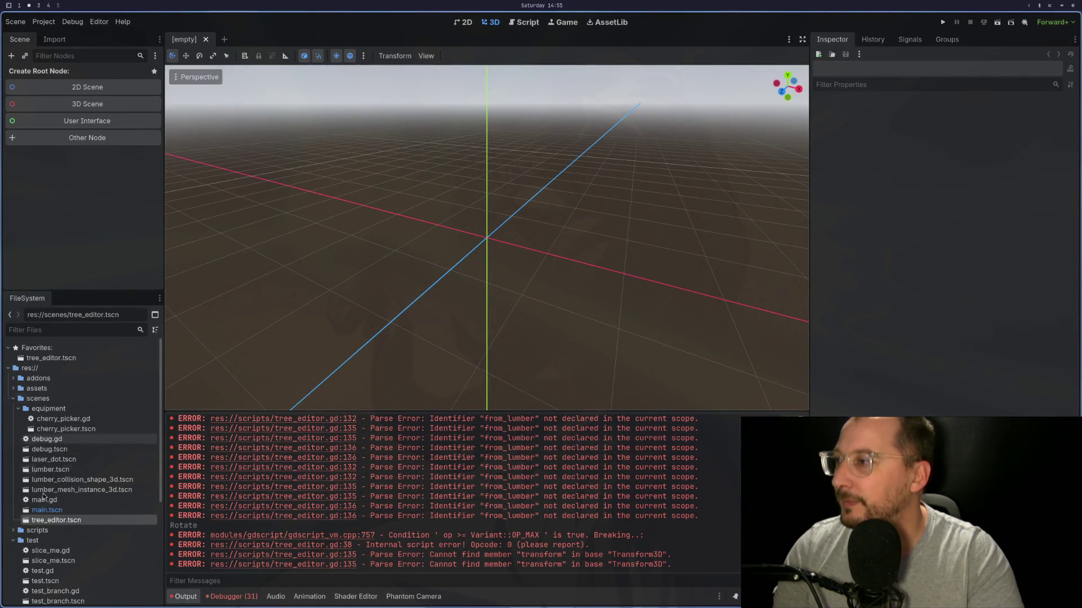
double_click(54, 521)
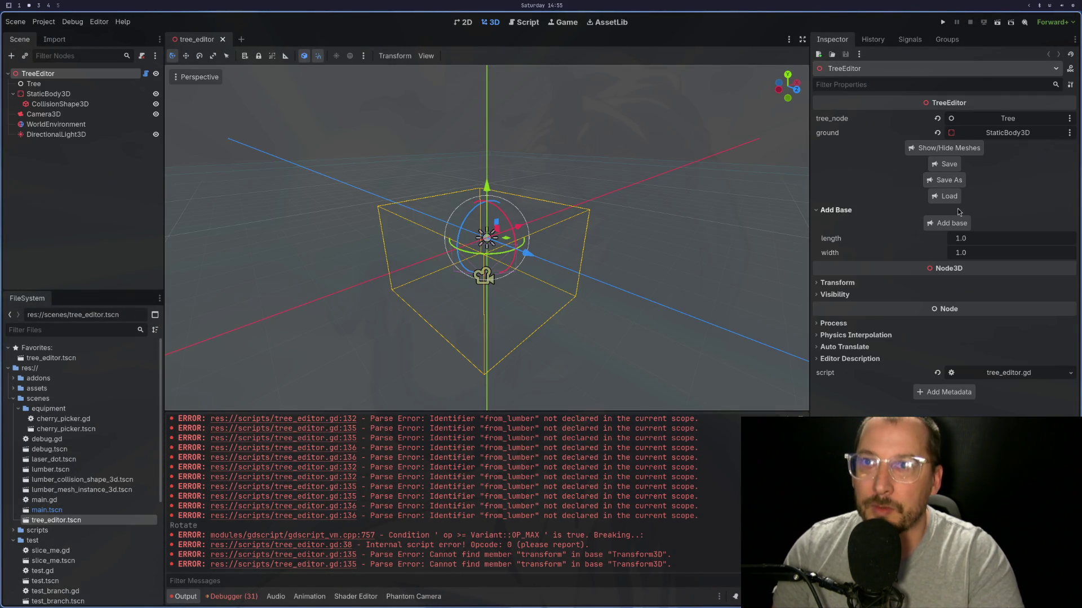
Step: Add a base trunk, extend it with another lumber piece, and grow a side branch off Extension2
left_click(950, 225)
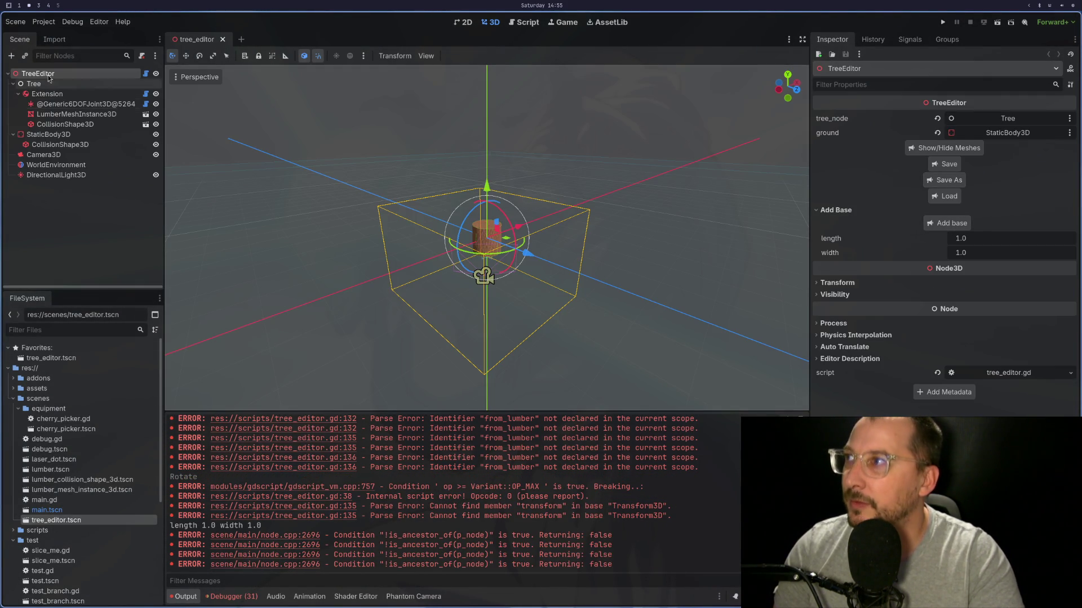
left_click(45, 93)
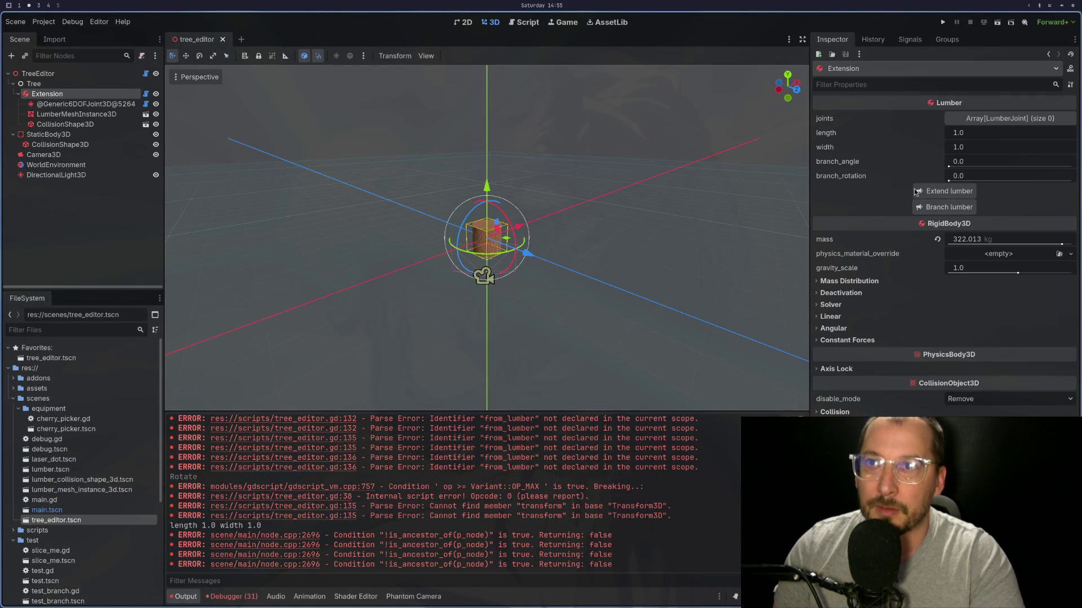
left_click(930, 197)
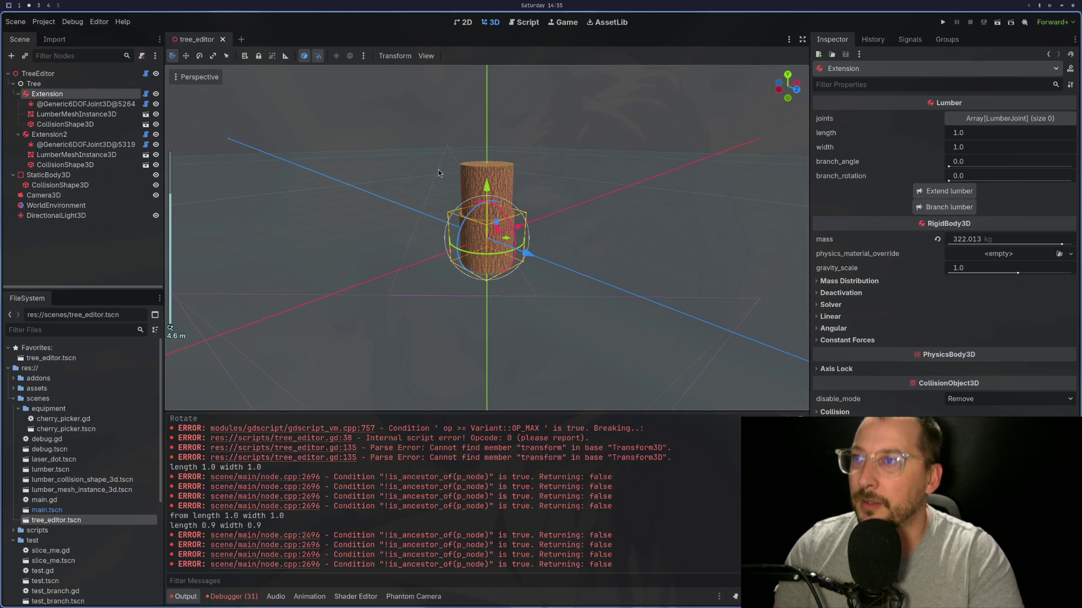
left_click(72, 145)
left_click(62, 135)
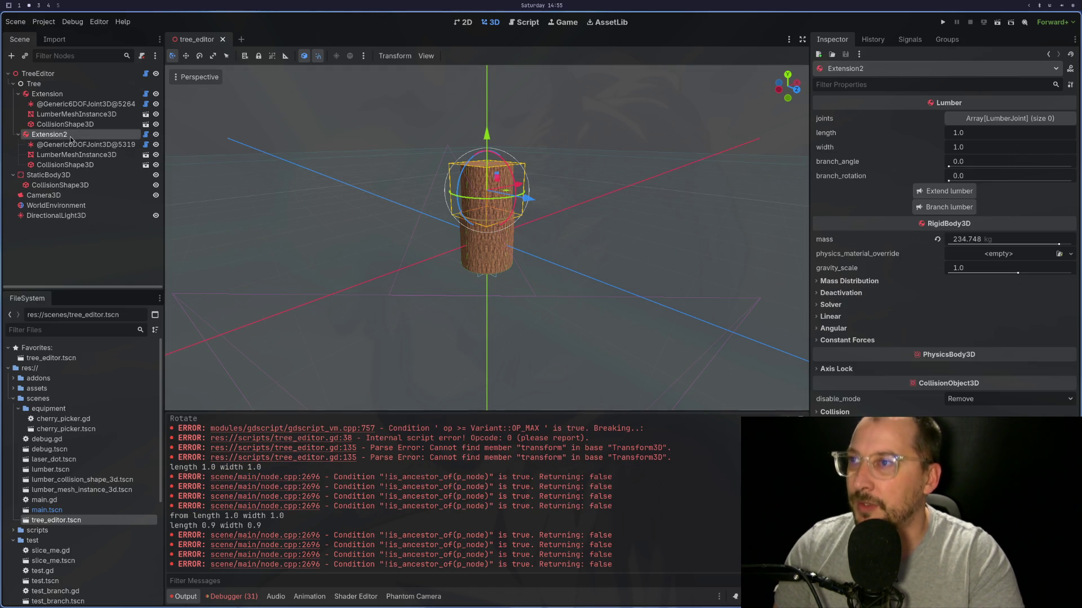
left_click(950, 207)
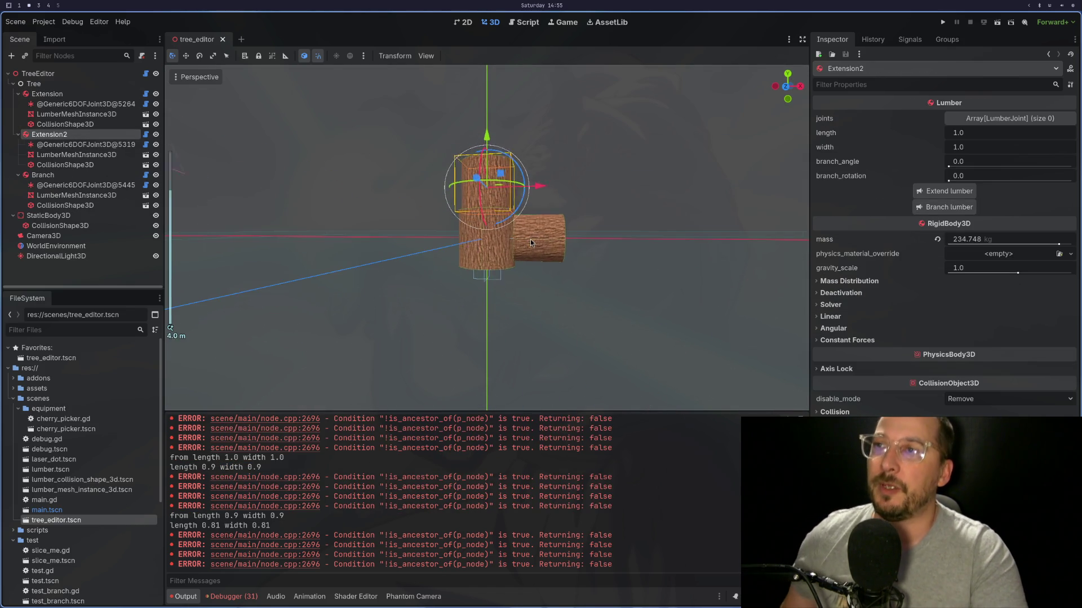
Step: Inspect the trunk and new Branch, then extend the branch with a new Extension3 piece
scroll(529, 239, "up", 5)
mouse_move(529, 239)
left_mouse_down()
mouse_move(496, 275)
mouse_move(561, 259)
mouse_move(529, 260)
mouse_move(547, 259)
left_mouse_up()
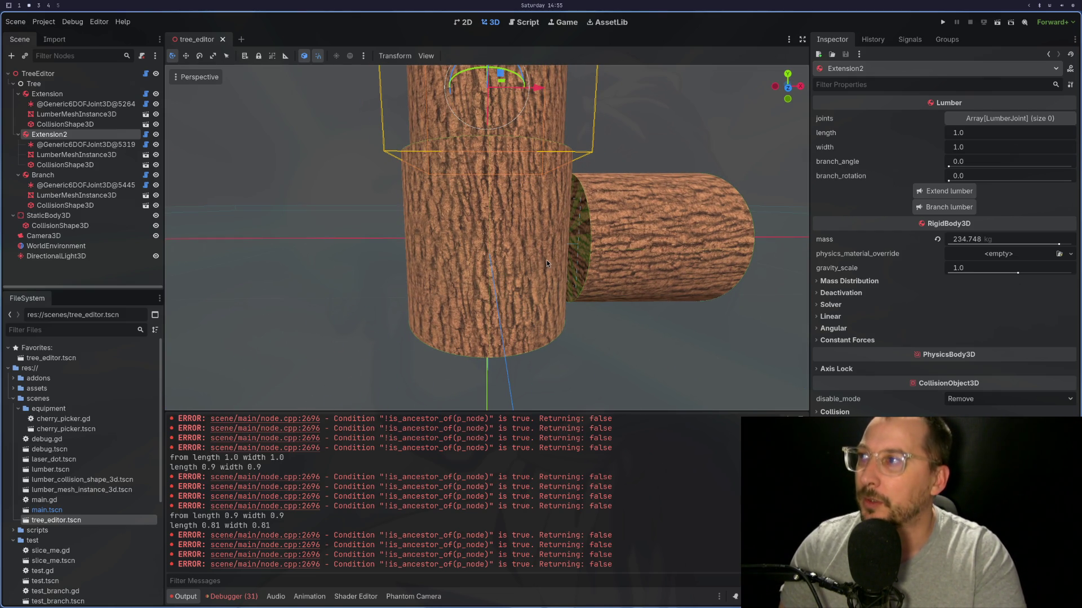
left_click(89, 177)
scroll(534, 115, "down", 3)
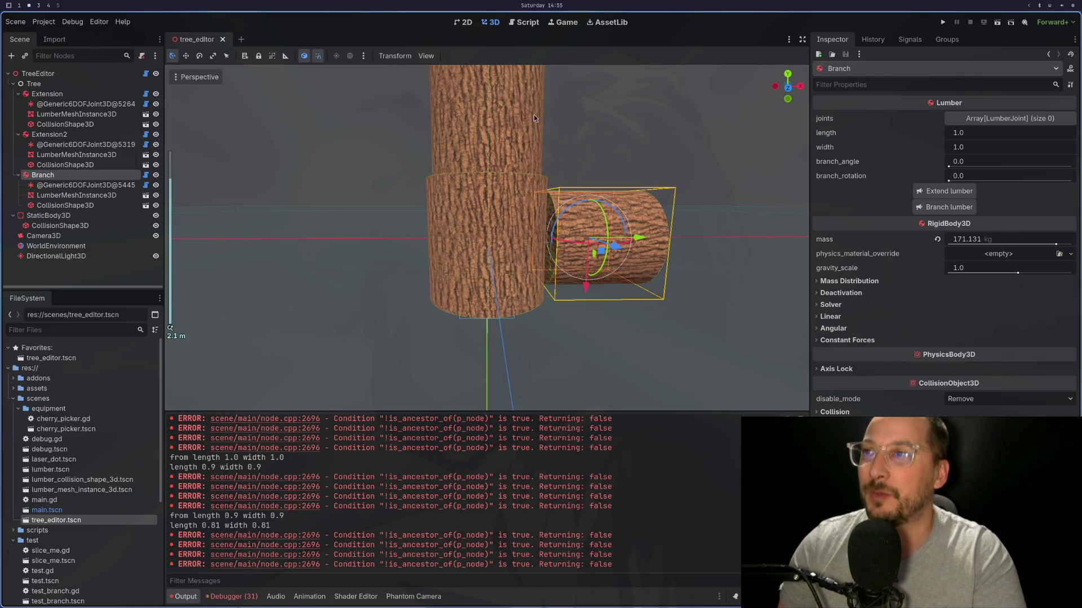
mouse_move(529, 144)
left_mouse_down()
mouse_move(543, 104)
mouse_move(566, 86)
mouse_move(587, 190)
left_mouse_up()
scroll(565, 86, "up", 2)
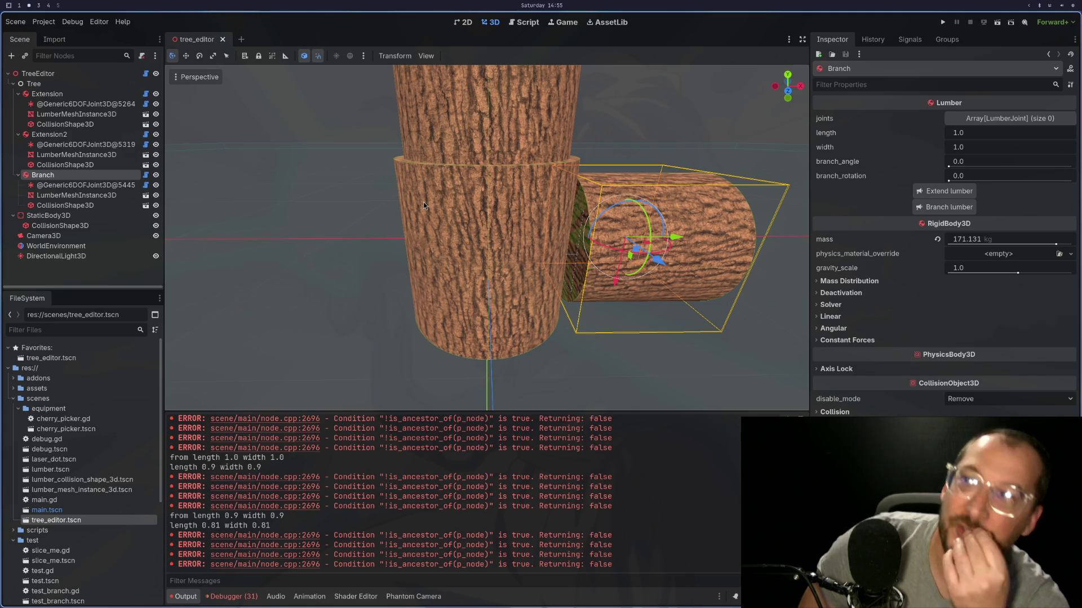
mouse_move(518, 221)
left_mouse_down()
mouse_move(469, 221)
mouse_move(503, 201)
mouse_move(489, 202)
left_mouse_up()
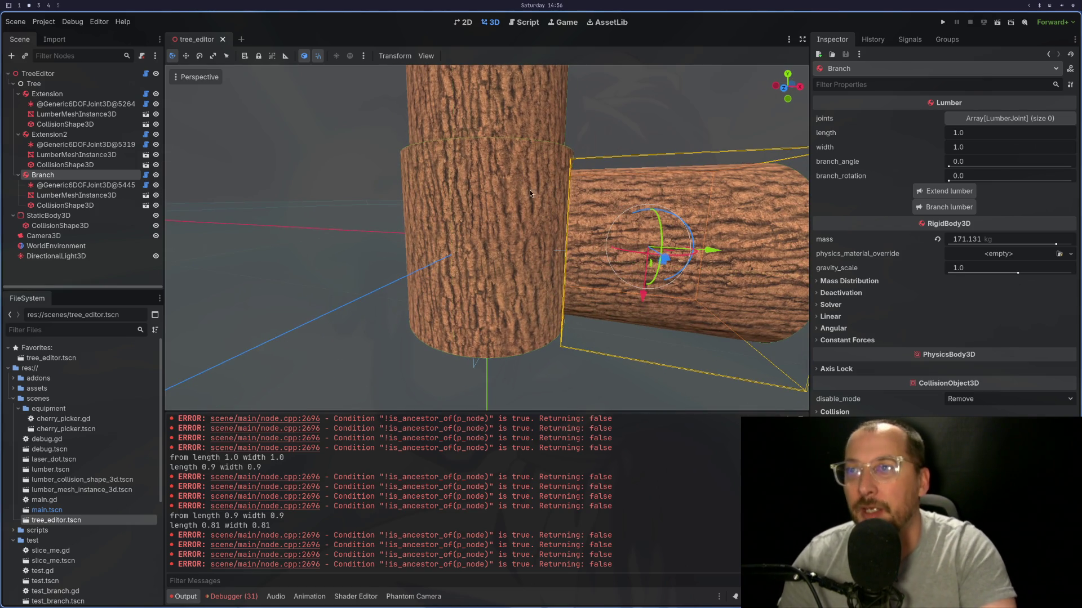
scroll(519, 172, "down", 2)
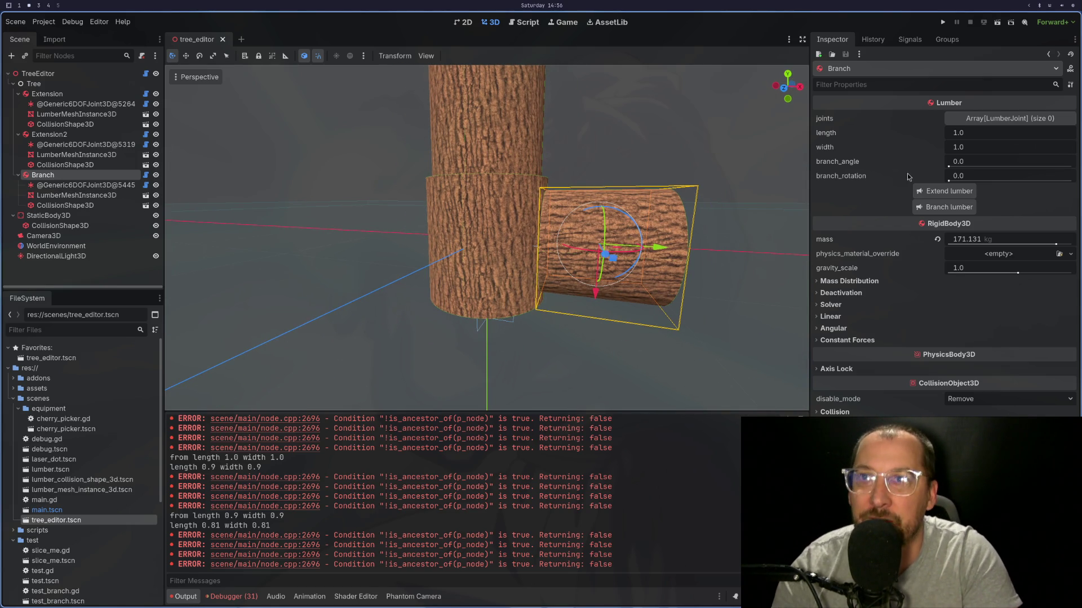
left_click(917, 192)
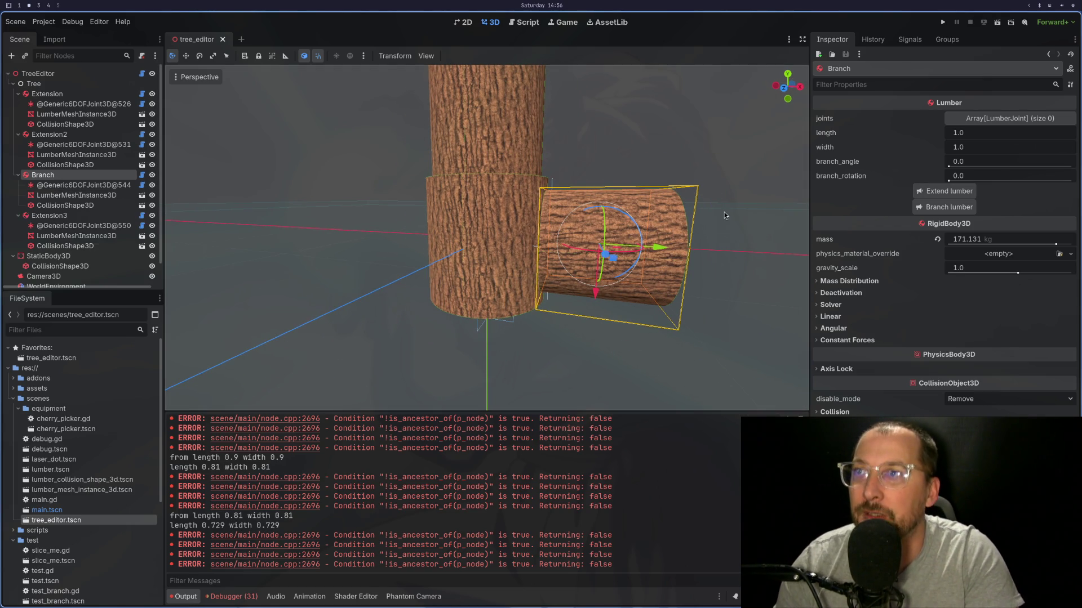
left_click(49, 216)
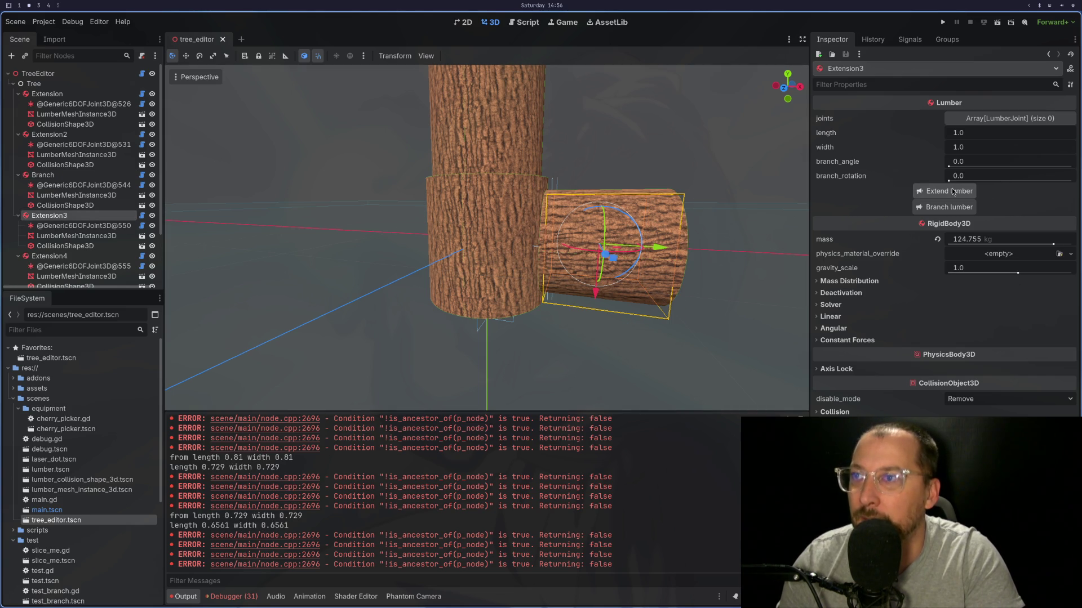
Step: Hide the meshes from the TreeEditor root and orbit around the collision shape wireframes
scroll(84, 169, "down", 3)
mouse_move(495, 214)
left_mouse_down()
mouse_move(328, 253)
mouse_move(201, 231)
mouse_move(515, 211)
left_mouse_up()
scroll(458, 216, "up", 3)
scroll(87, 113, "up", 3)
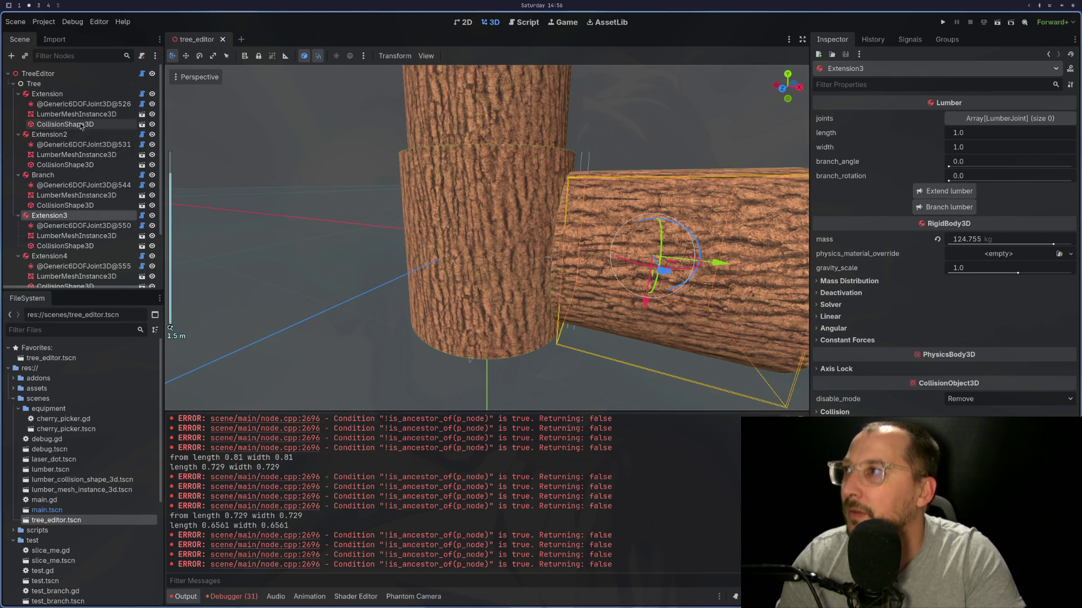
left_click(87, 77)
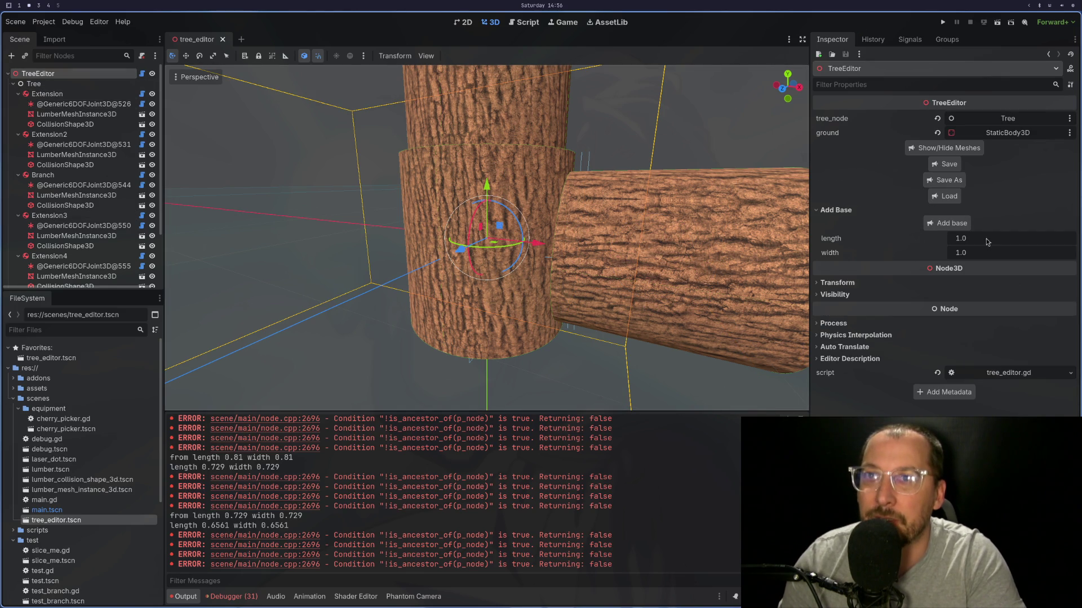
left_click(949, 148)
mouse_move(544, 206)
left_mouse_down()
mouse_move(567, 202)
mouse_move(522, 206)
mouse_move(565, 199)
mouse_move(611, 262)
mouse_move(521, 230)
mouse_move(488, 243)
mouse_move(510, 274)
mouse_move(564, 244)
mouse_move(528, 245)
left_mouse_up()
key("super+1")
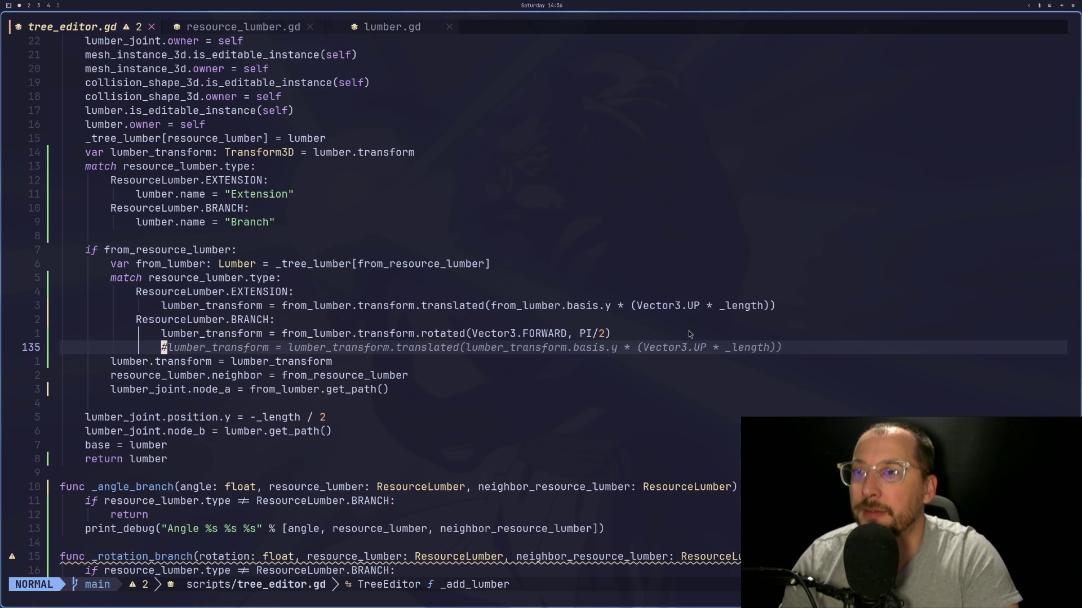
left_click(660, 367)
Step: Select the branch's collision cylinder in Godot and orbit around it to see where it meets the trunk
left_click(675, 350)
key("super+2")
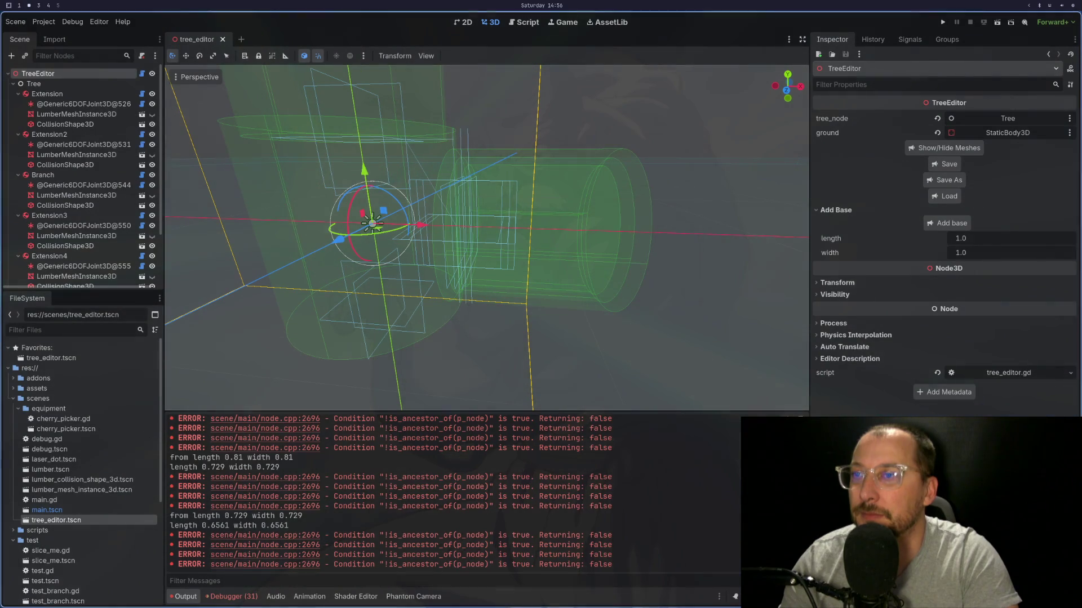
left_click(619, 263)
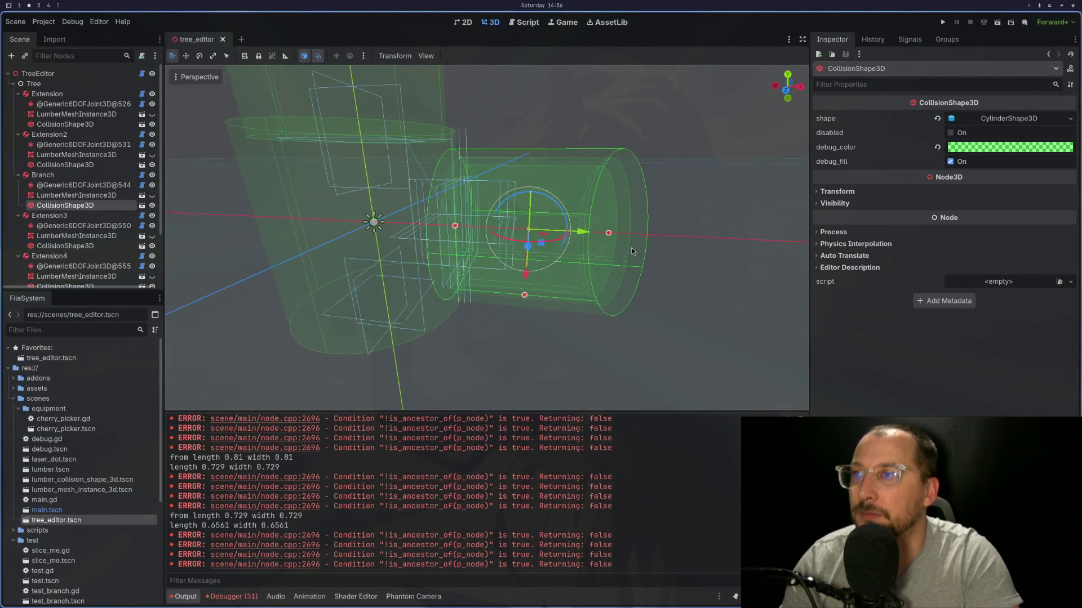
scroll(641, 250, "up", 5)
scroll(653, 252, "down", 3)
mouse_move(650, 251)
left_mouse_down()
mouse_move(590, 252)
mouse_move(627, 277)
mouse_move(668, 257)
mouse_move(684, 262)
mouse_move(668, 258)
left_mouse_up()
key("super+1")
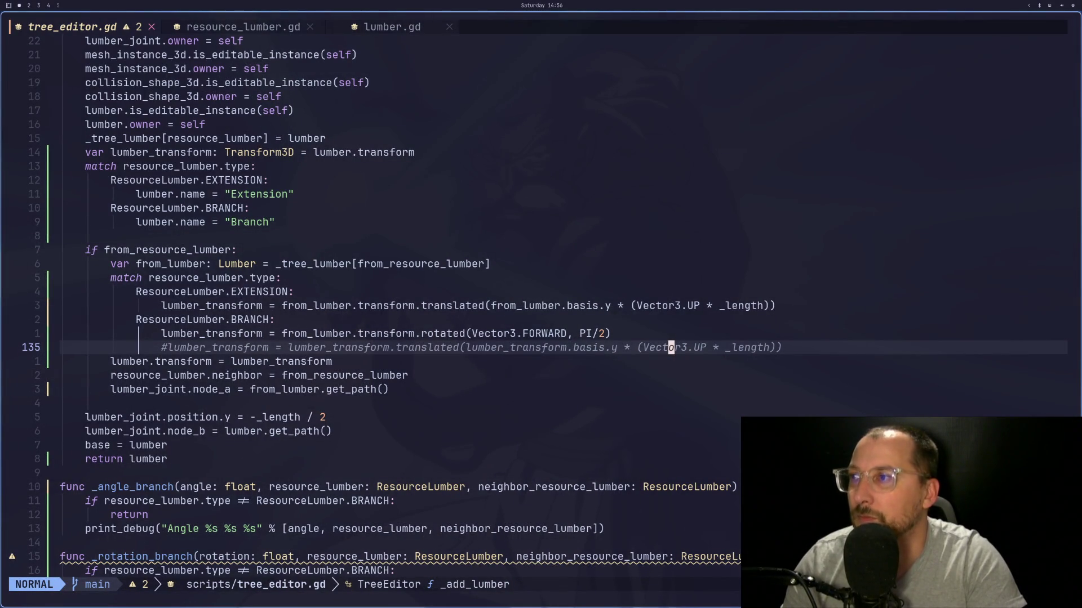
Step: Scroll up and down through _add_lumber in tree_editor.gd, checking the length and transform lines
scroll(672, 247, "up", 14)
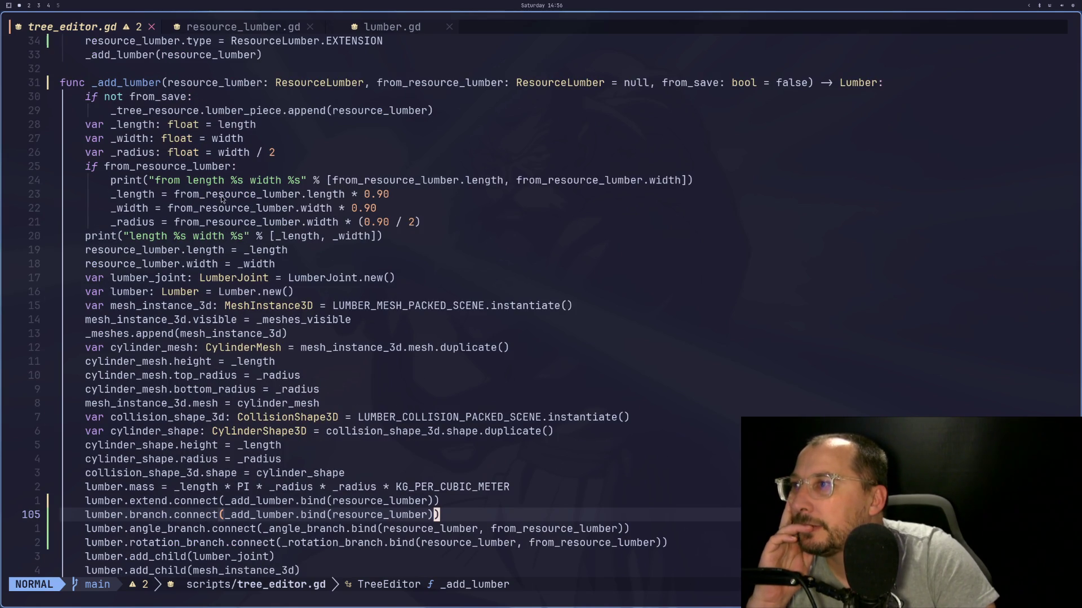
scroll(363, 211, "down", 13)
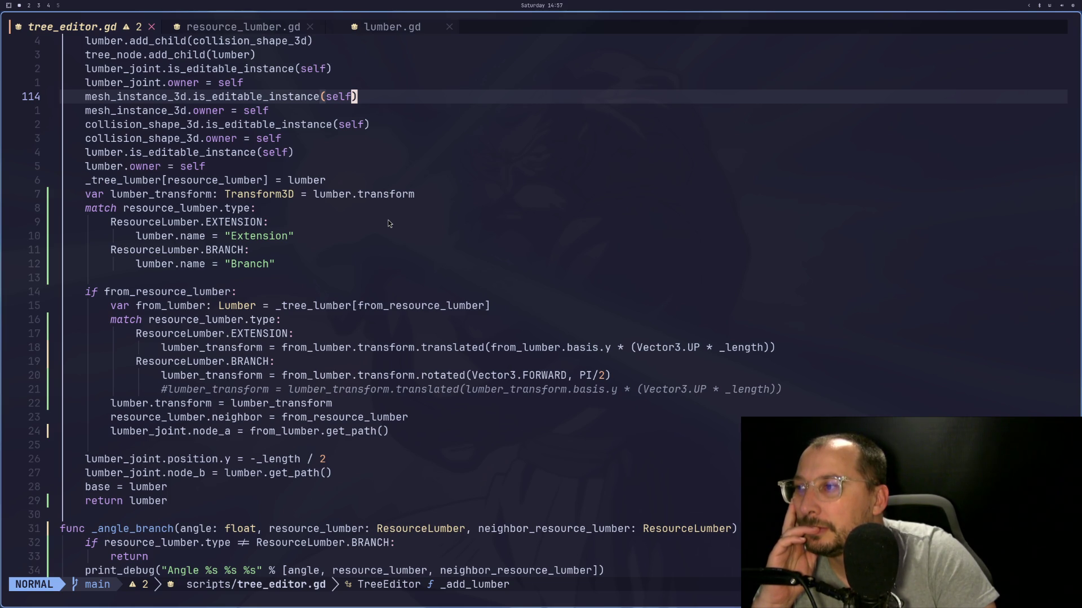
scroll(388, 219, "down", 2)
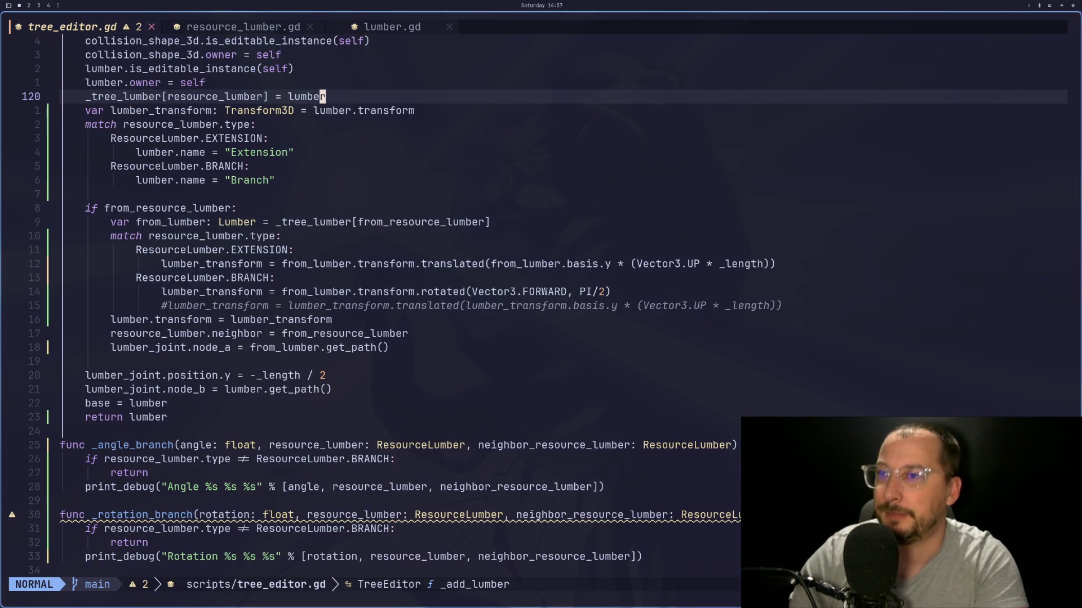
key("super+2")
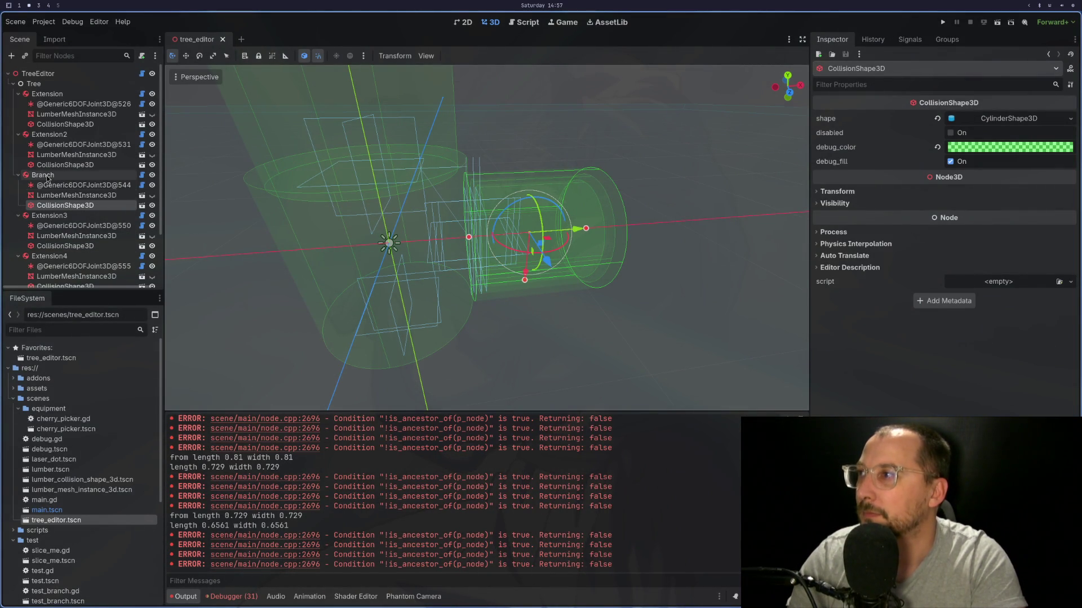
Step: Select Extension3 and orbit around its collision boxes to check alignment with the trunk
left_click(47, 176)
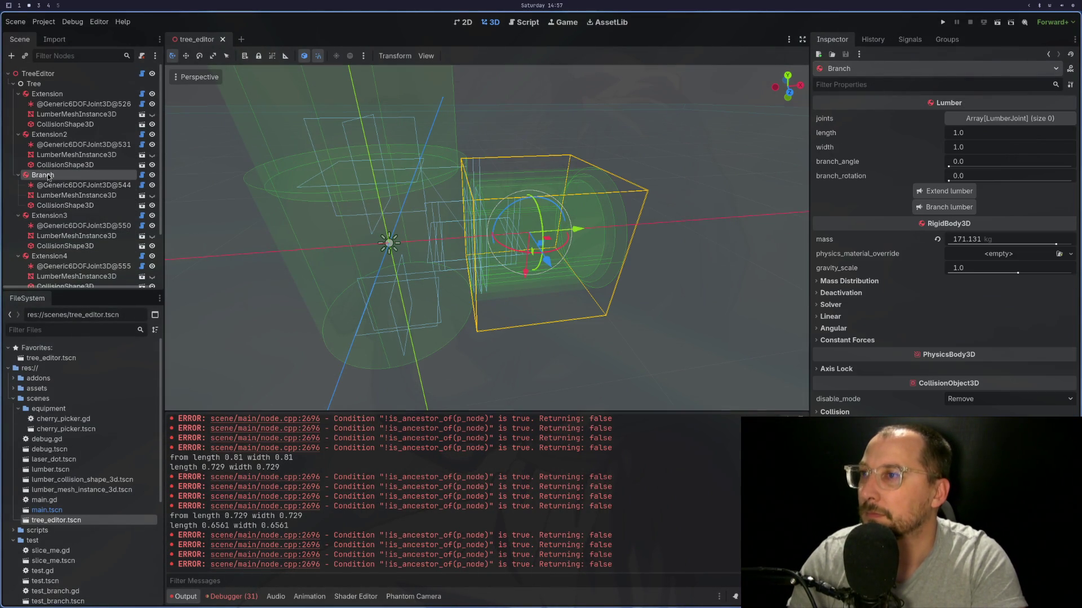
left_click(66, 217)
mouse_move(703, 214)
left_mouse_down()
mouse_move(553, 169)
mouse_move(682, 171)
left_mouse_up()
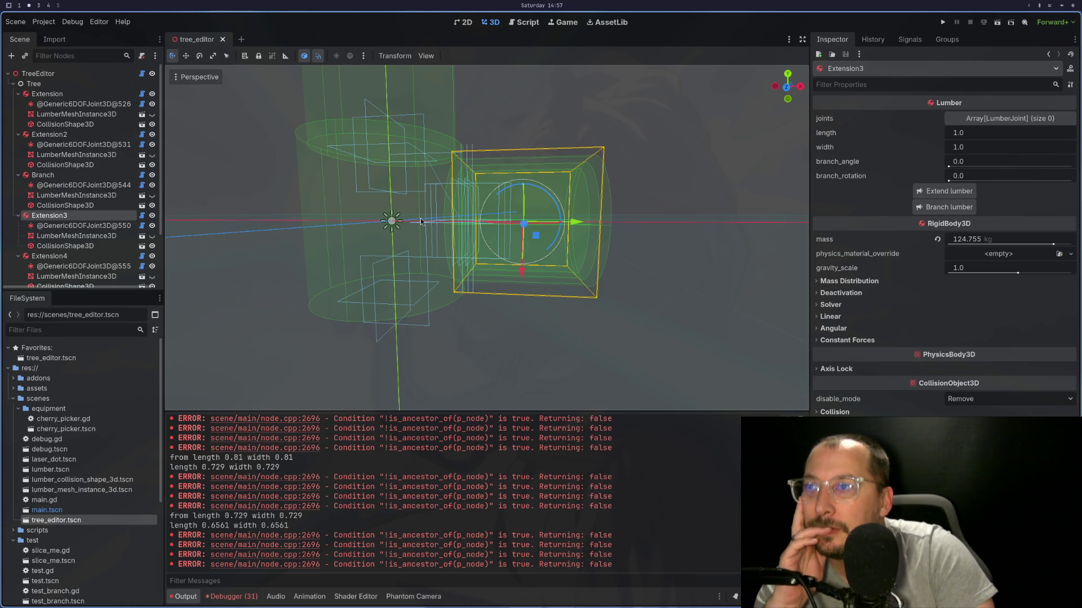
mouse_move(631, 249)
left_mouse_down()
mouse_move(594, 258)
mouse_move(645, 272)
mouse_move(629, 272)
mouse_move(622, 207)
left_mouse_up()
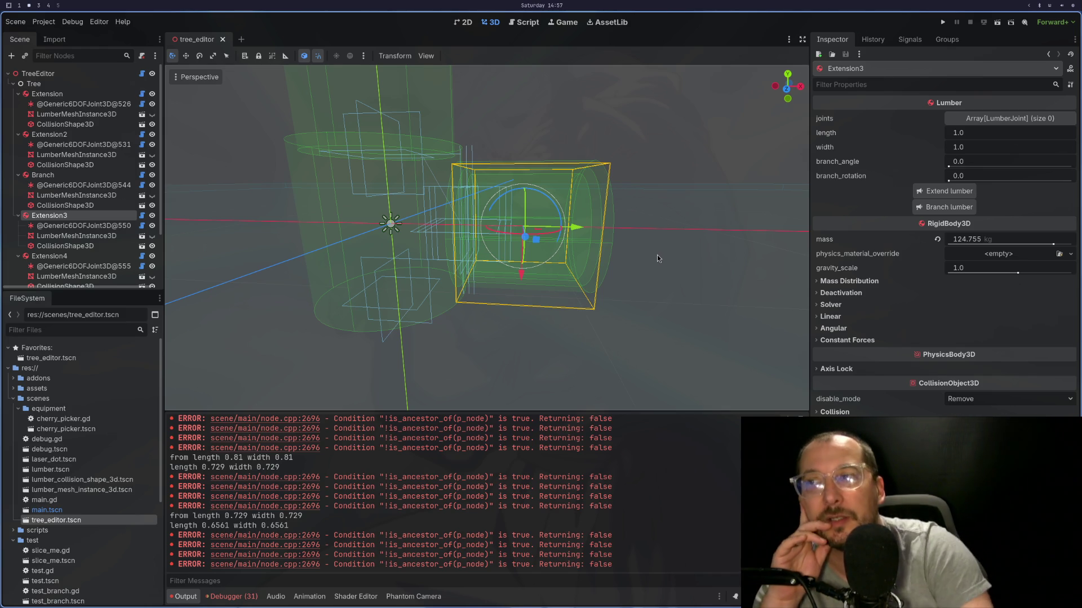
mouse_move(708, 242)
left_mouse_down()
mouse_move(602, 266)
mouse_move(641, 275)
mouse_move(213, 146)
left_mouse_up()
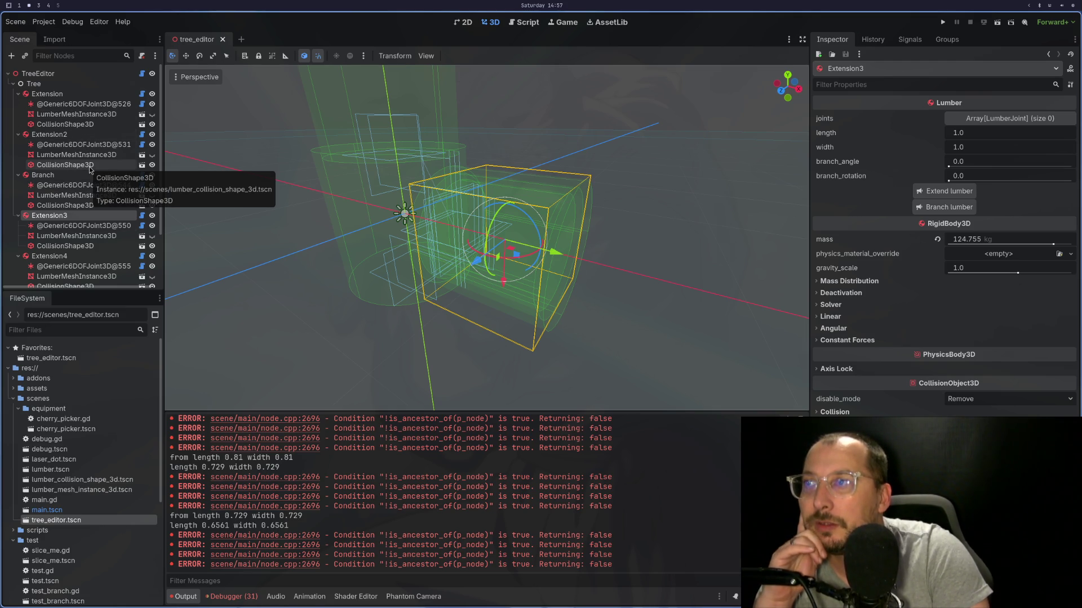
left_click_drag(349, 198, 387, 203)
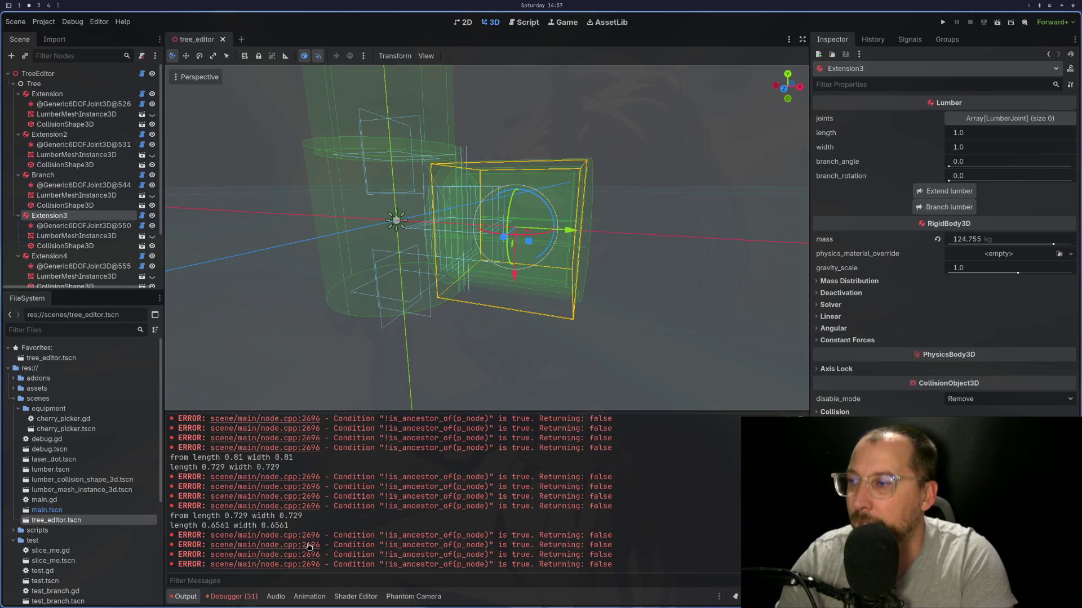
Step: Select the last repeated is_ancestor_of error lines in the Output panel
left_click_drag(334, 537, 426, 579)
mouse_move(627, 576)
left_mouse_down()
mouse_move(342, 512)
mouse_move(156, 535)
left_mouse_up()
left_click(627, 570)
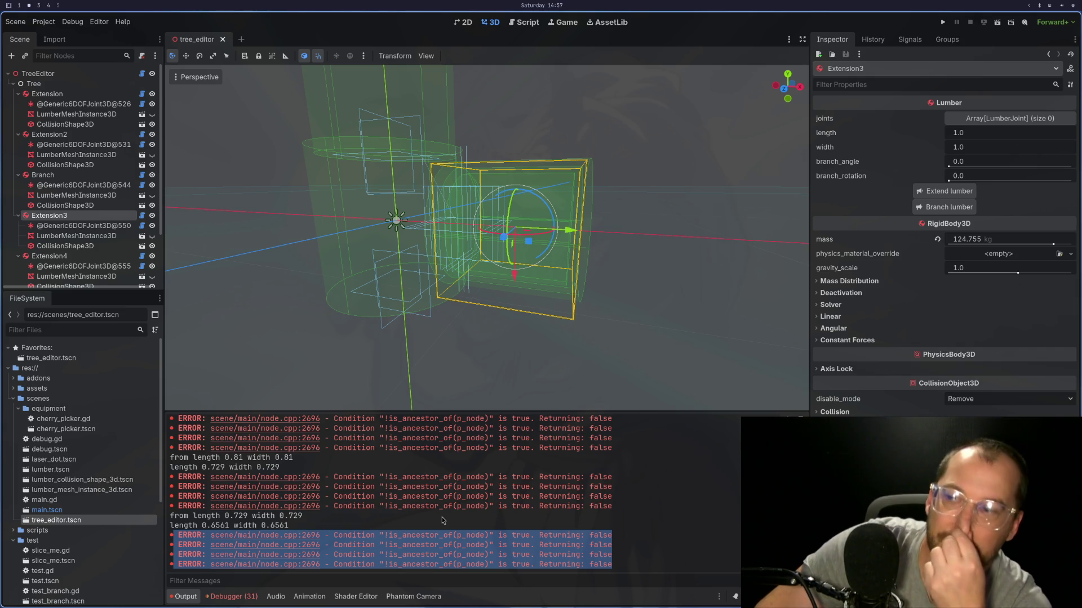
key("super+1")
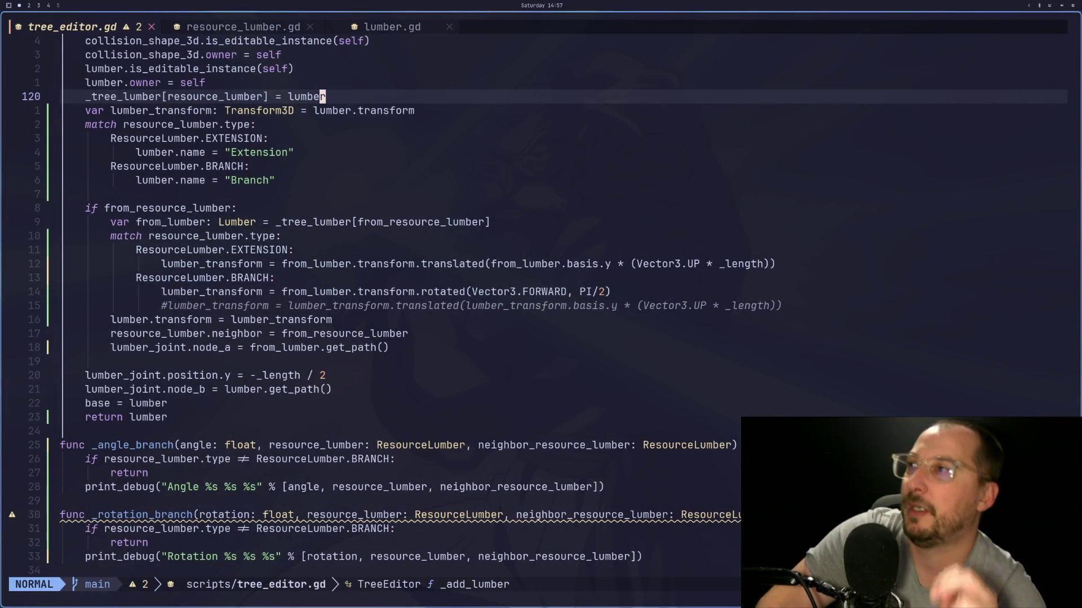
scroll(607, 401, "up", 6)
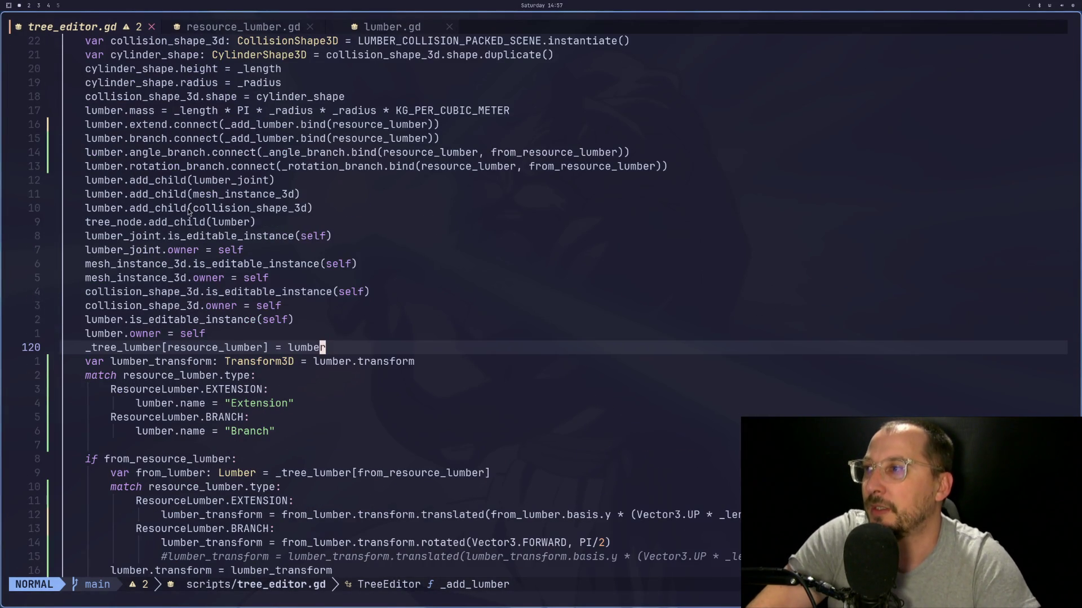
left_click(202, 236)
double_click(201, 237)
left_click(166, 250)
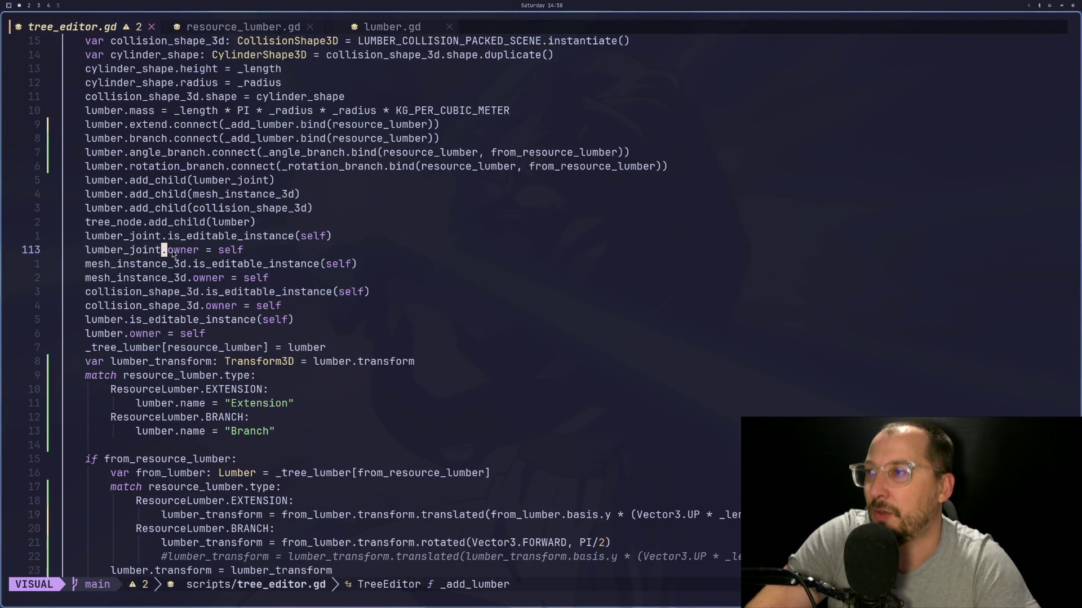
key("super+2")
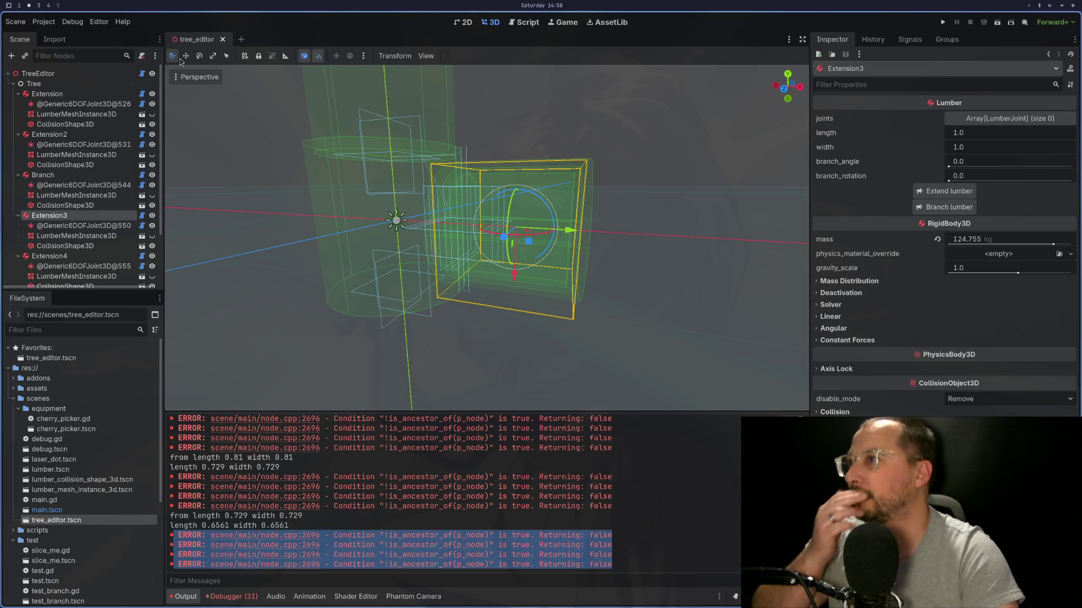
mouse_move(451, 225)
left_mouse_down()
mouse_move(498, 245)
mouse_move(411, 107)
mouse_move(476, 190)
mouse_move(474, 182)
left_mouse_up()
left_click(474, 182)
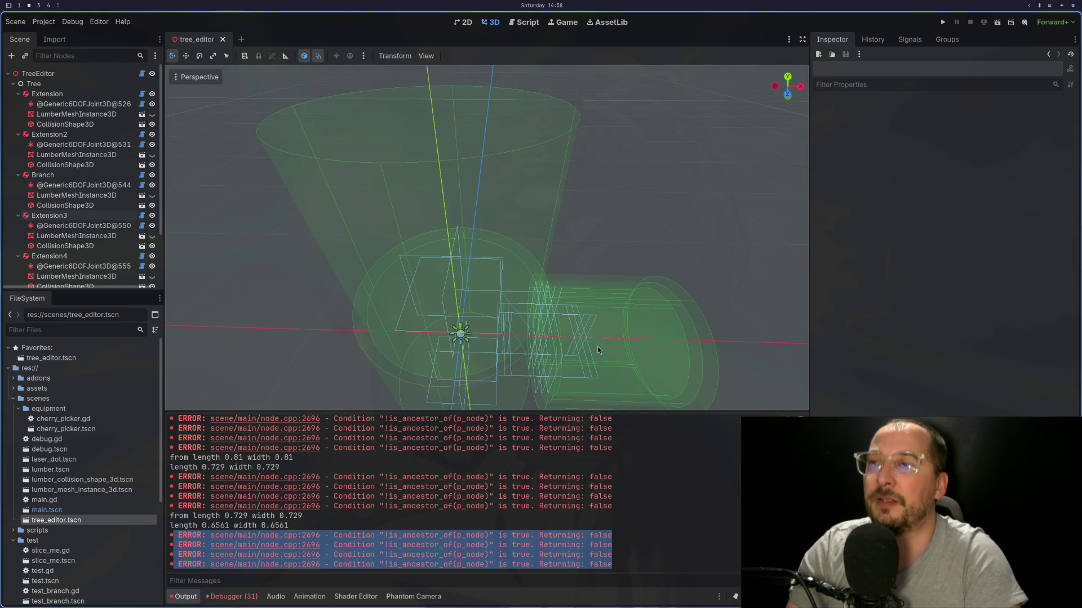
key("super+1")
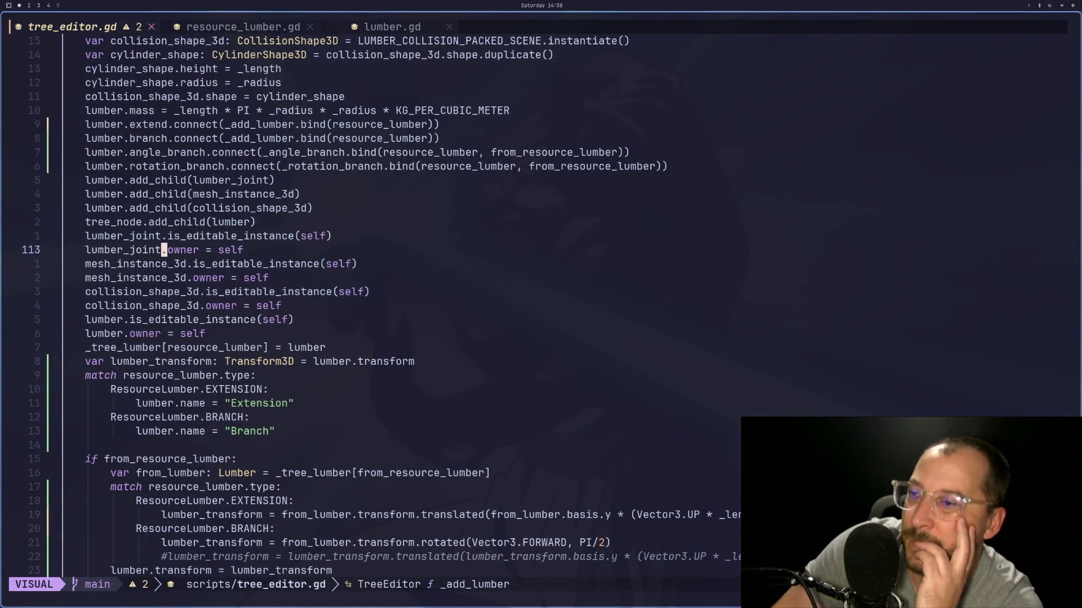
Step: Copy the word lumber_transform from the rotated transform line under the BRANCH case
scroll(539, 449, "down", 3)
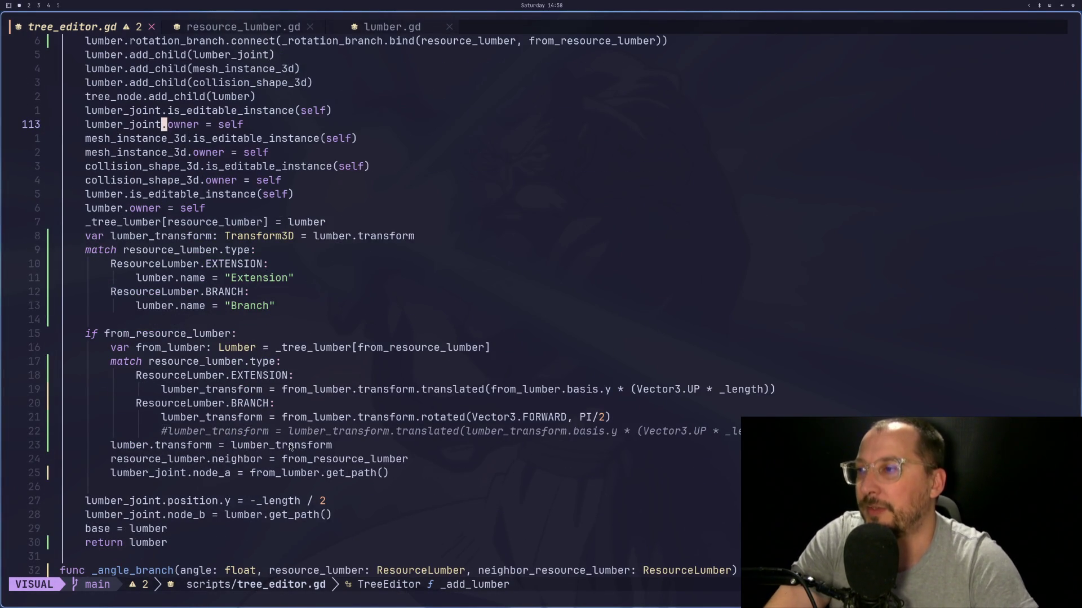
left_click(324, 407)
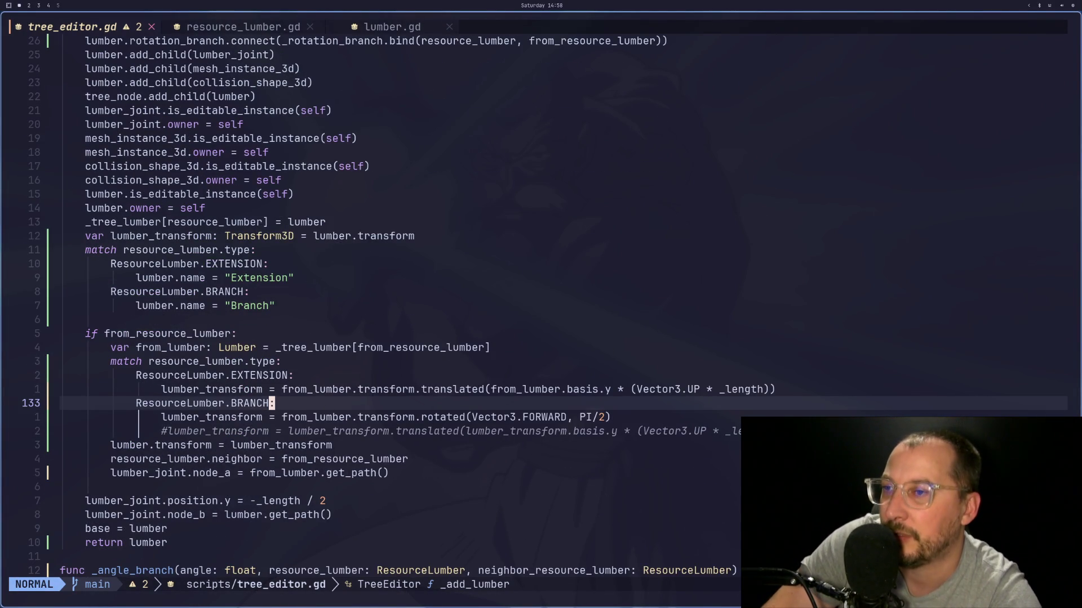
key("j")
key("j")
key("h")
key("h")
key("h")
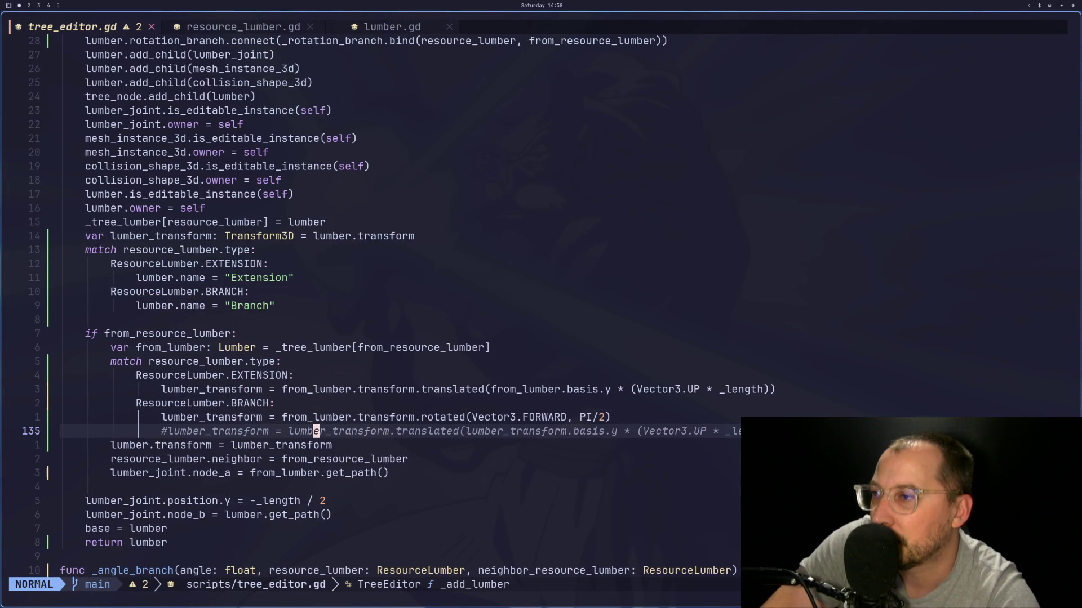
key("k")
key("h")
key("h")
key("v")
key("l")
key("l")
key("l")
key("y")
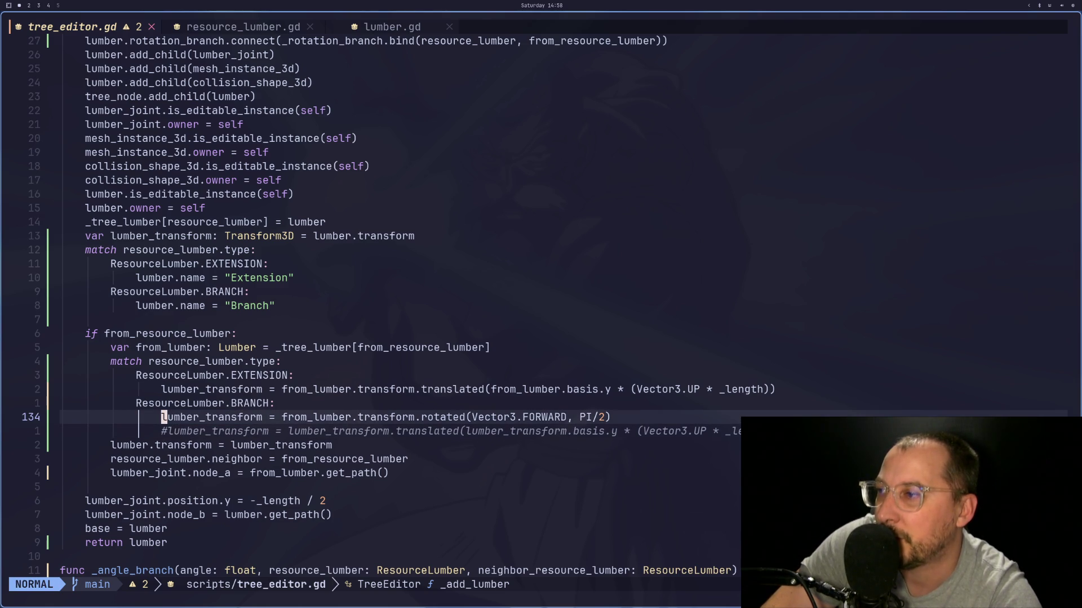
key("k")
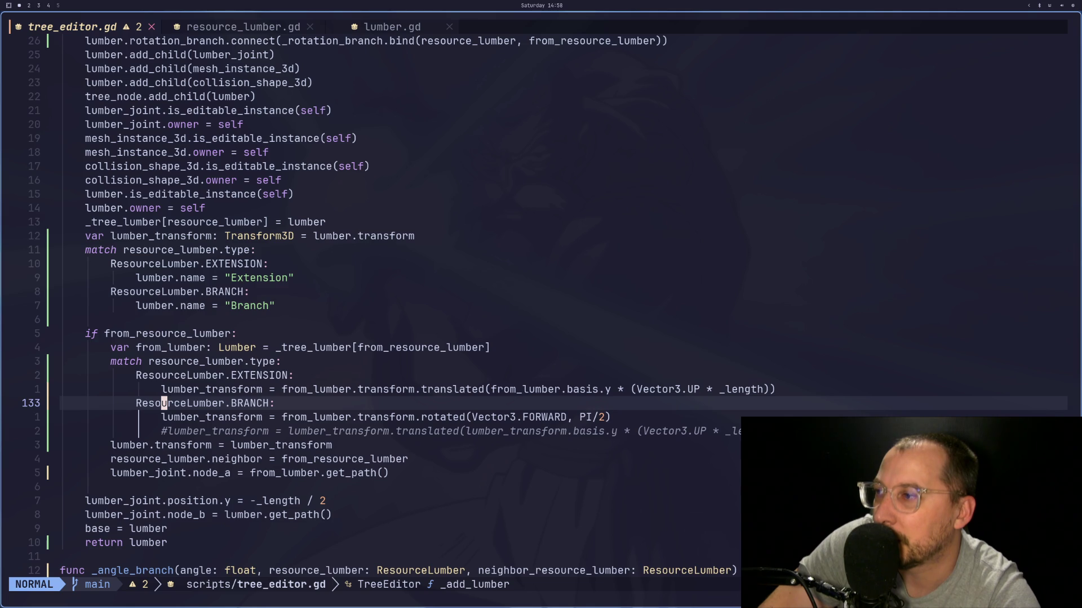
key("p")
key("u")
Step: Put lumber_transform on a new indented line below the BRANCH case
key("o")
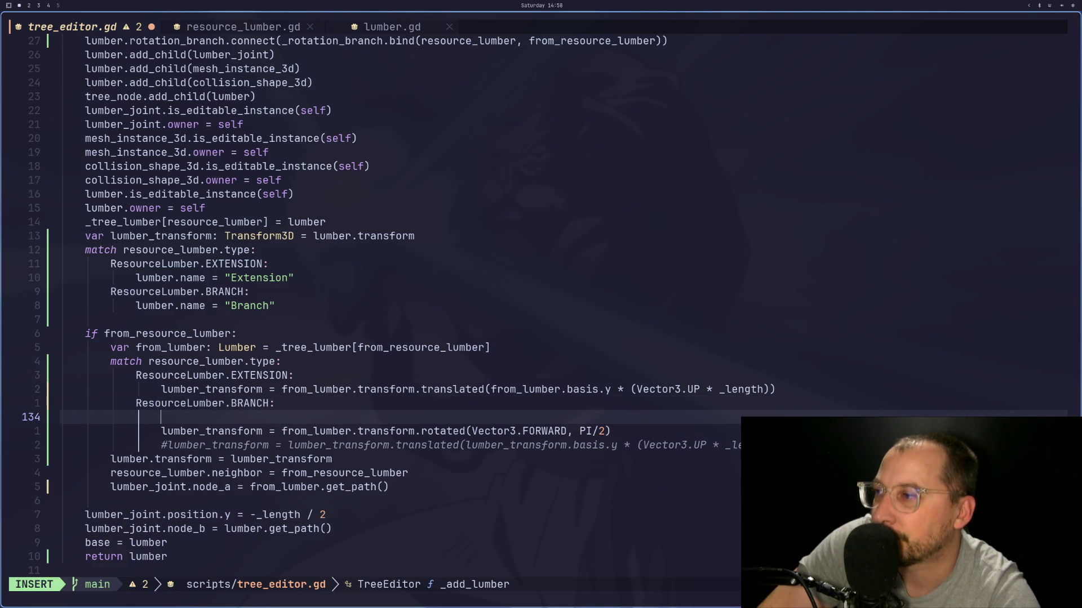
key("Escape")
key("p")
key("0")
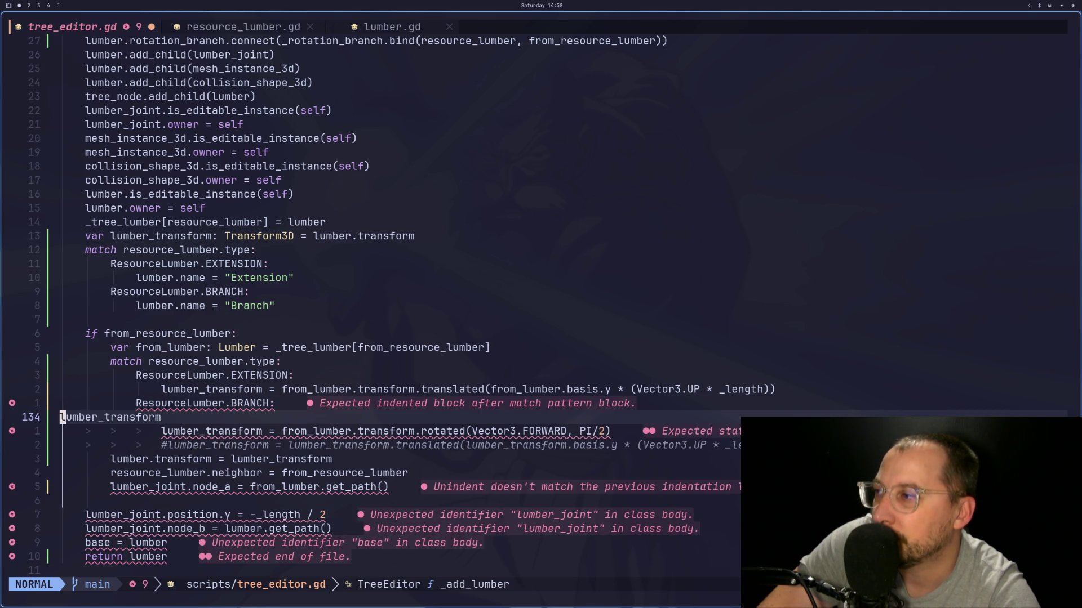
key("i")
key("Tab")
key("Tab")
key("Tab")
key("Escape")
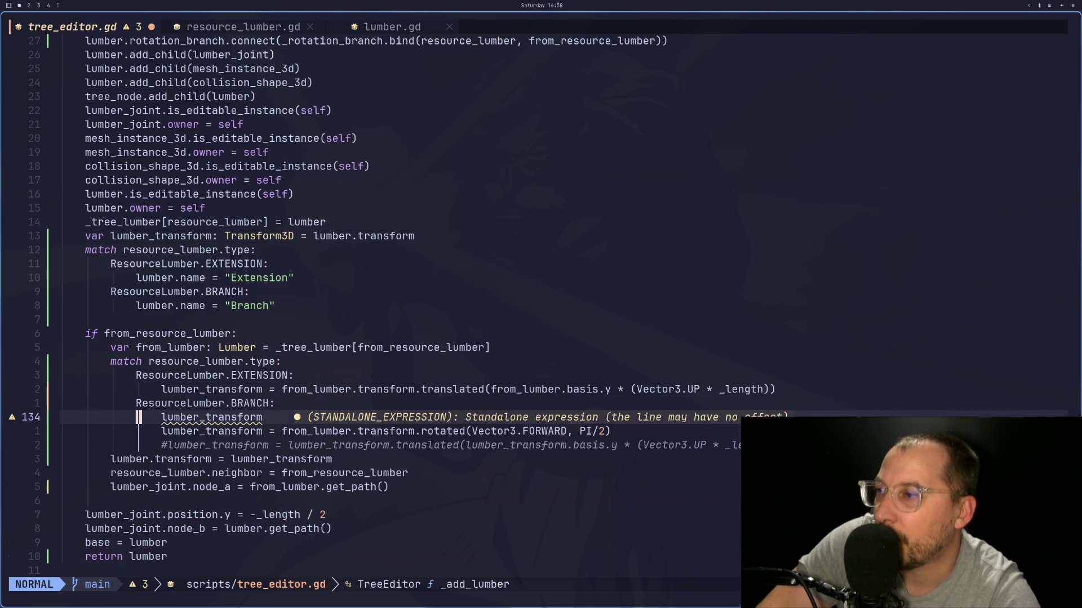
Step: Copy the from_lumber. prefix from the rotation line
key("j")
key("w")
key("w")
key("w")
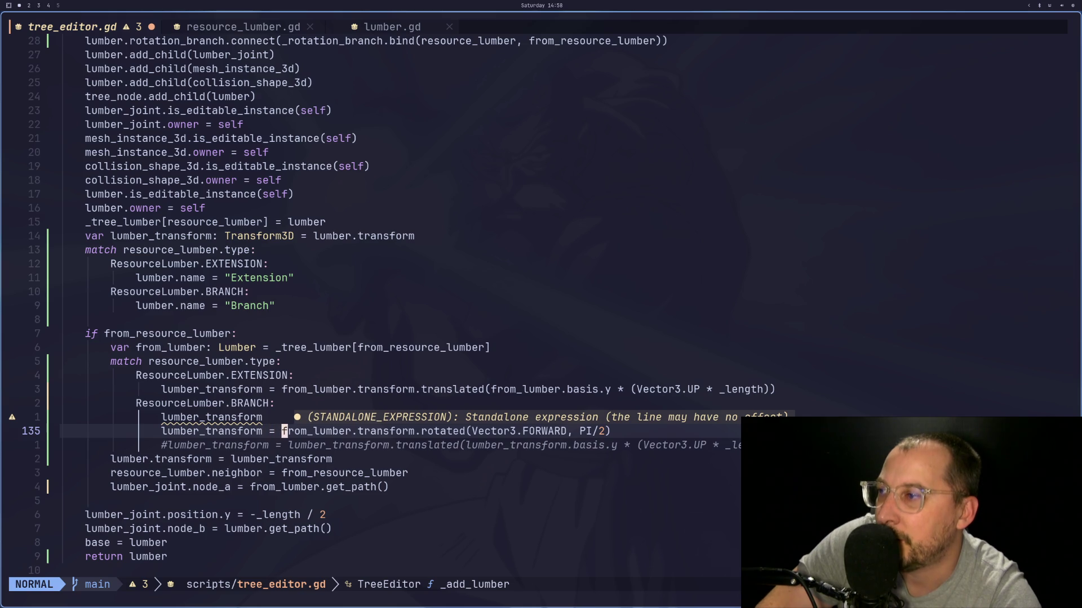
key("v")
key("l")
key("l")
key("l")
key("l")
key("l")
key("l")
key("y")
key("k")
key("k")
key("k")
key("w")
key("w")
key("k")
key("k")
key("k")
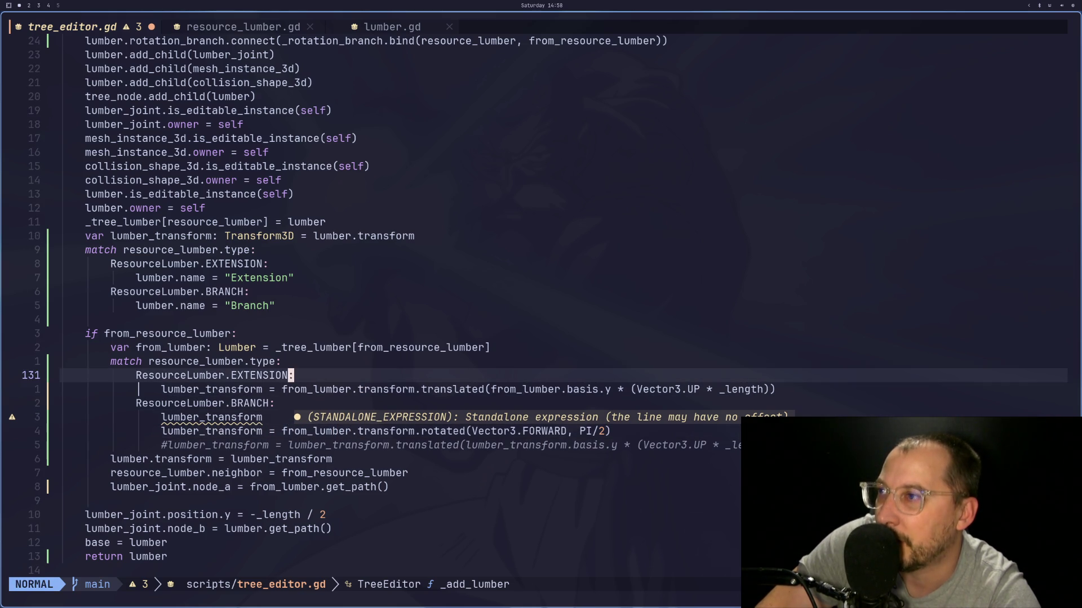
key("b")
key("b")
key("j")
key("j")
key("j")
key("j")
key("j")
key("j")
key("j")
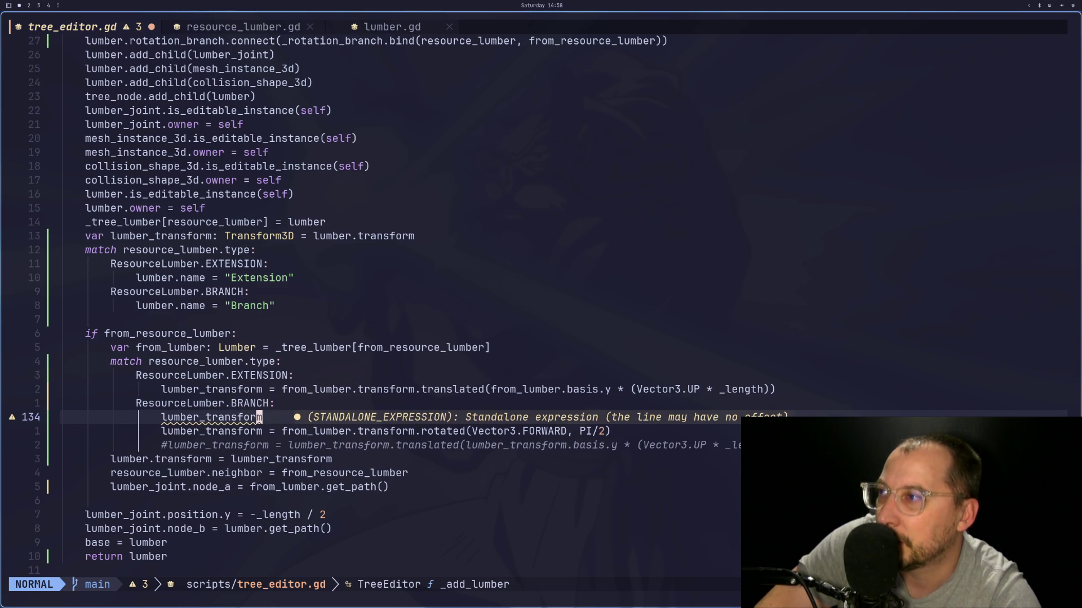
Step: Delete the BRANCH case line and move the lumber_transform declaration, indented, under var from_lumber
key("d")
key("d")
key("k")
key("1")
key("2")
key("k")
key("j")
key("d")
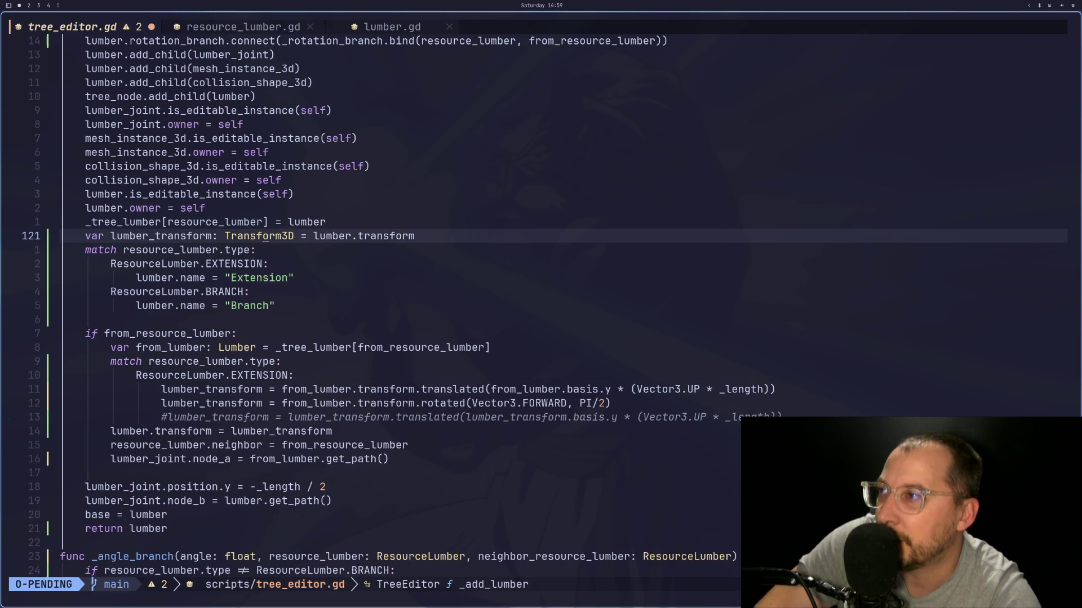
key("d")
key("j")
key("j")
key("j")
key("p")
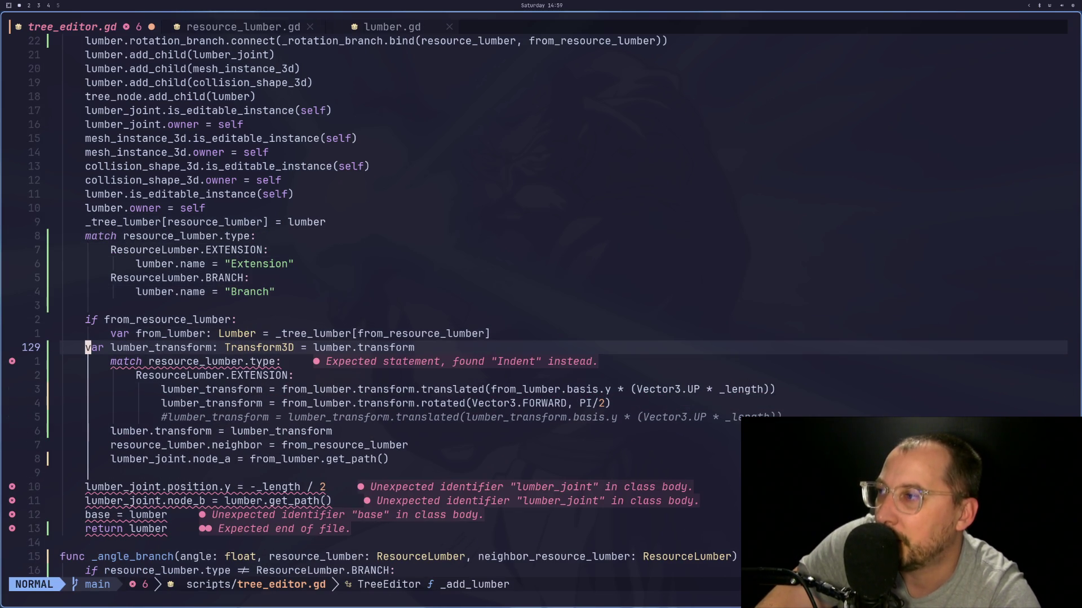
key("greater")
key("greater")
Step: Save tree_editor.gd with :w
type(":w")
key("Return")
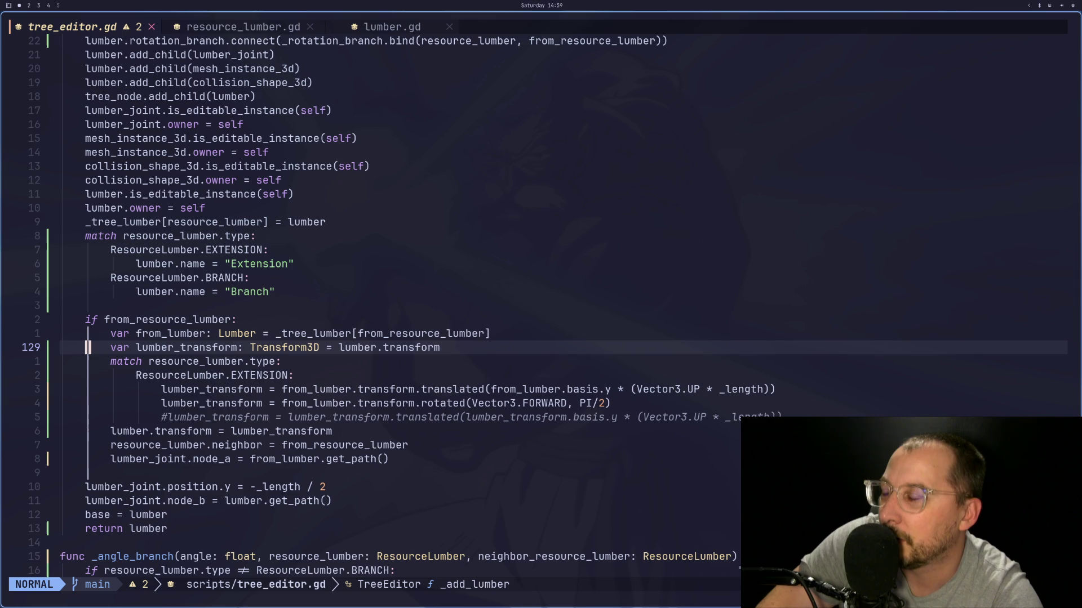
key("j")
key("j")
key("j")
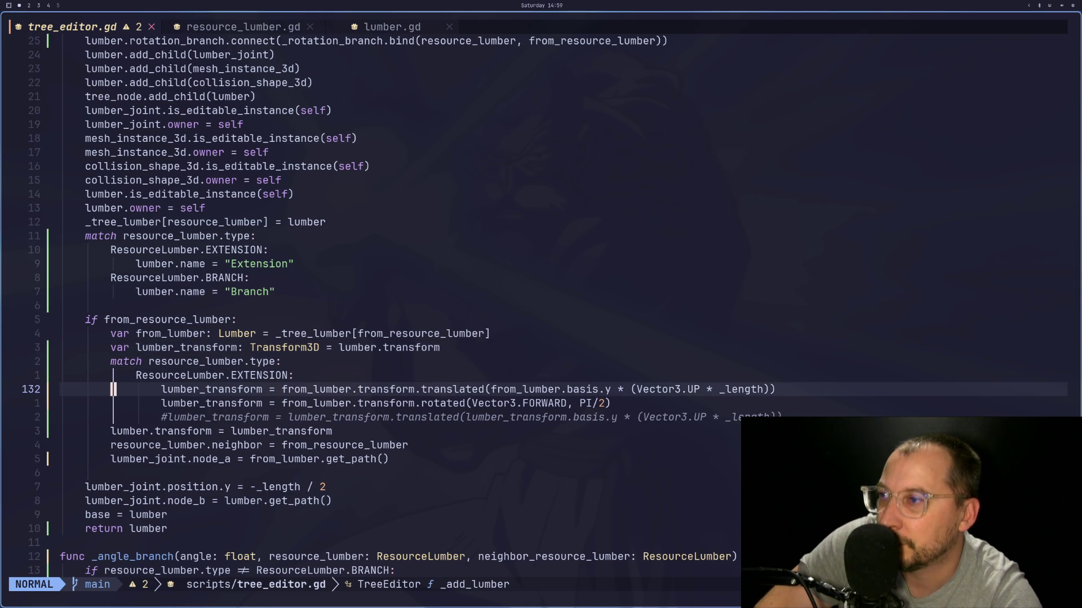